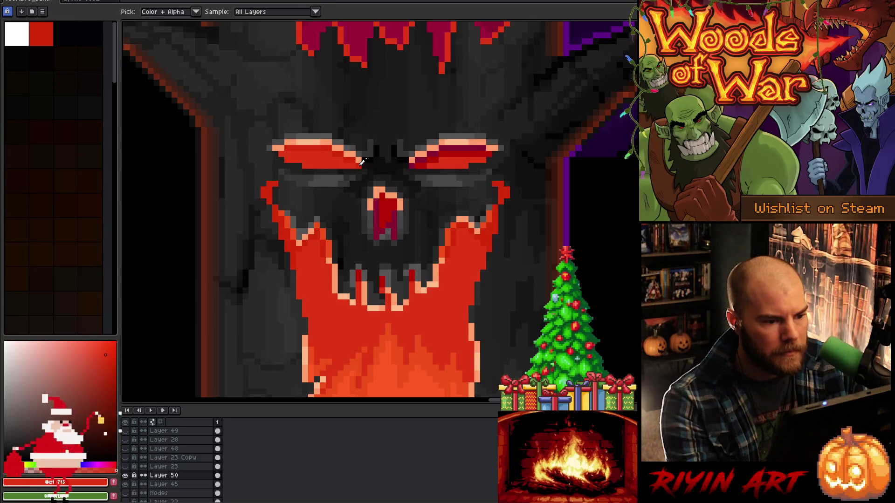
# Repaint the right eye's crimson pixels and crimson strip bright red
pyautogui.press('b')
pyautogui.click(417, 161)
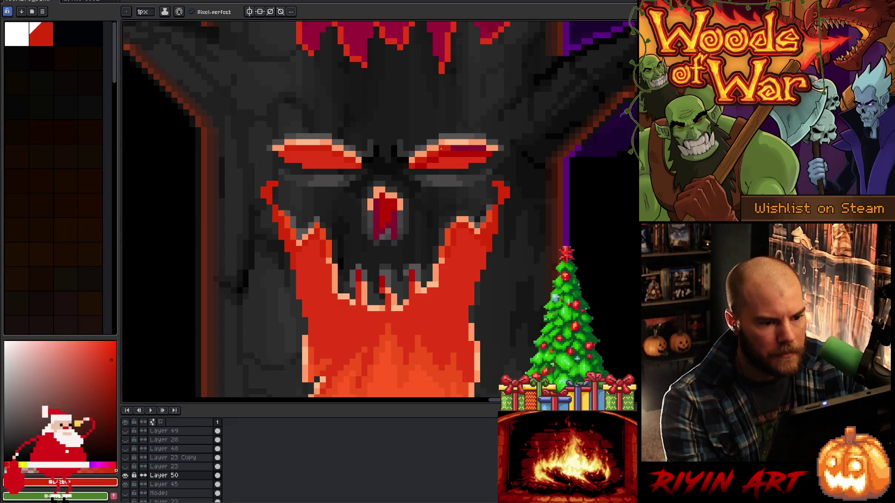
pyautogui.moveTo(454, 149); pyautogui.dragTo(484, 147)
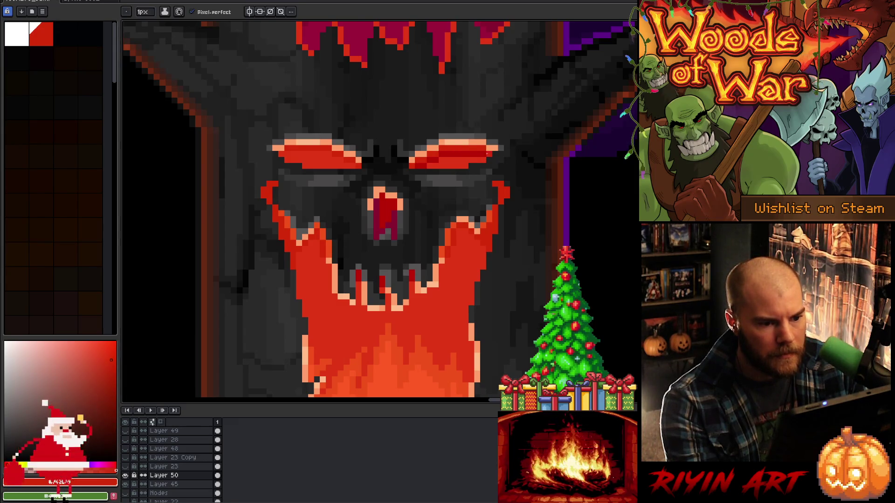
pyautogui.keyDown('alt'); pyautogui.click(486, 154); pyautogui.keyUp('alt')
pyautogui.press('g')
pyautogui.click(440, 156)
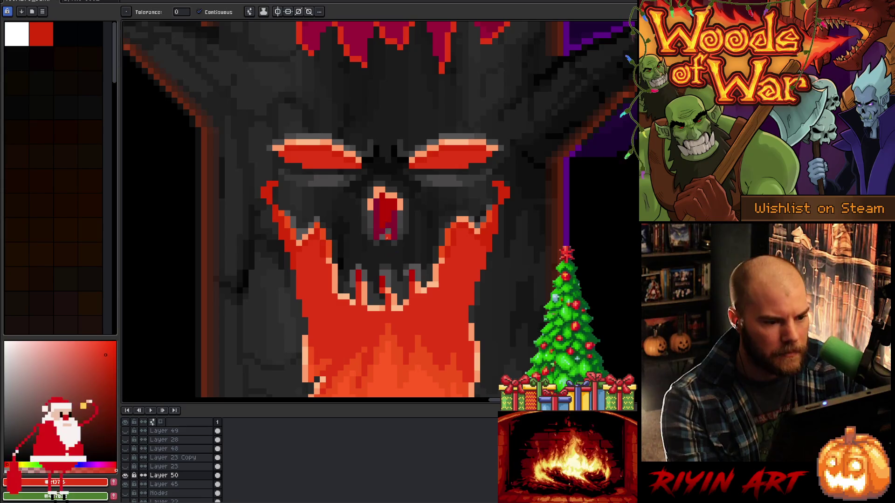
# Fill the nose's dark crimson interior red, undoing one bad fill
pyautogui.keyDown('alt'); pyautogui.click(328, 163); pyautogui.keyUp('alt')
pyautogui.click(389, 207)
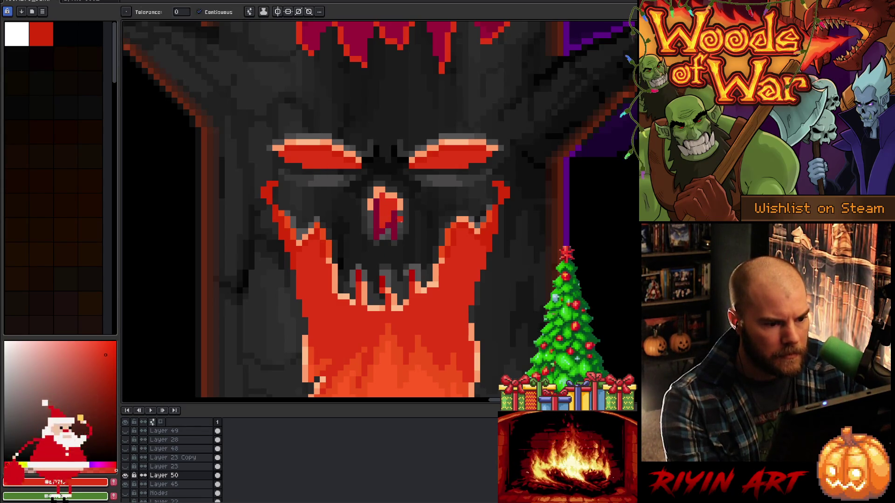
pyautogui.scroll(-2, 399, 224)
pyautogui.scroll(1, 393, 264)
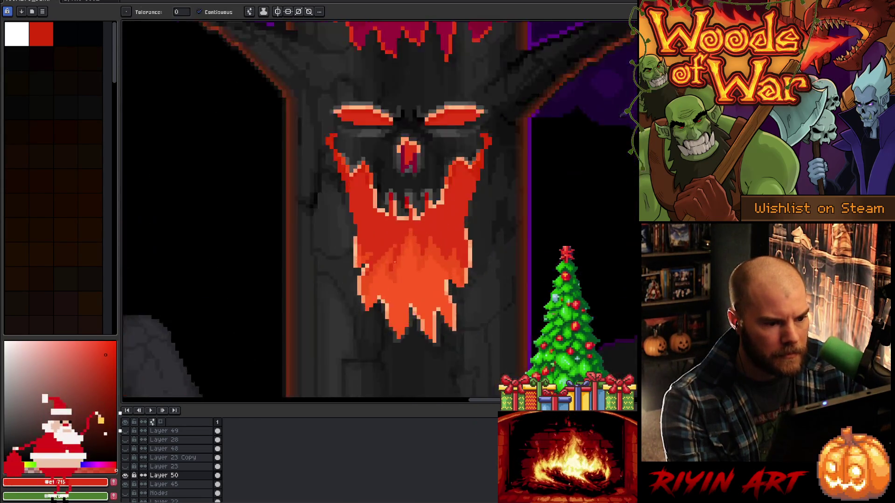
pyautogui.scroll(1, 393, 264)
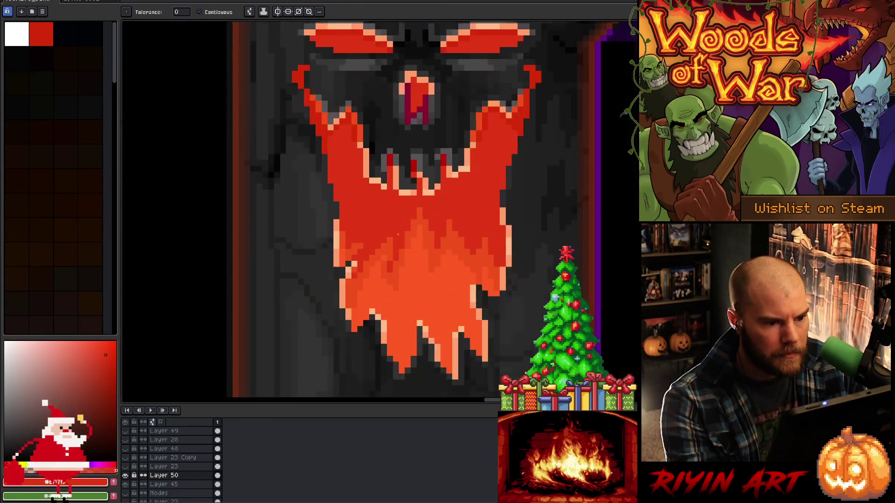
pyautogui.click(411, 112)
pyautogui.scroll(-2, 418, 140)
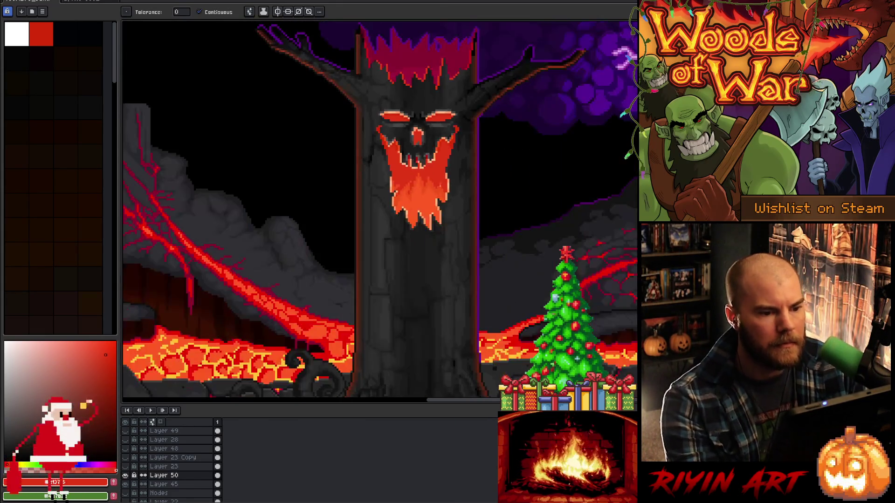
pyautogui.scroll(3, 404, 196)
pyautogui.scroll(-2, 404, 195)
pyautogui.hotkey('ctrl', 'z')
pyautogui.scroll(1, 360, 185)
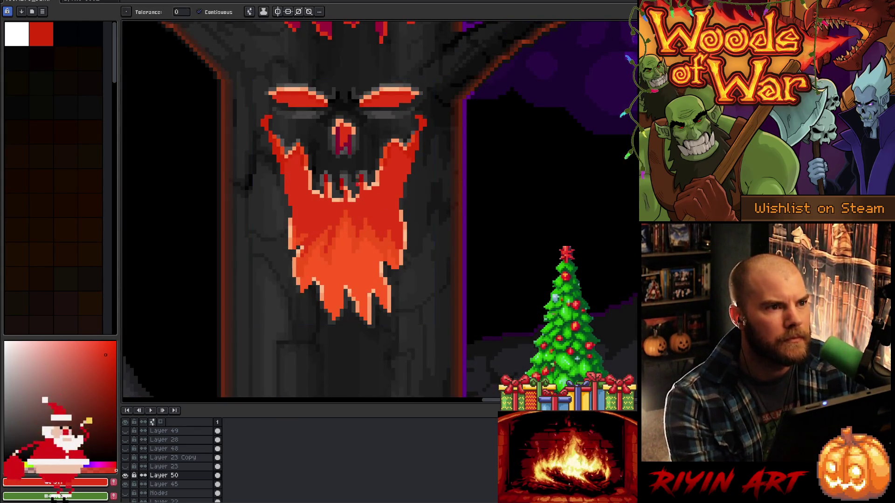
pyautogui.scroll(2, 392, 147)
# Fill the last three crimson nose areas red and re-sample the eye's red
pyautogui.keyDown('alt'); pyautogui.click(390, 150); pyautogui.keyUp('alt')
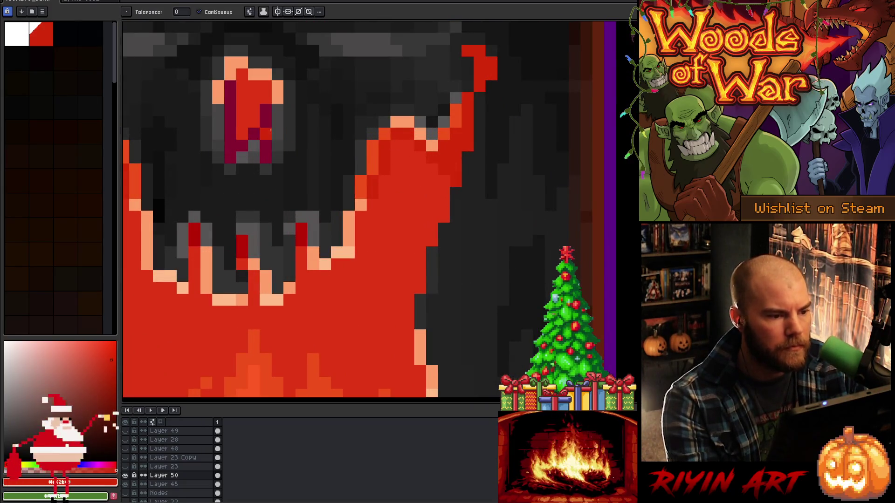
pyautogui.click(267, 132)
pyautogui.click(241, 140)
pyautogui.click(230, 121)
pyautogui.scroll(-3, 237, 145)
pyautogui.moveTo(199, 166); pyautogui.dragTo(320, 185)
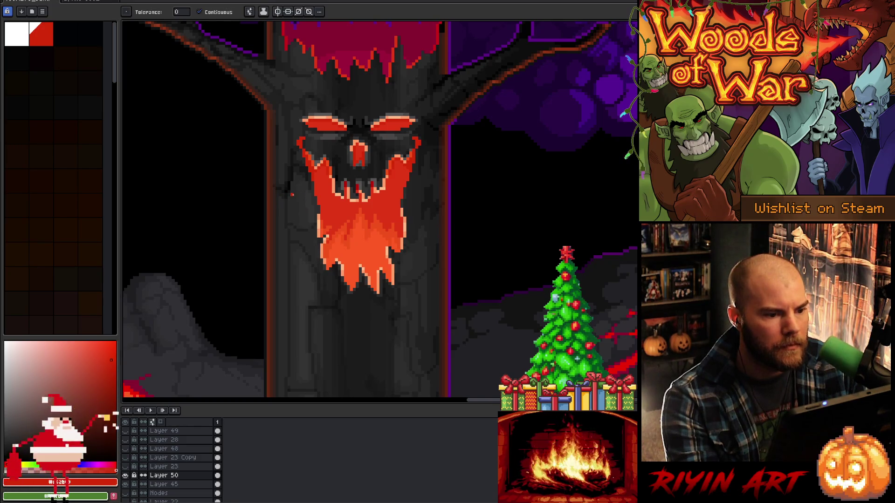
pyautogui.scroll(2, 336, 120)
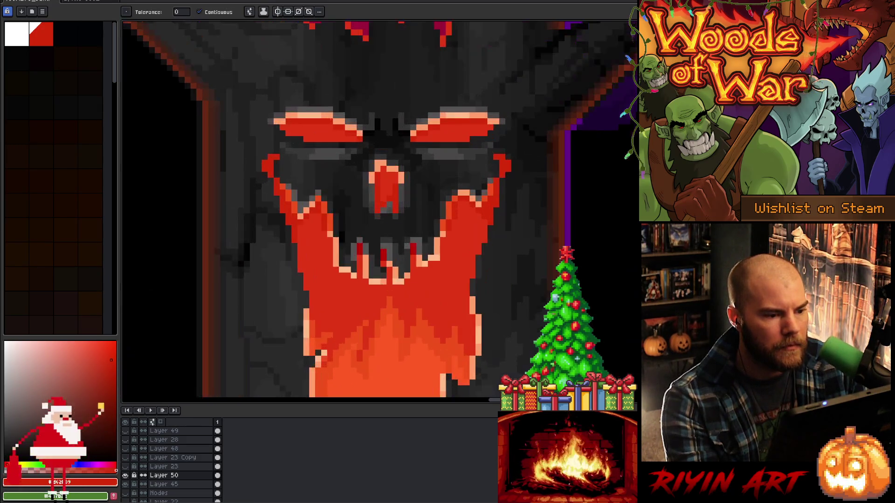
pyautogui.scroll(-2, 325, 127)
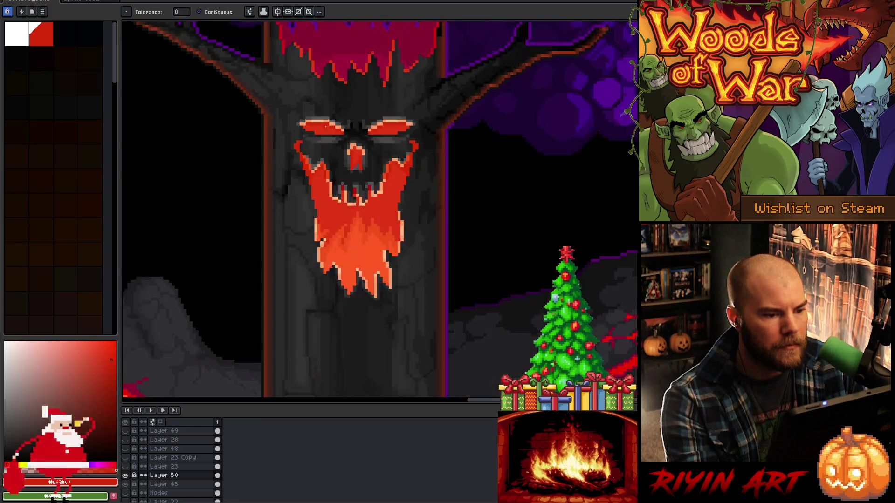
pyautogui.scroll(1, 359, 191)
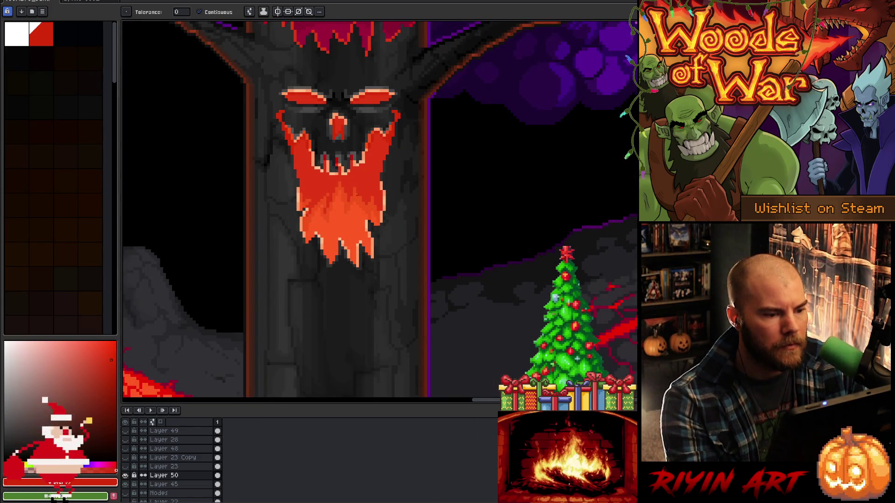
pyautogui.scroll(2, 302, 109)
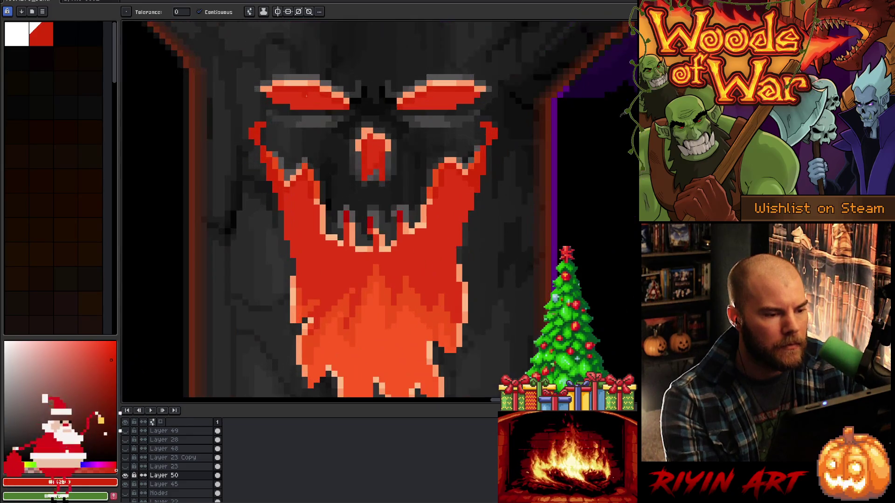
pyautogui.press('i')
pyautogui.click(314, 94)
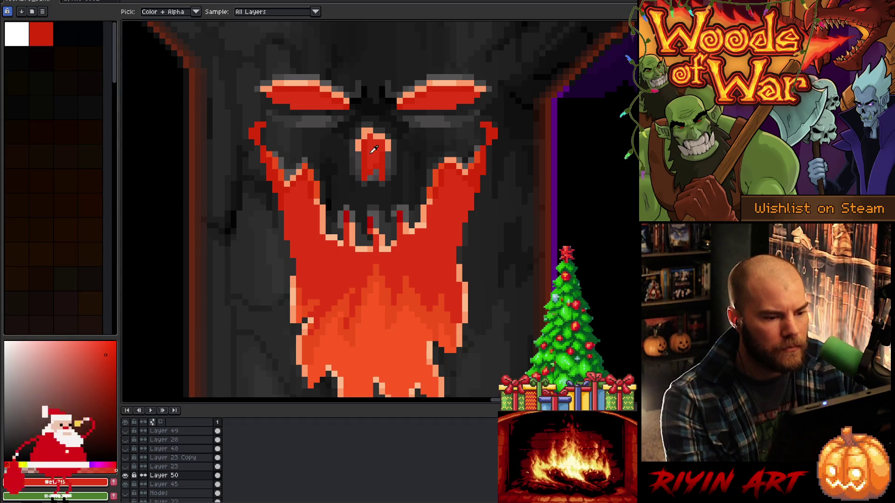
pyautogui.press('b')
pyautogui.moveTo(369, 139); pyautogui.dragTo(368, 179)
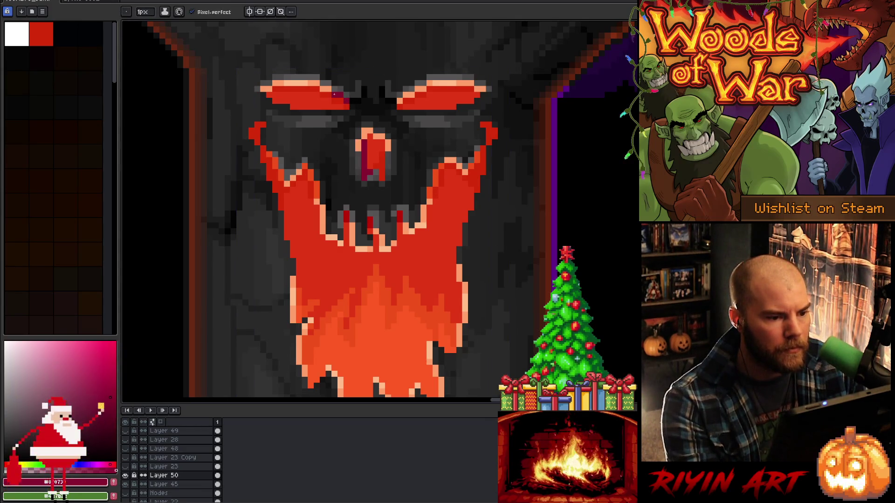
pyautogui.keyDown('alt'); pyautogui.click(382, 159); pyautogui.keyUp('alt')
pyautogui.press('g')
pyautogui.click(367, 172)
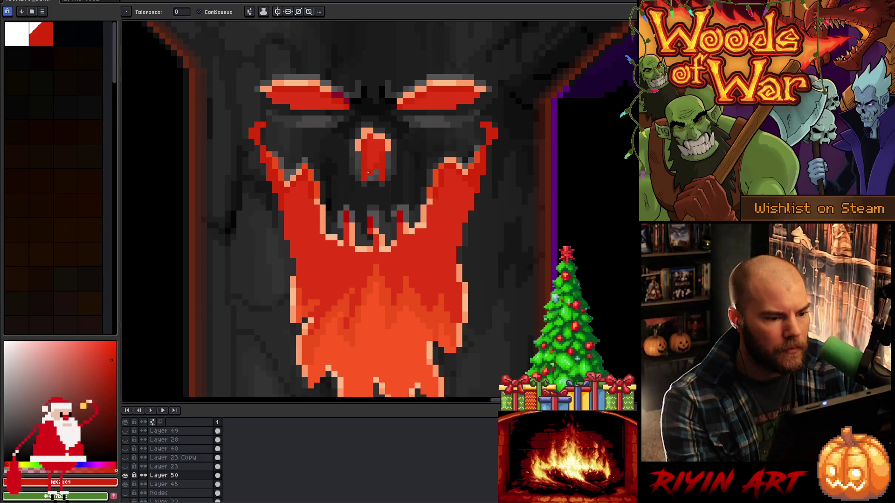
pyautogui.keyDown('alt'); pyautogui.click(348, 98); pyautogui.keyUp('alt')
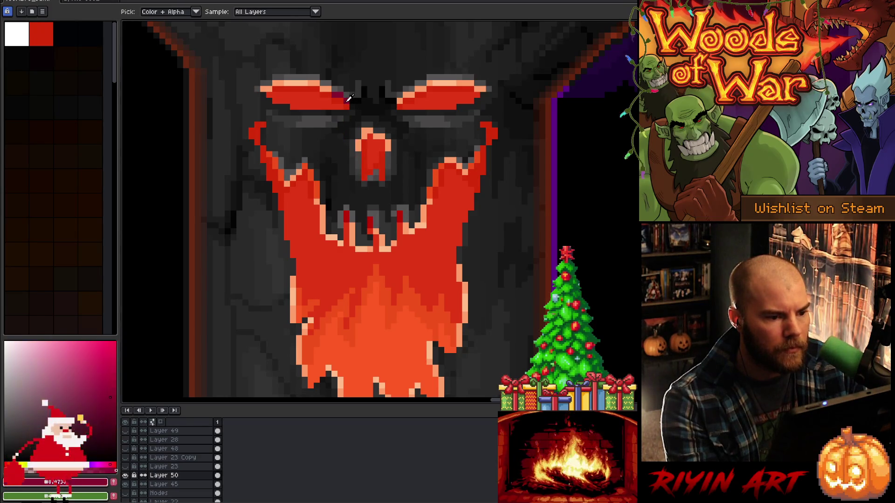
pyautogui.press('m')
pyautogui.moveTo(507, 58)
pyautogui.mouseDown()
pyautogui.moveTo(443, 122)
pyautogui.moveTo(396, 110)
pyautogui.moveTo(359, 120)
pyautogui.moveTo(243, 88)
pyautogui.moveTo(358, 70)
pyautogui.moveTo(407, 77)
pyautogui.mouseUp()
pyautogui.hotkey('shift', 'r')
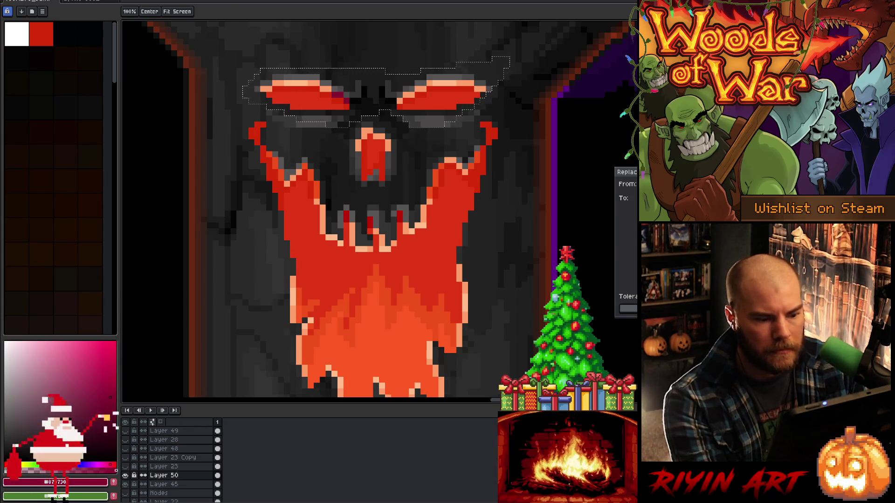
pyautogui.press('Escape')
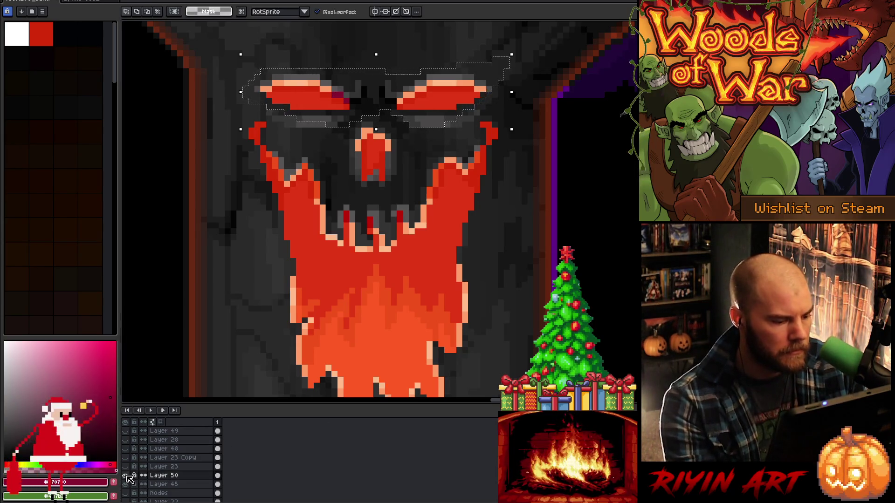
pyautogui.keyDown('alt'); pyautogui.click(126, 476); pyautogui.keyUp('alt')
pyautogui.keyDown('alt'); pyautogui.click(127, 476); pyautogui.keyUp('alt')
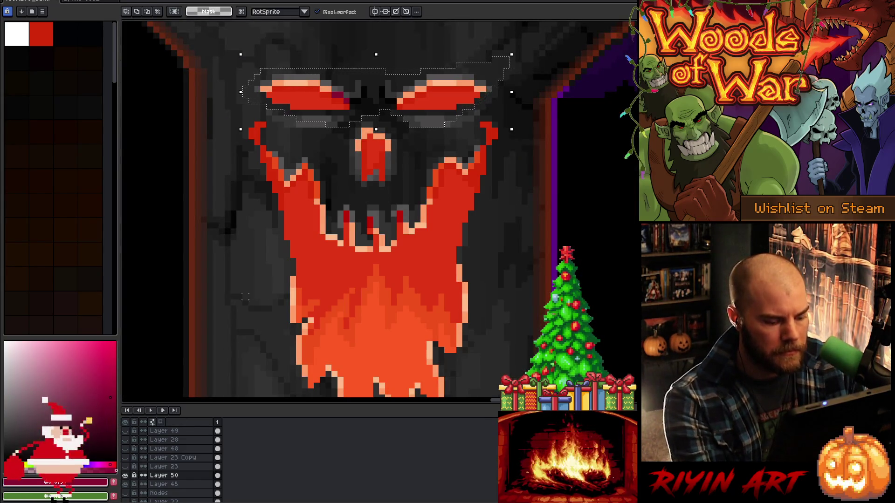
pyautogui.keyDown('alt'); pyautogui.click(127, 476); pyautogui.keyUp('alt')
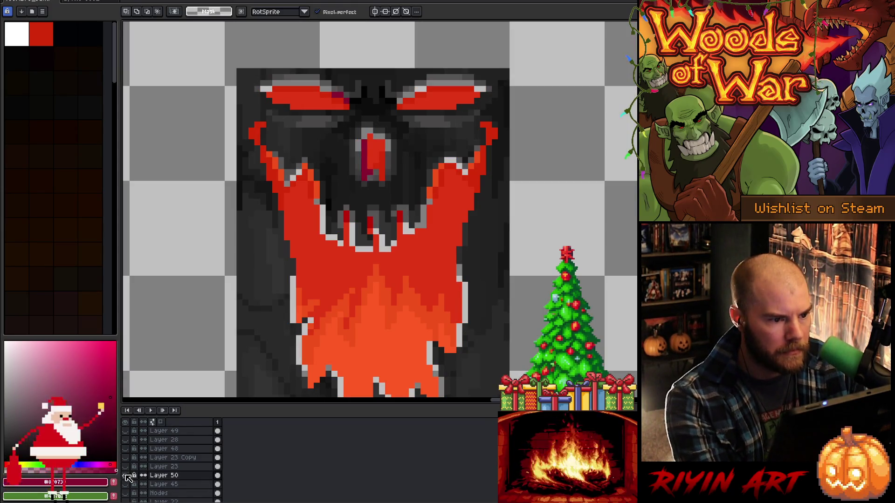
pyautogui.keyDown('alt'); pyautogui.click(127, 476); pyautogui.keyUp('alt')
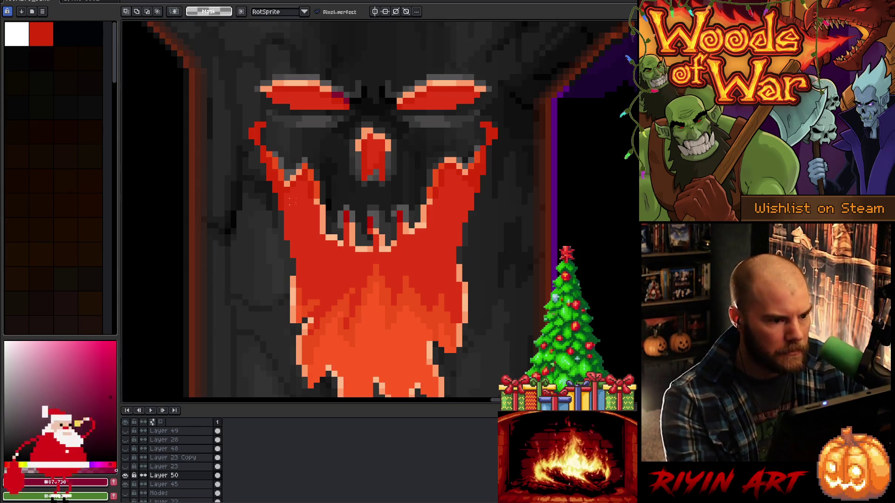
pyautogui.press('i')
pyautogui.keyDown('alt'); pyautogui.click(338, 92); pyautogui.keyUp('alt')
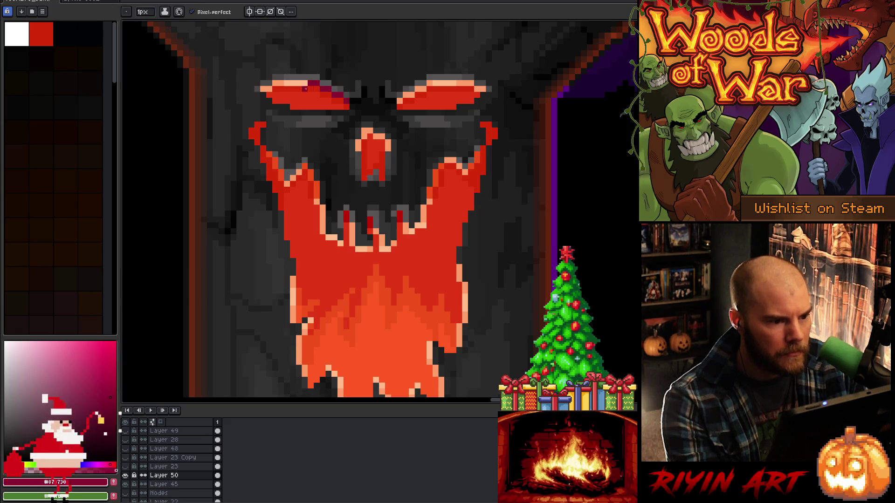
# Darken both eyebrow ends and add pink pixels along the right eye's top
pyautogui.moveTo(274, 85); pyautogui.dragTo(265, 88)
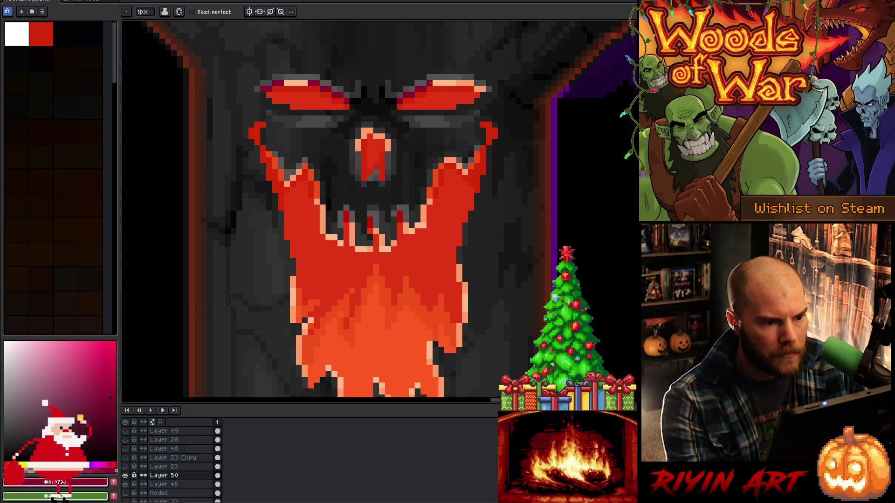
pyautogui.moveTo(464, 77)
pyautogui.mouseDown()
pyautogui.moveTo(453, 83)
pyautogui.moveTo(476, 86)
pyautogui.mouseUp()
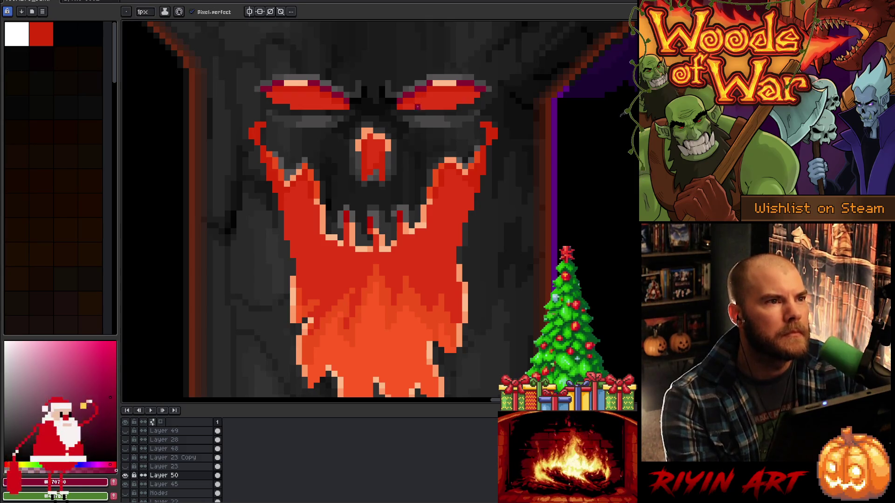
pyautogui.press('i')
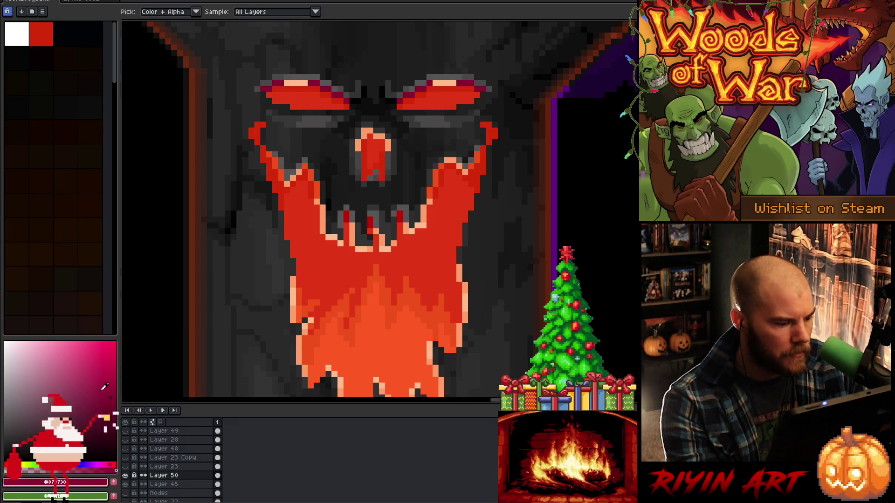
pyautogui.click(102, 367)
pyautogui.press('b')
pyautogui.moveTo(433, 83); pyautogui.dragTo(455, 82)
pyautogui.click(102, 376)
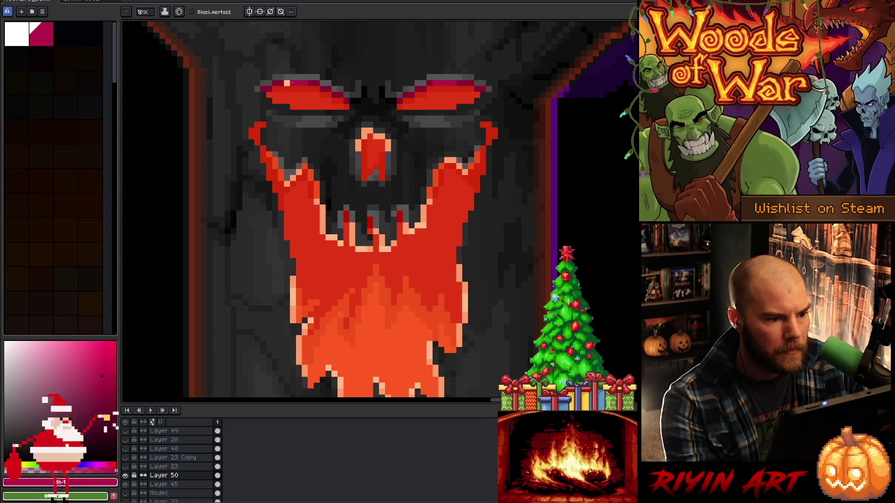
# Repaint the orange pixels on the nose top and side dark crimson
pyautogui.scroll(-5, 410, 160)
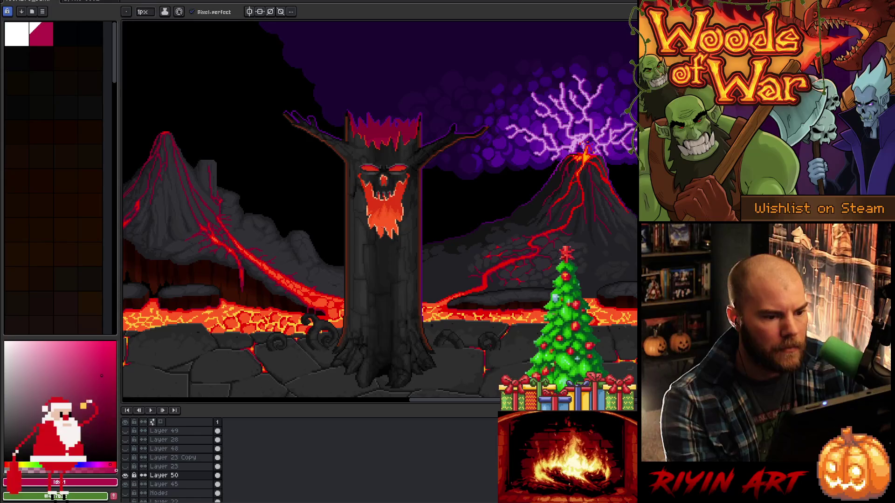
pyautogui.scroll(5, 363, 210)
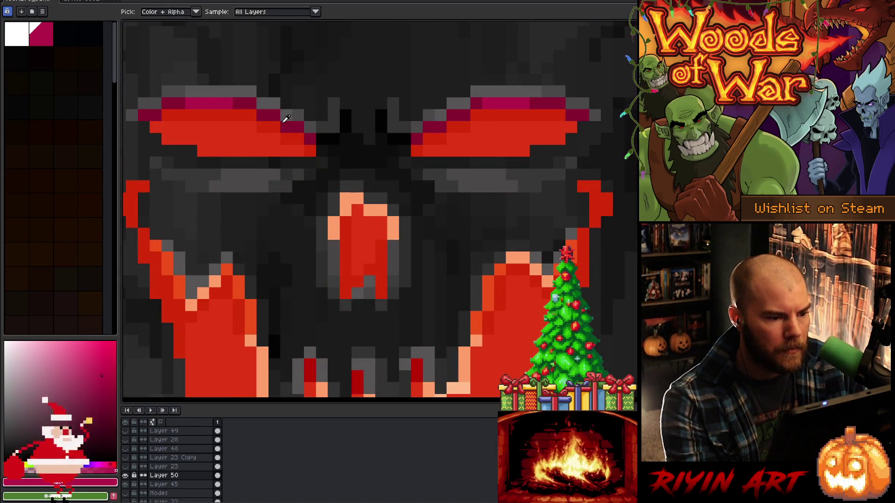
pyautogui.keyDown('alt'); pyautogui.click(302, 143); pyautogui.keyUp('alt')
pyautogui.moveTo(345, 198)
pyautogui.mouseDown()
pyautogui.moveTo(392, 222)
pyautogui.moveTo(393, 234)
pyautogui.mouseUp()
pyautogui.click(346, 222)
pyautogui.moveTo(340, 223); pyautogui.dragTo(333, 234)
# Sample the nose's red, then turn on the greyscale overlay to check values
pyautogui.scroll(-5, 340, 229)
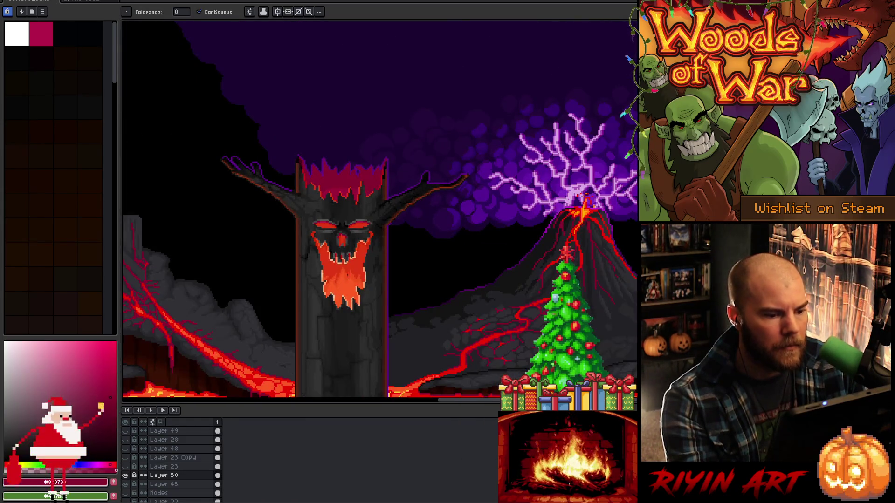
pyautogui.scroll(2, 343, 262)
pyautogui.scroll(3, 344, 262)
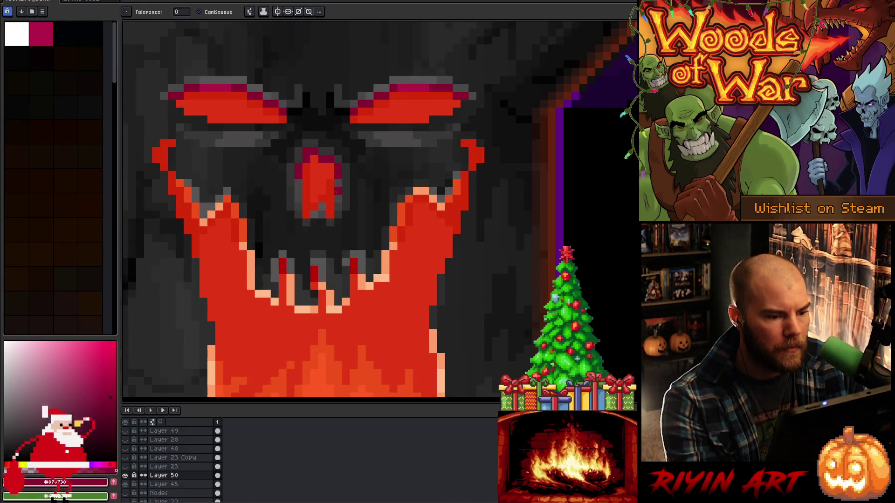
pyautogui.scroll(-5, 298, 196)
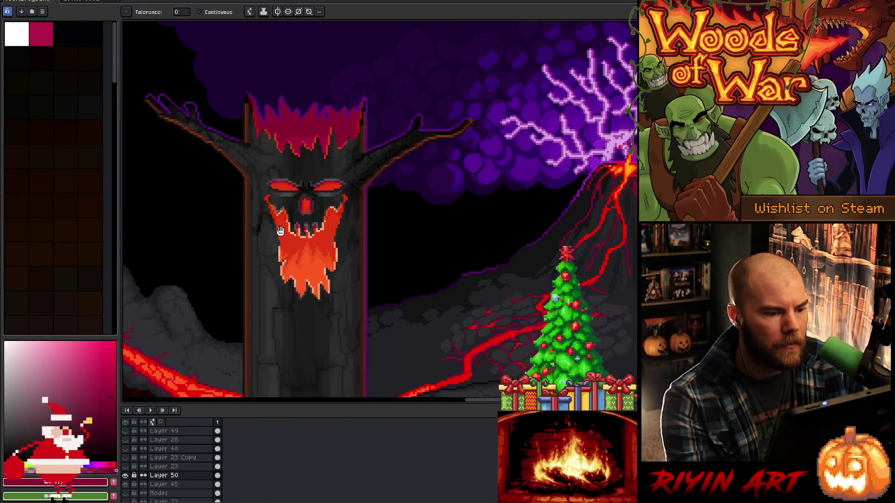
pyautogui.scroll(1, 385, 186)
pyautogui.scroll(3, 439, 179)
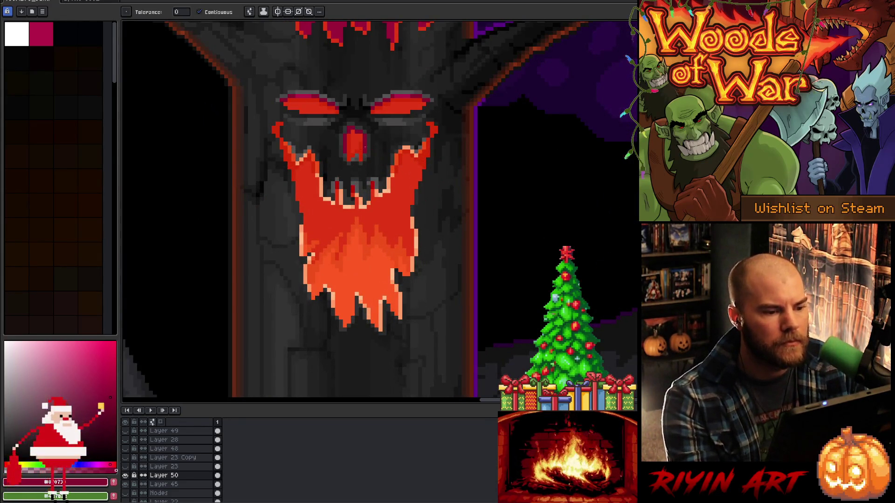
pyautogui.press('i')
pyautogui.scroll(2, 360, 142)
pyautogui.click(368, 142)
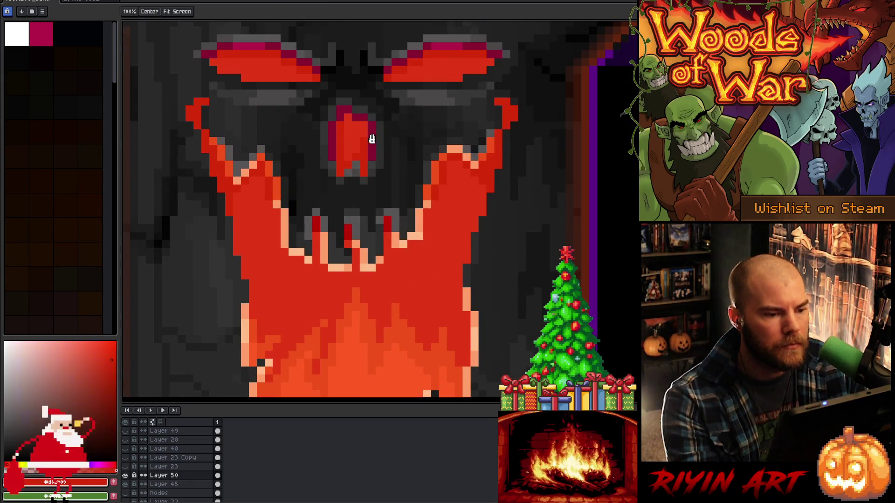
pyautogui.press('b')
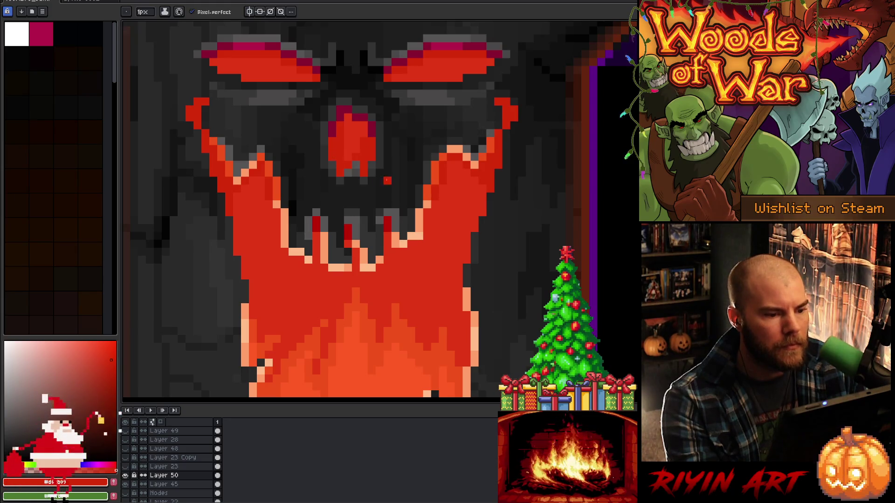
pyautogui.scroll(-2, 386, 181)
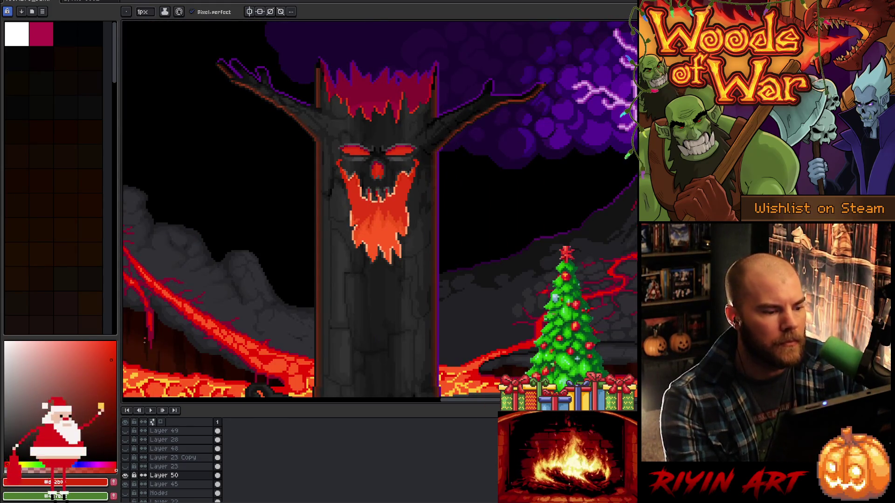
pyautogui.click(125, 431)
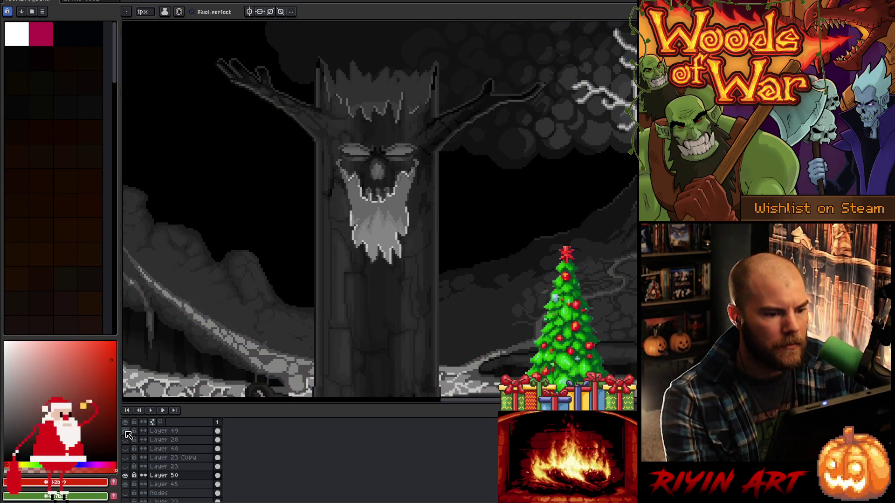
# Hide the greyscale overlay and bring the eyes area into view
pyautogui.click(126, 432)
pyautogui.scroll(5, 335, 286)
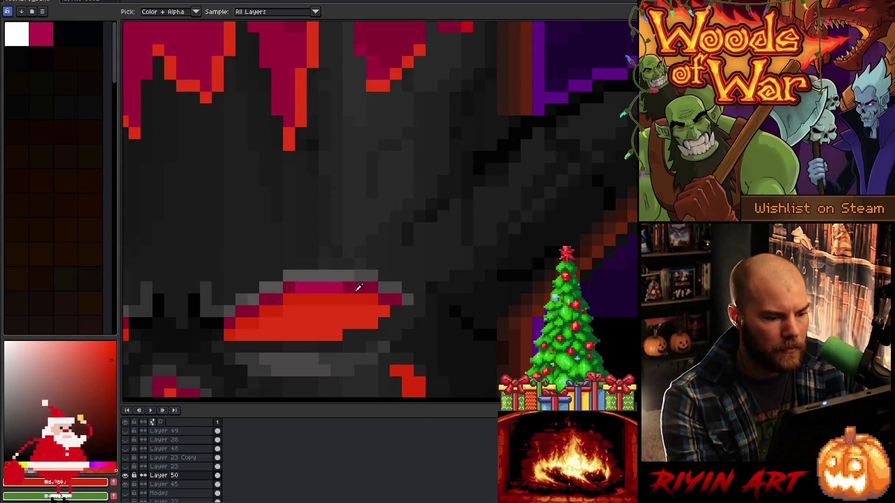
pyautogui.moveTo(268, 306); pyautogui.dragTo(253, 214)
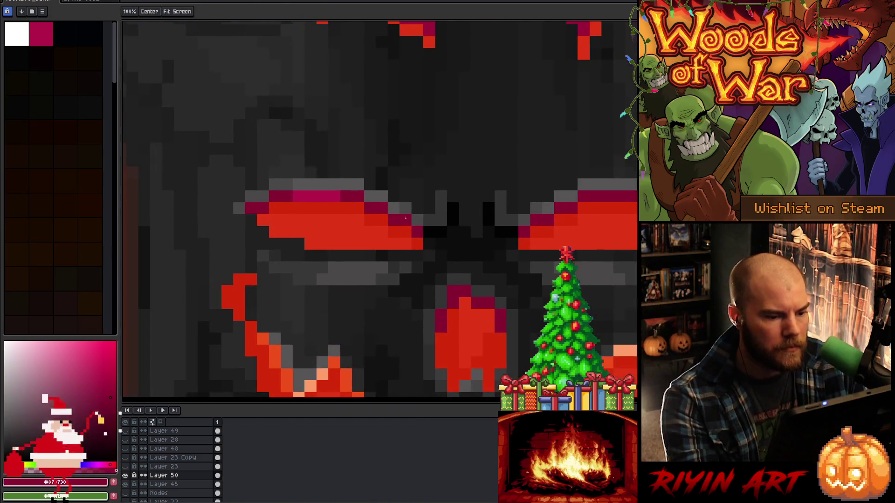
pyautogui.scroll(-5, 316, 197)
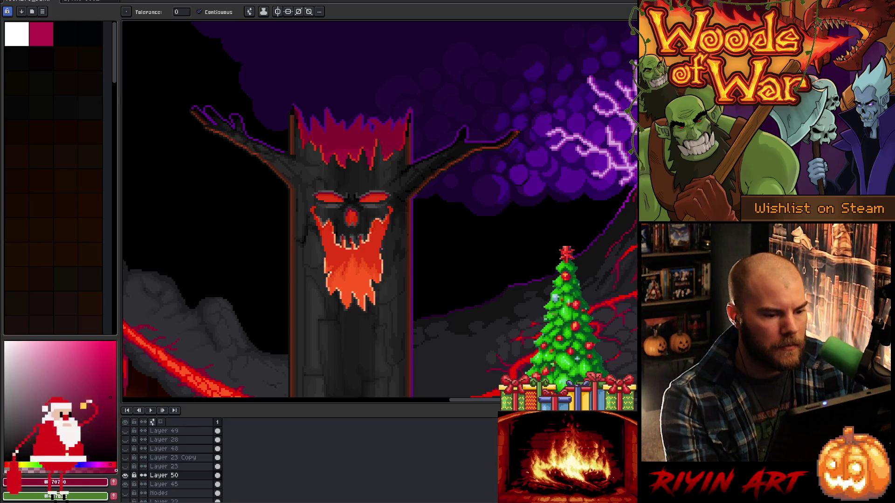
pyautogui.scroll(3, 356, 218)
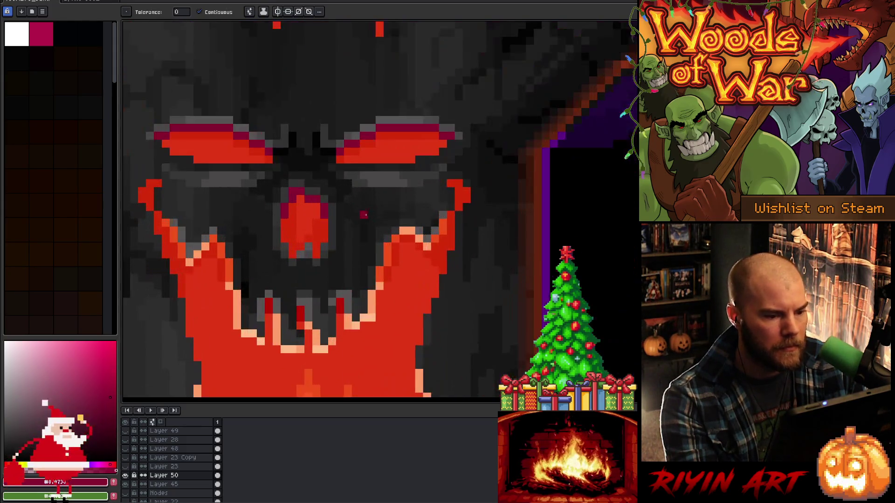
pyautogui.scroll(-3, 348, 207)
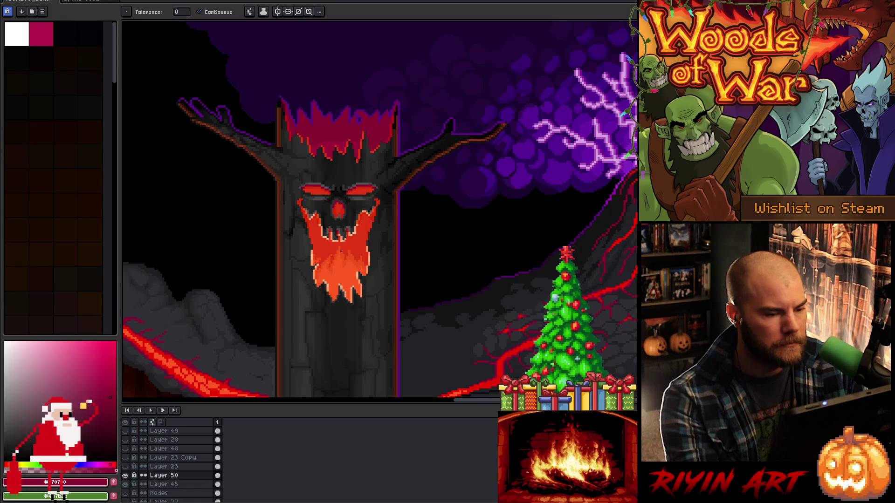
pyautogui.scroll(2, 363, 219)
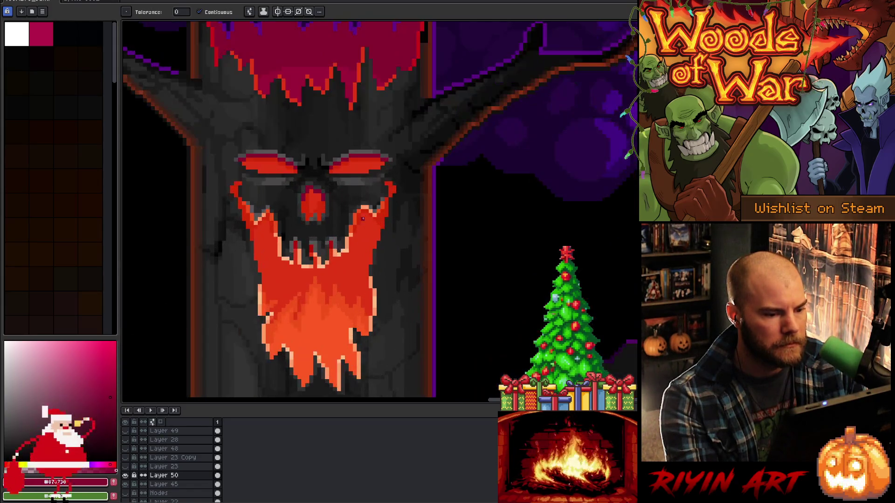
# Fill the right eye's pink rim with the sampled crimson and touch up below it
pyautogui.press('i')
pyautogui.click(323, 206)
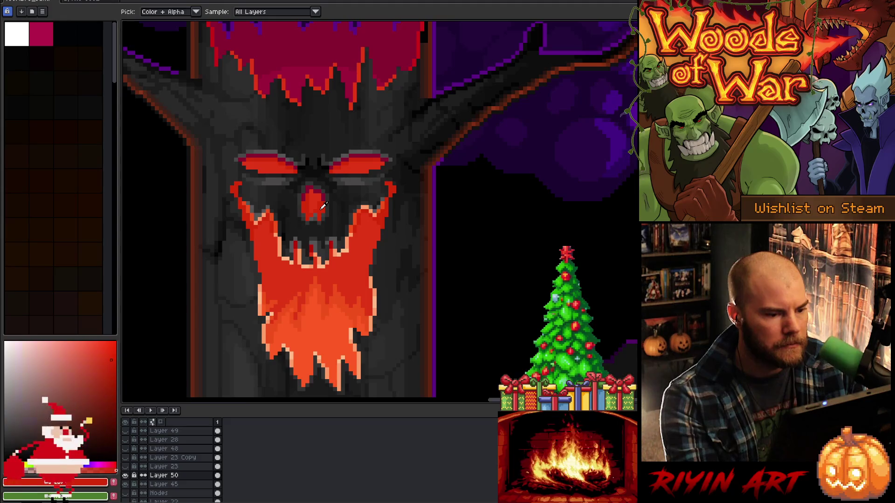
pyautogui.scroll(-3, 323, 206)
pyautogui.scroll(4, 323, 169)
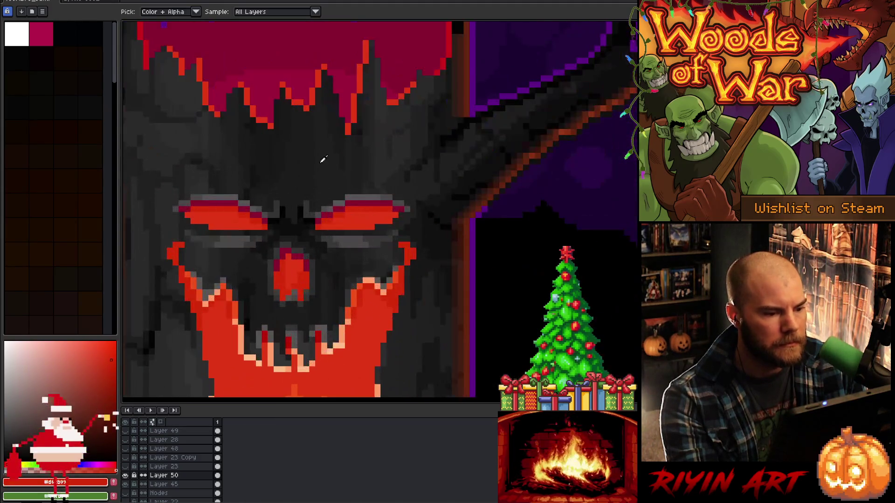
pyautogui.click(360, 208)
pyautogui.press('g')
pyautogui.click(359, 208)
pyautogui.click(341, 213)
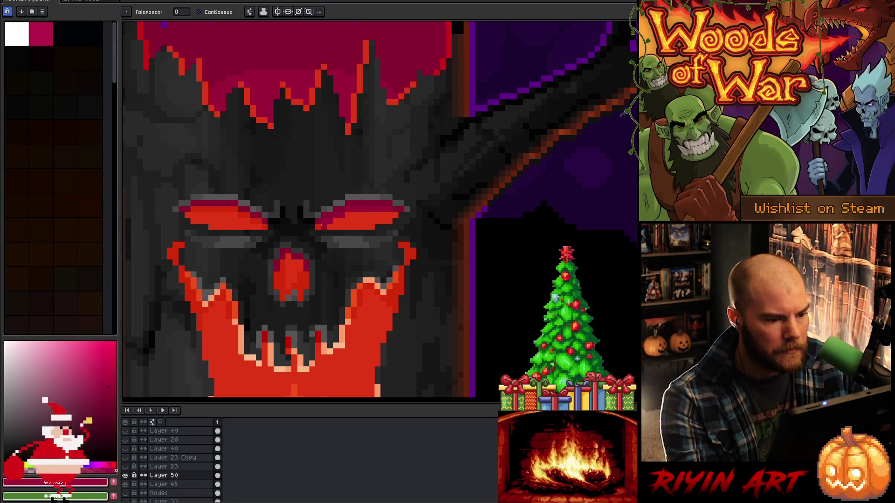
# Fill the right eye's lower band with the left eye's darker red, then check greyscale
pyautogui.keyDown('alt'); pyautogui.click(258, 217); pyautogui.keyUp('alt')
pyautogui.click(360, 221)
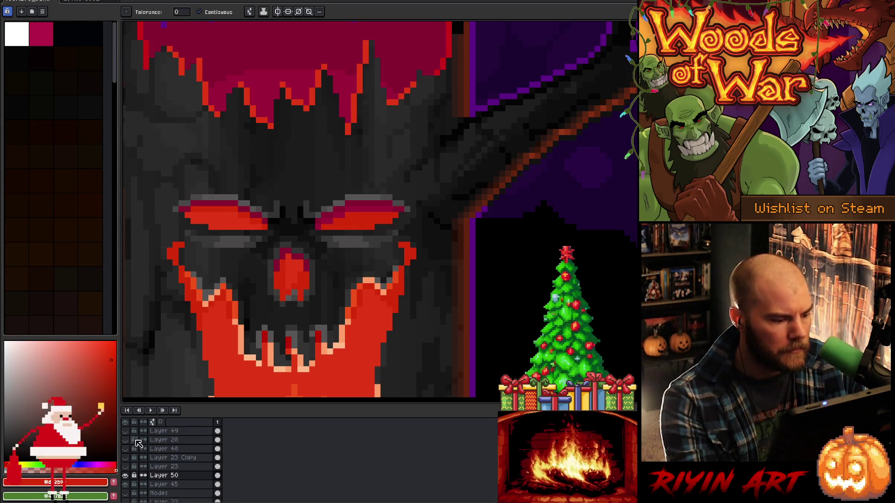
pyautogui.press('g')
pyautogui.scroll(-5, 275, 327)
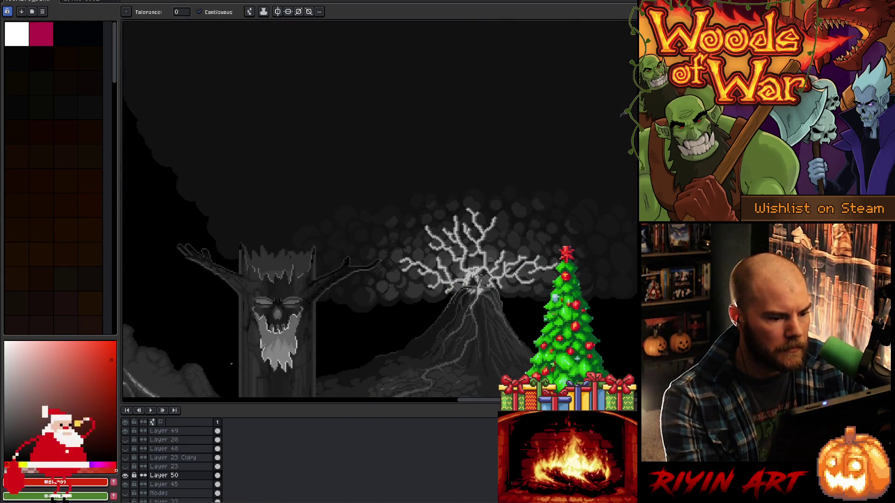
# Review the face, then hide greyscale Layer 49 to restore full colour
pyautogui.scroll(5, 250, 336)
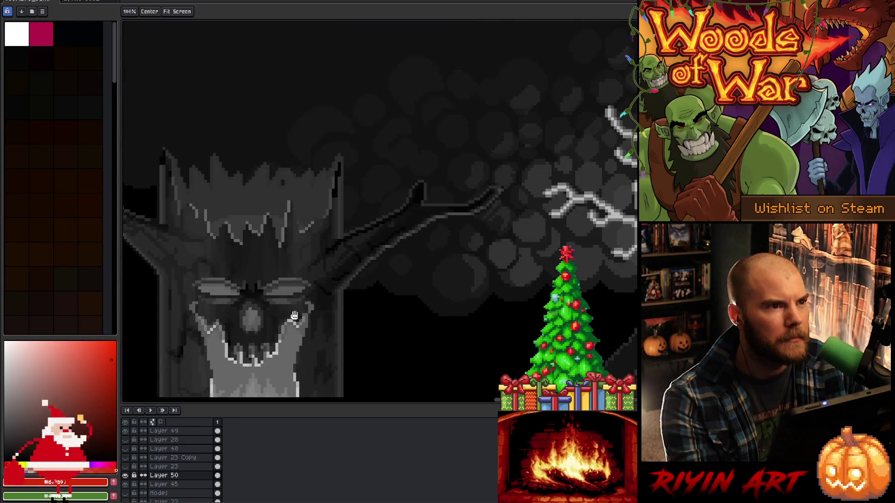
pyautogui.scroll(2, 449, 204)
pyautogui.press('v')
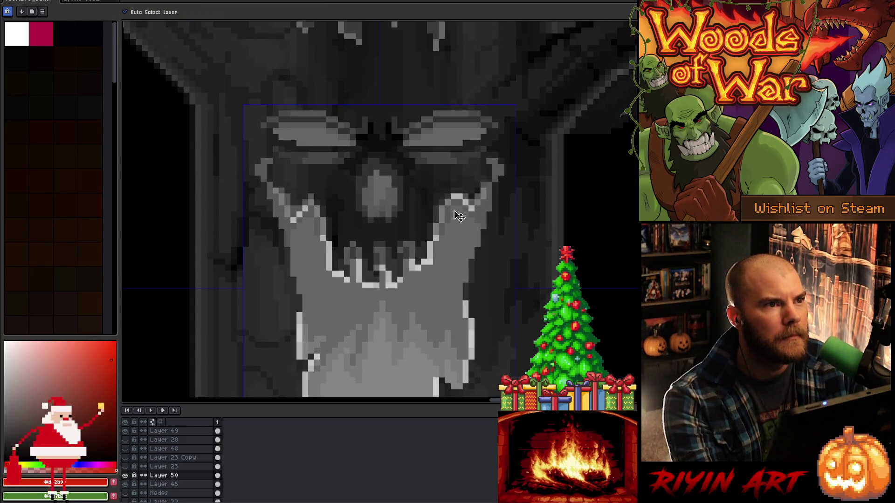
pyautogui.press('w')
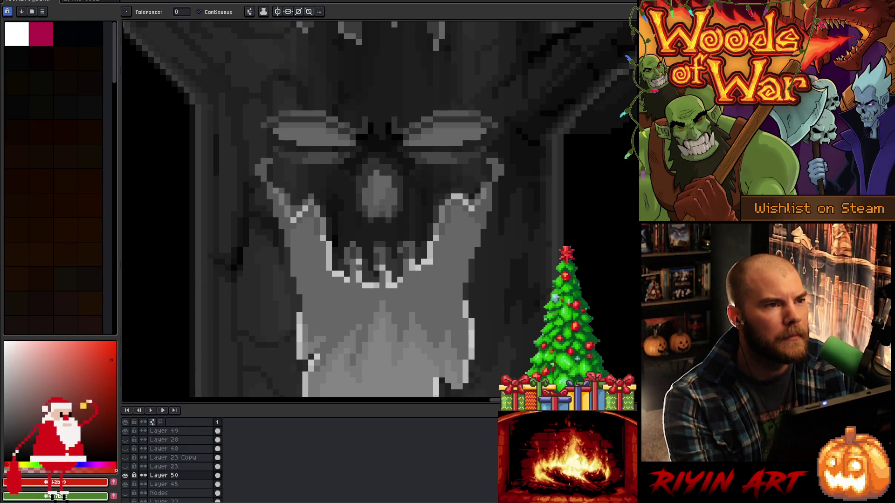
pyautogui.scroll(-2, 399, 243)
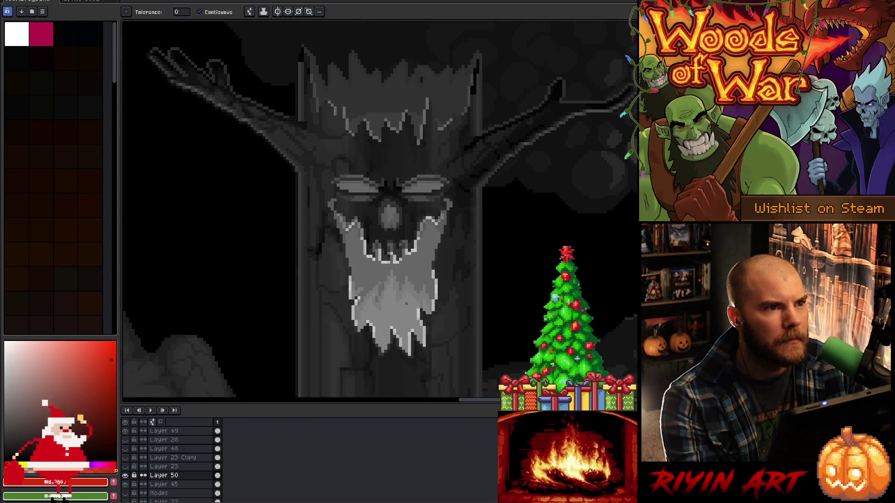
pyautogui.scroll(1, 483, 283)
pyautogui.moveTo(369, 339); pyautogui.dragTo(356, 328)
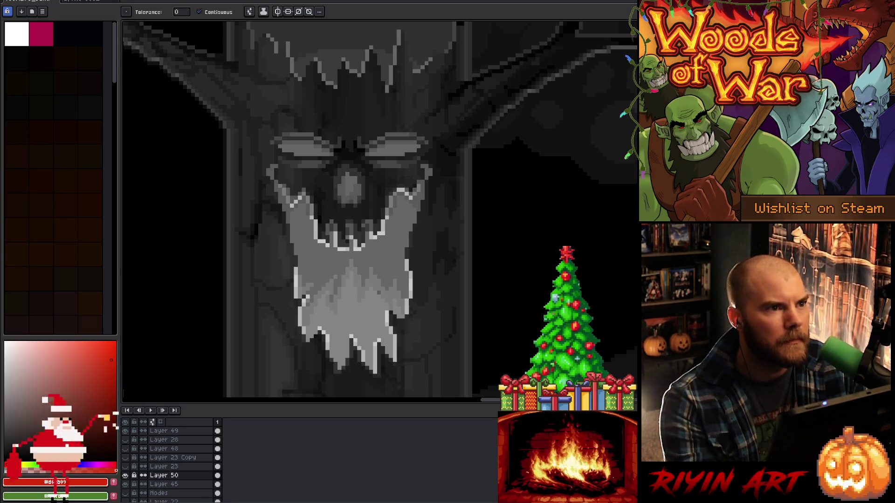
pyautogui.click(124, 431)
pyautogui.keyDown('alt'); pyautogui.click(410, 219); pyautogui.keyUp('alt')
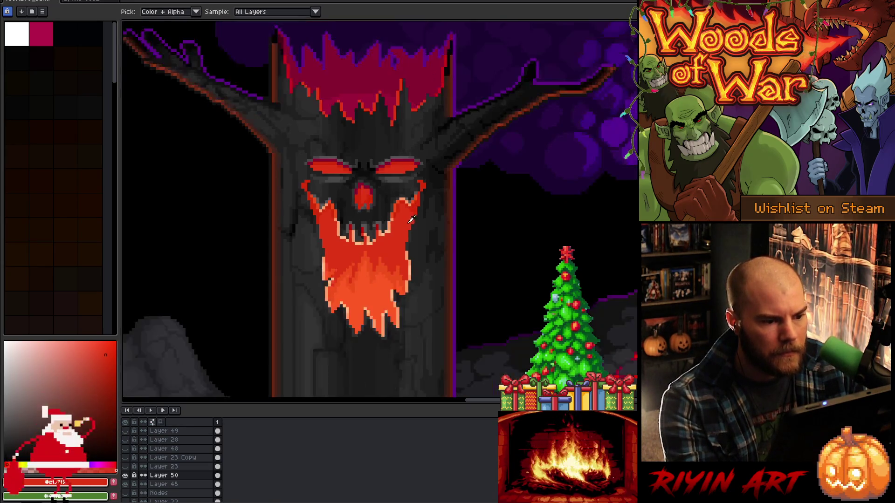
pyautogui.moveTo(410, 219); pyautogui.dragTo(378, 308)
pyautogui.scroll(1, 376, 253)
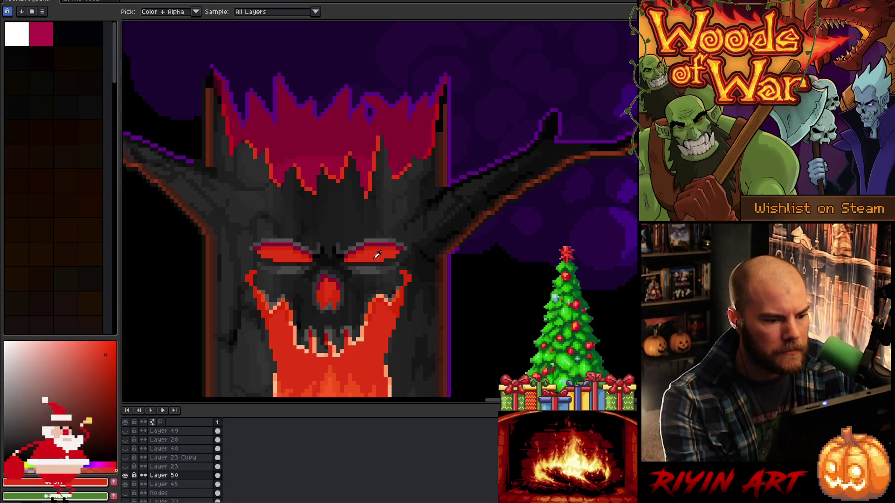
pyautogui.press('g')
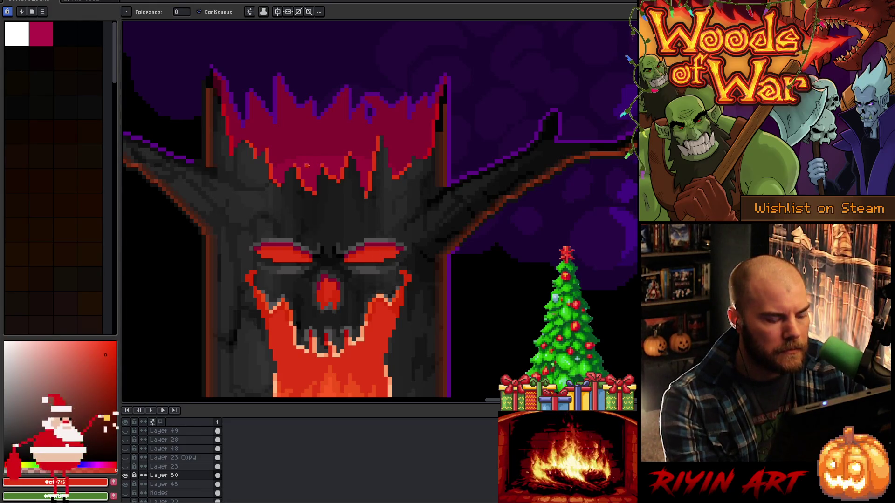
pyautogui.press('i')
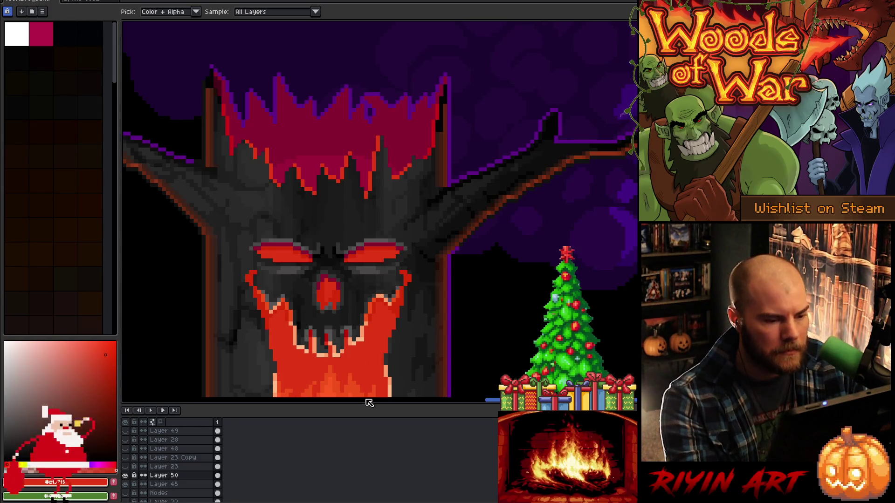
pyautogui.click(370, 319)
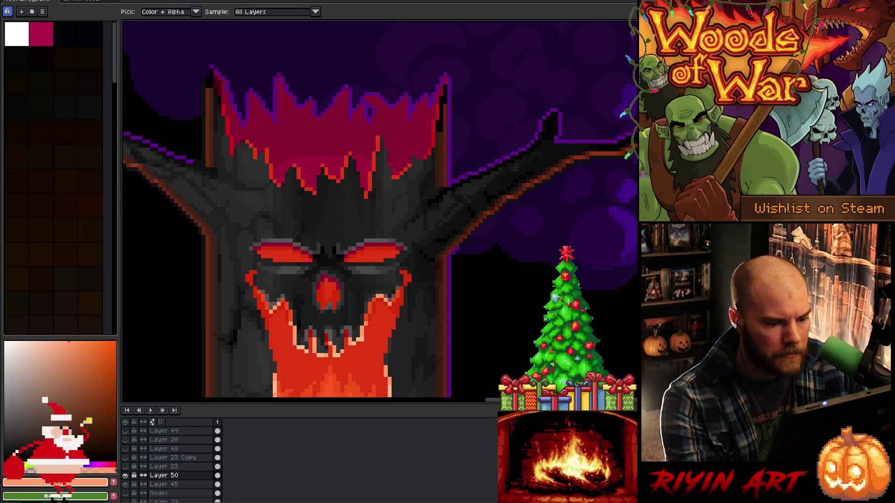
pyautogui.press('g')
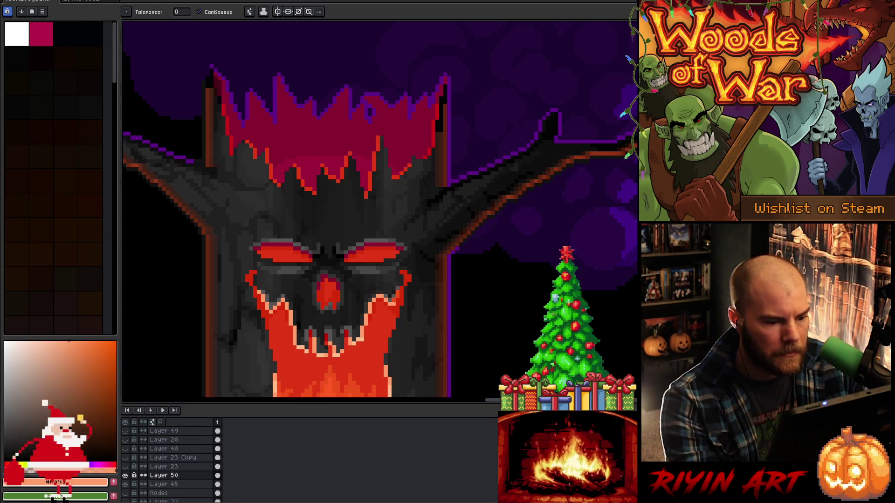
pyautogui.scroll(-3, 380, 209)
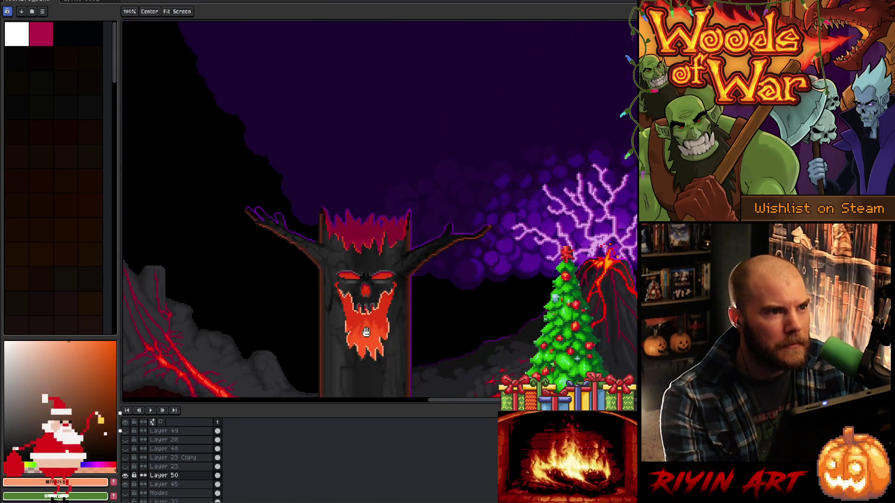
pyautogui.scroll(2, 380, 209)
pyautogui.scroll(-1, 380, 210)
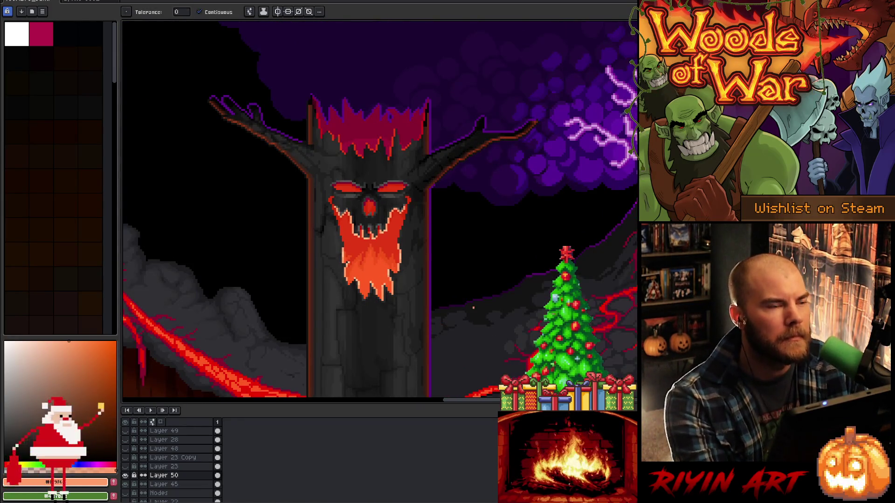
pyautogui.scroll(1, 471, 298)
pyautogui.press('v')
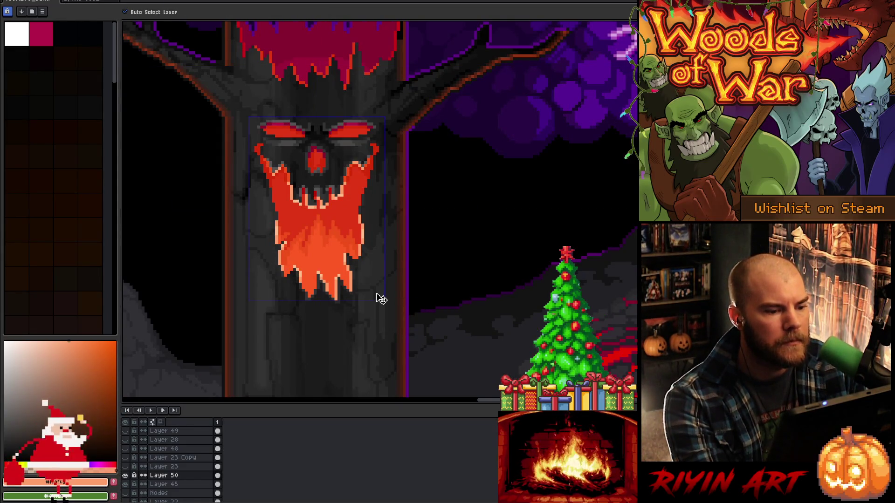
pyautogui.press('g')
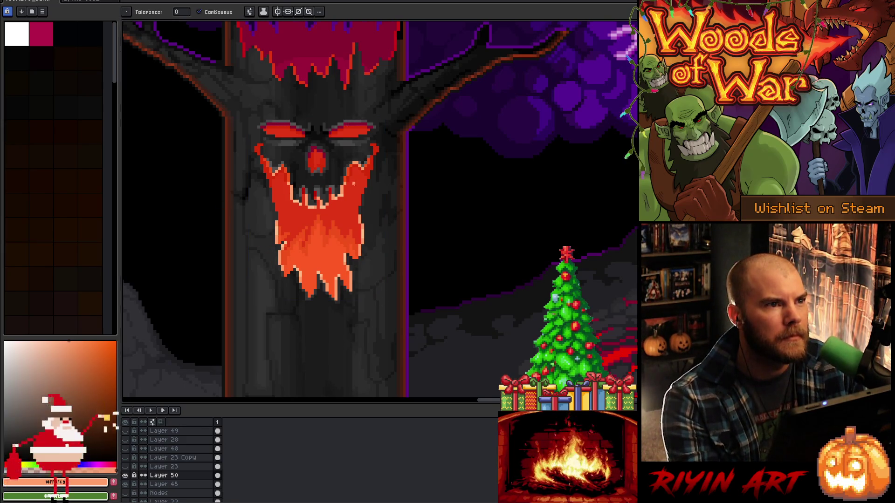
pyautogui.press('v')
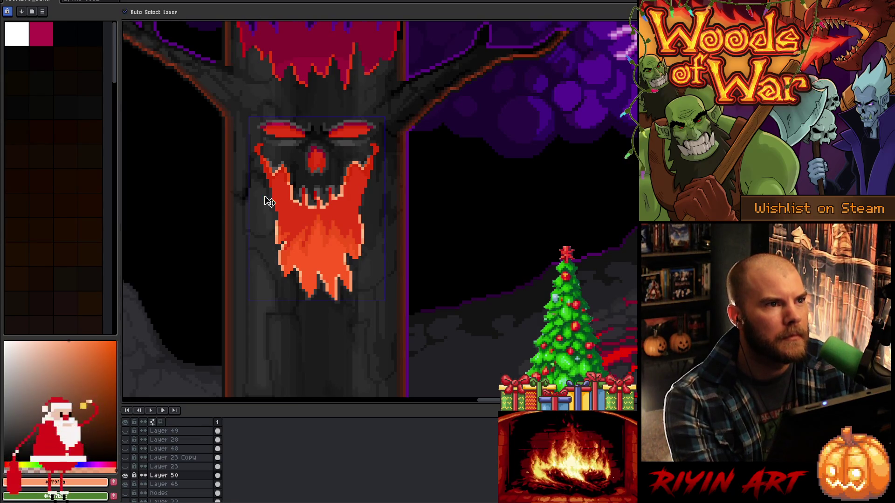
pyautogui.press('w')
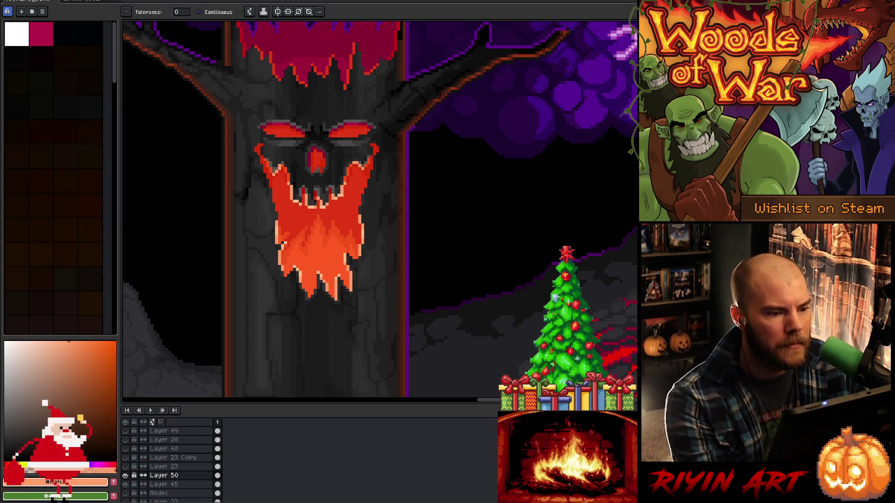
pyautogui.press('i')
pyautogui.scroll(3, 293, 145)
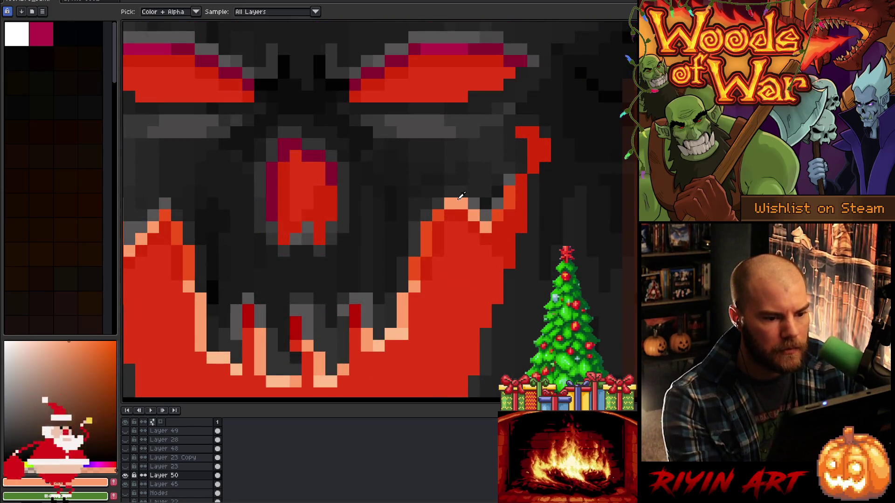
# Recolour the maroon tops of both eyes and the nose's top and side edges peach
pyautogui.press('w')
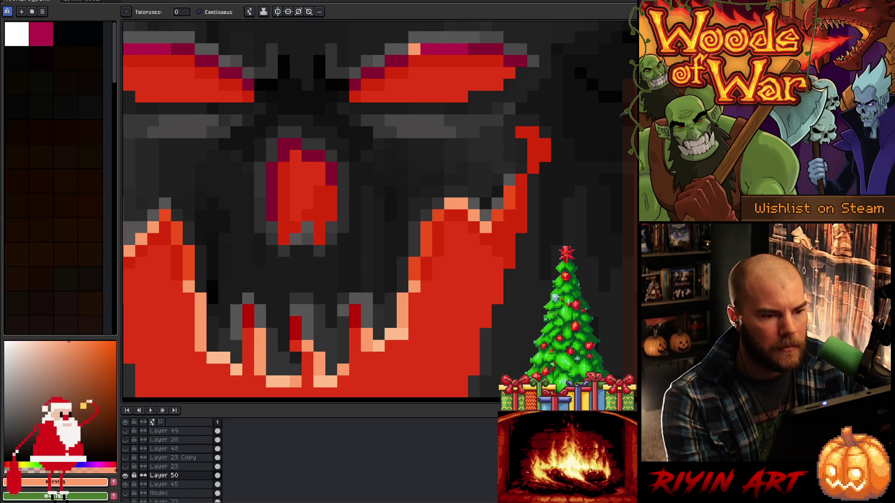
pyautogui.click(375, 73)
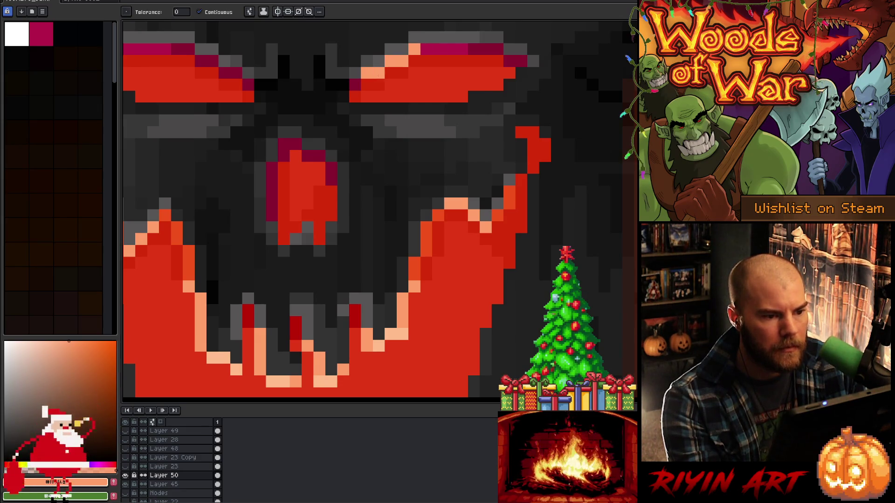
pyautogui.moveTo(473, 50); pyautogui.dragTo(520, 61)
pyautogui.moveTo(239, 86); pyautogui.dragTo(188, 50)
pyautogui.scroll(1, 304, 139)
pyautogui.moveTo(280, 145)
pyautogui.mouseDown()
pyautogui.moveTo(280, 161)
pyautogui.moveTo(320, 157)
pyautogui.moveTo(343, 195)
pyautogui.mouseUp()
pyautogui.moveTo(264, 243); pyautogui.dragTo(264, 177)
pyautogui.scroll(-2, 264, 177)
# Darken the nose's left edge with the nose's deep red
pyautogui.press('i')
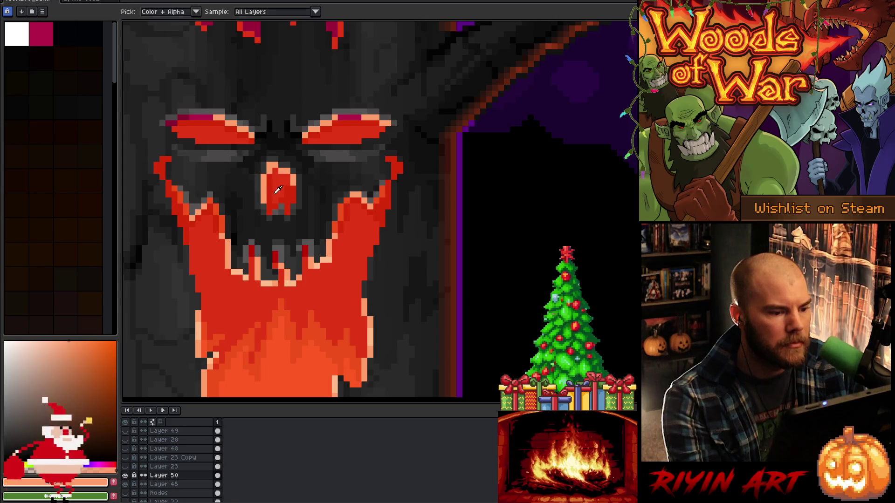
pyautogui.click(291, 196)
pyautogui.press('b')
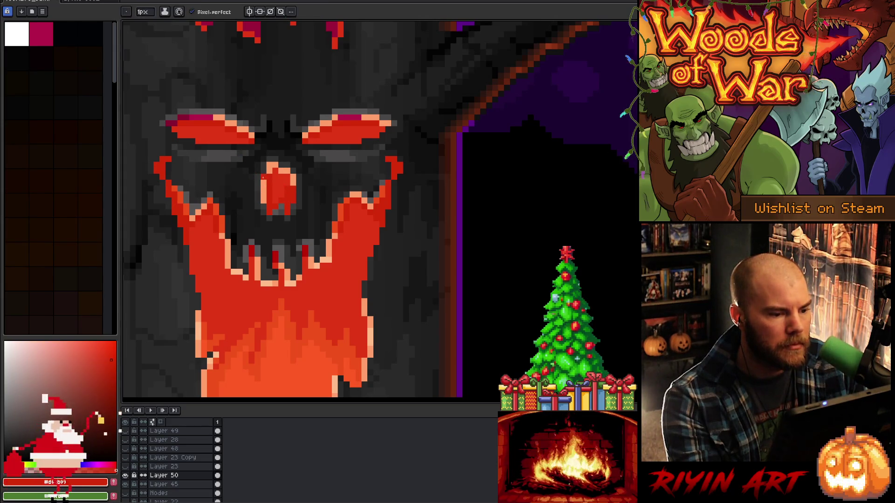
pyautogui.moveTo(262, 191); pyautogui.dragTo(262, 206)
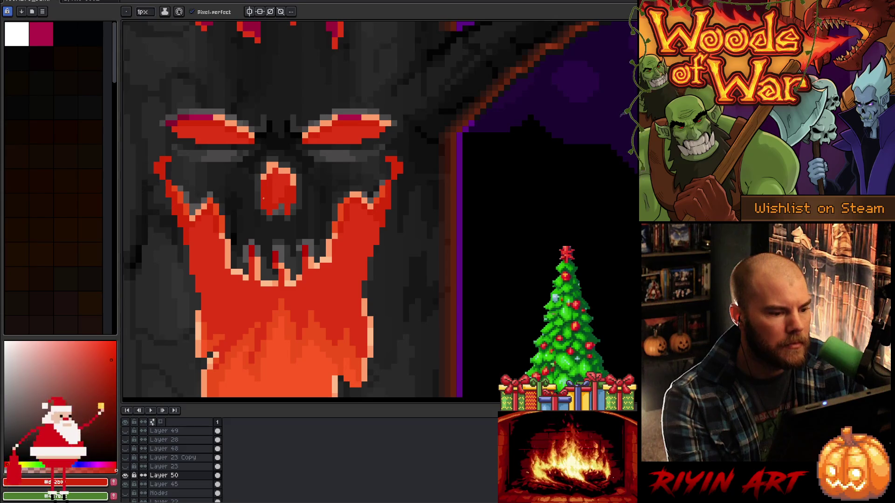
pyautogui.press('i')
pyautogui.click(269, 195)
pyautogui.press('b')
pyautogui.press('i')
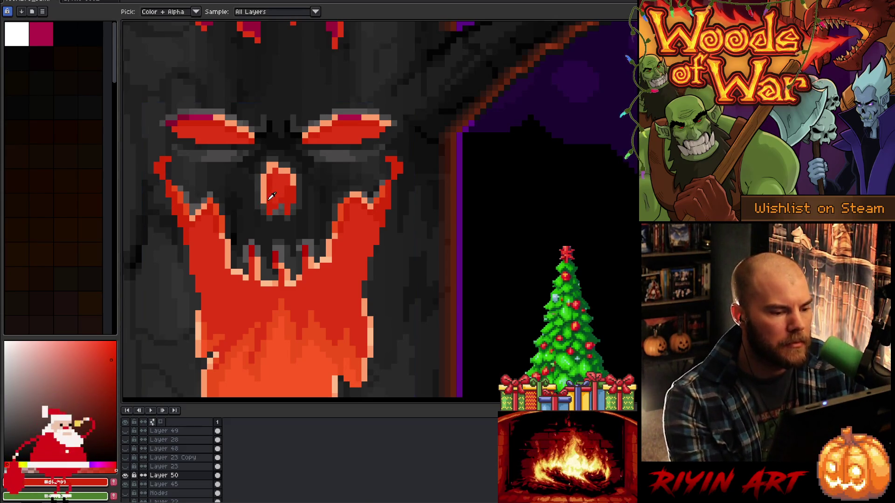
pyautogui.moveTo(263, 174); pyautogui.dragTo(263, 203)
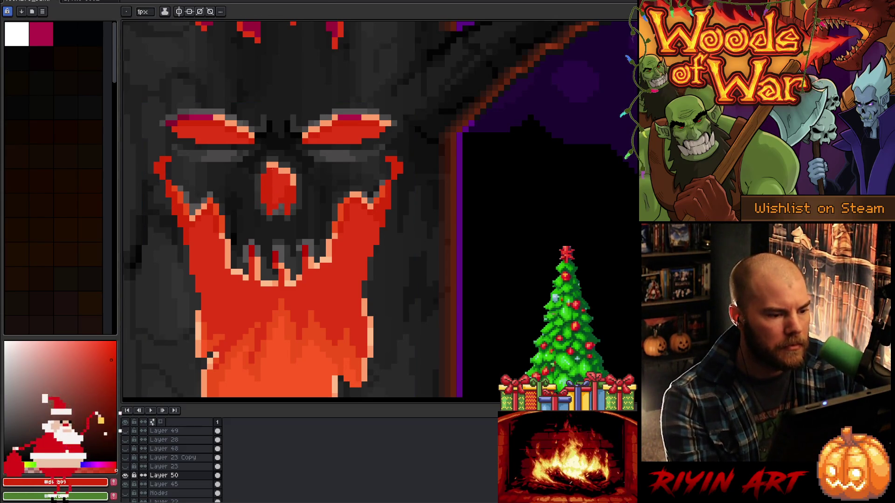
# Paint the left eye's outer corner and the tops of both eyes light peach
pyautogui.keyDown('alt'); pyautogui.click(272, 167); pyautogui.keyUp('alt')
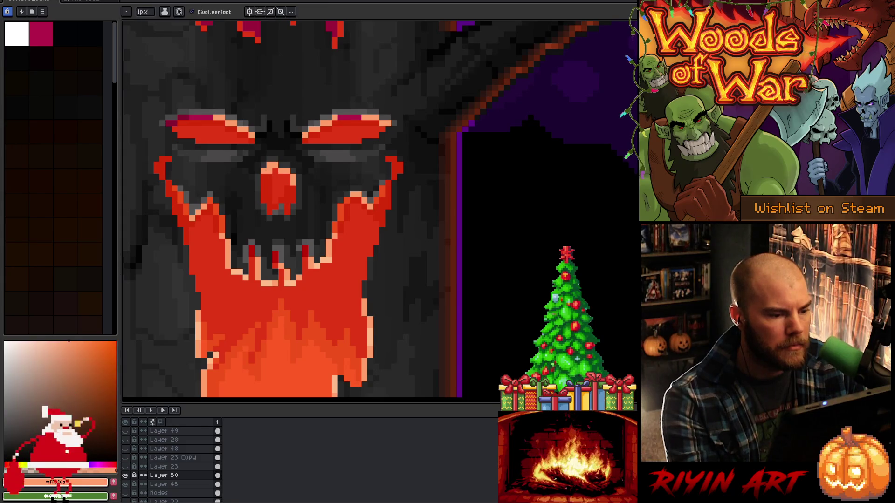
pyautogui.keyDown('alt'); pyautogui.click(293, 183); pyautogui.keyUp('alt')
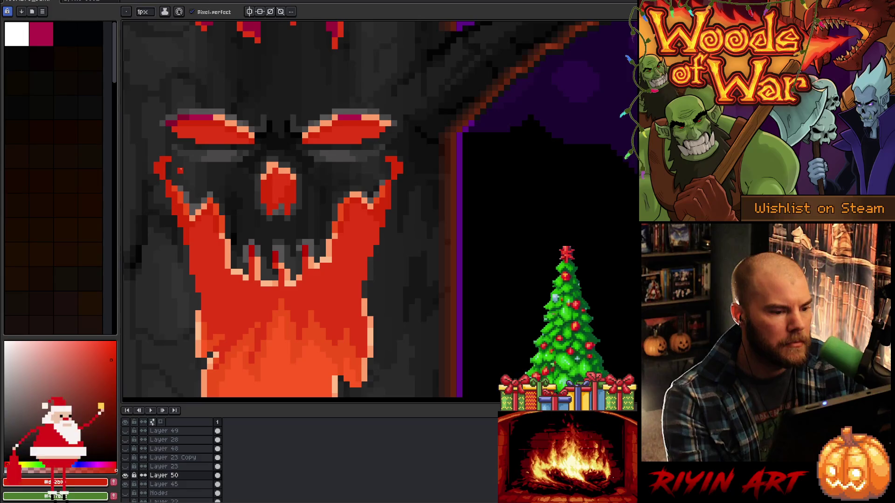
pyautogui.keyDown('alt'); pyautogui.click(275, 165); pyautogui.keyUp('alt')
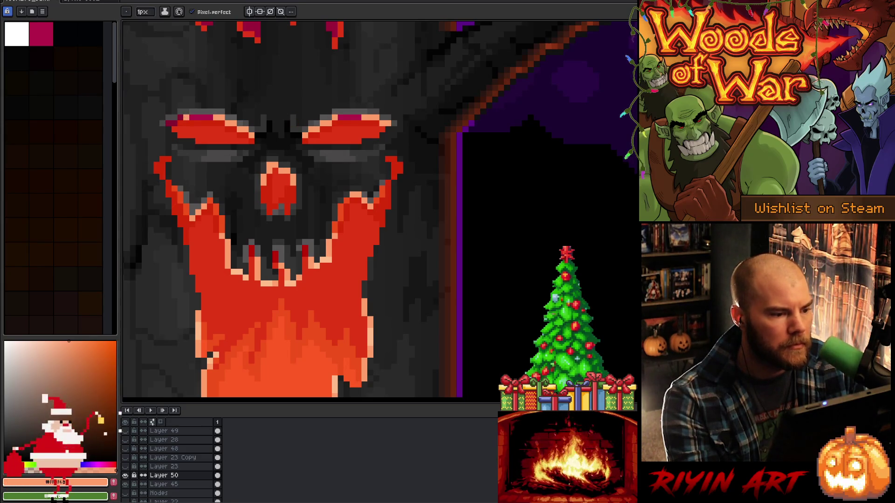
pyautogui.moveTo(186, 123); pyautogui.dragTo(168, 124)
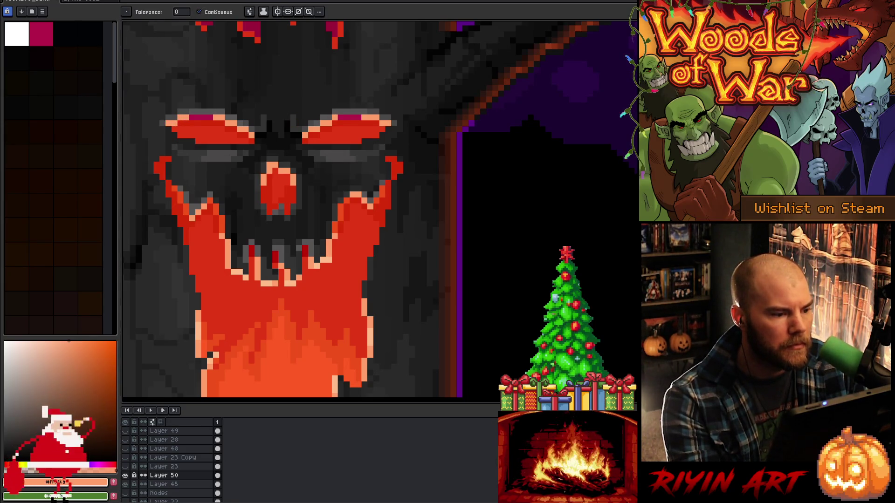
pyautogui.keyDown('alt'); pyautogui.click(245, 271); pyautogui.keyUp('alt')
pyautogui.moveTo(192, 117); pyautogui.dragTo(213, 117)
pyautogui.moveTo(343, 117)
pyautogui.mouseDown()
pyautogui.moveTo(357, 117)
pyautogui.moveTo(338, 116)
pyautogui.mouseUp()
# Choose a saturated orange as the drawing colour
pyautogui.keyDown('alt'); pyautogui.click(225, 231); pyautogui.keyUp('alt')
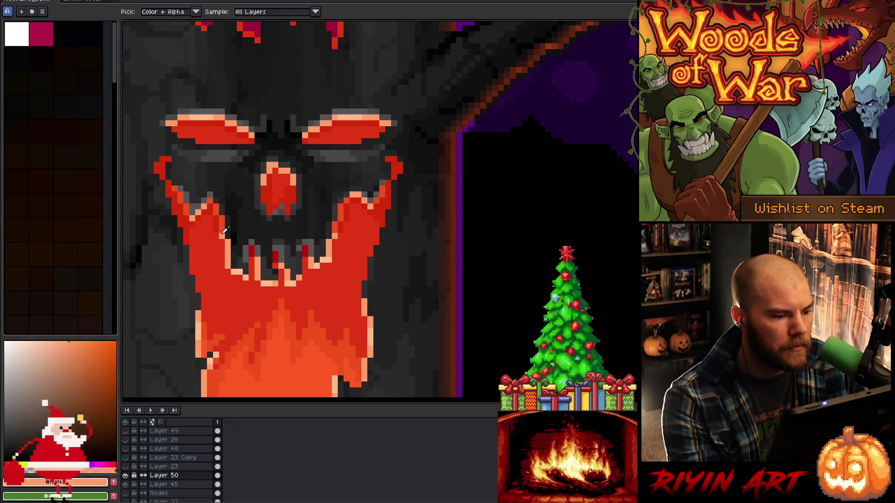
pyautogui.click(92, 341)
pyautogui.press('g')
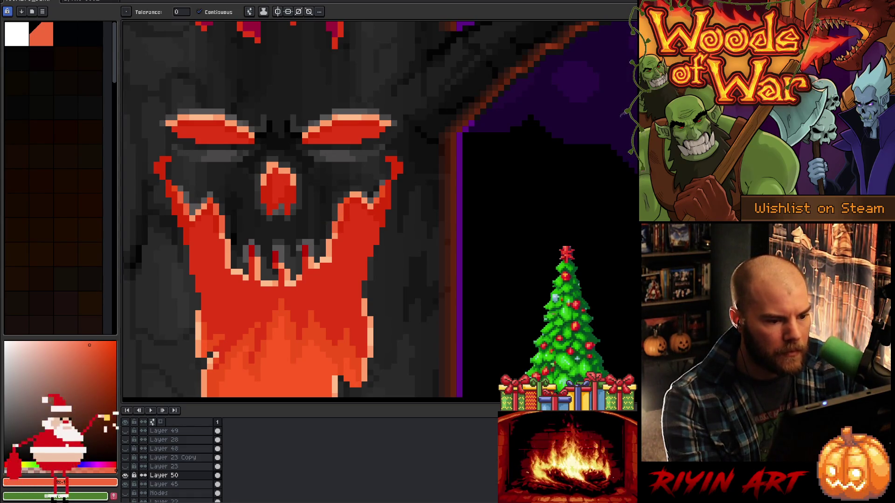
pyautogui.press('v')
pyautogui.press('b')
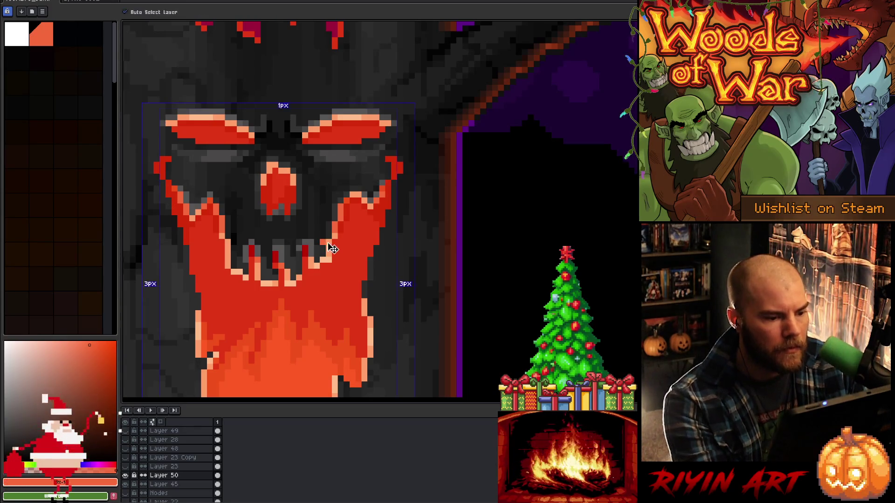
pyautogui.scroll(-3, 315, 269)
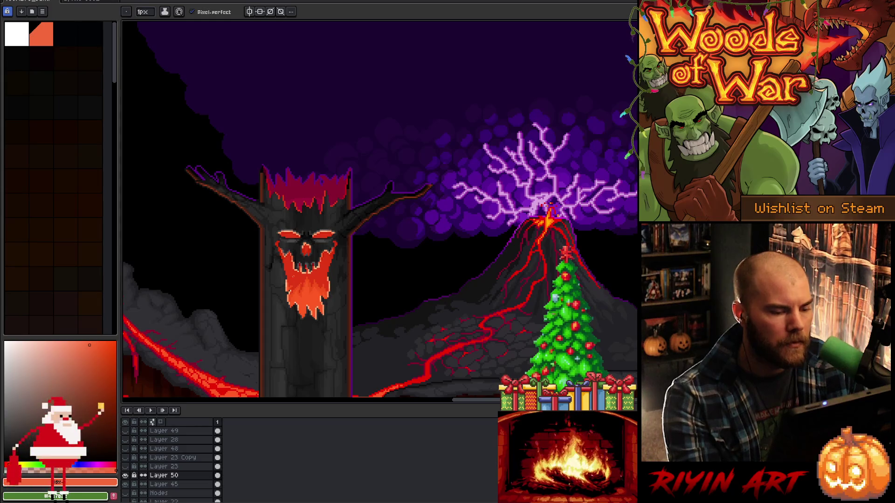
pyautogui.scroll(2, 298, 272)
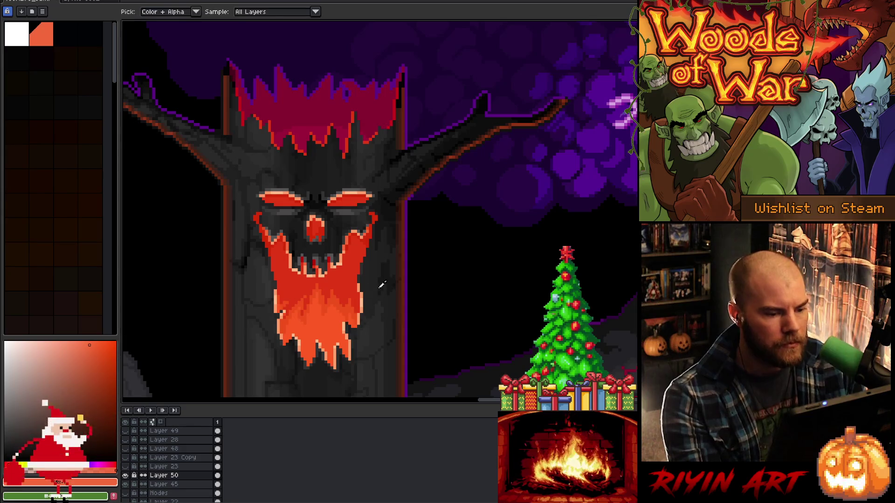
pyautogui.scroll(2, 349, 259)
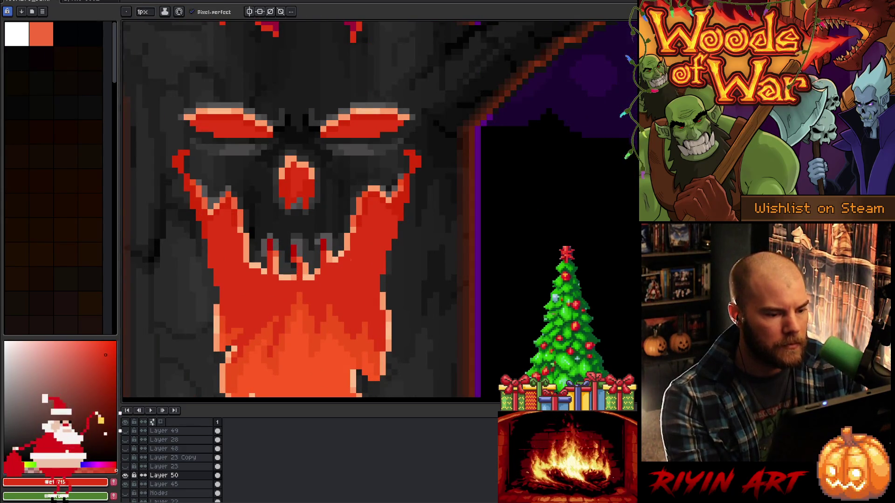
pyautogui.scroll(-3, 348, 256)
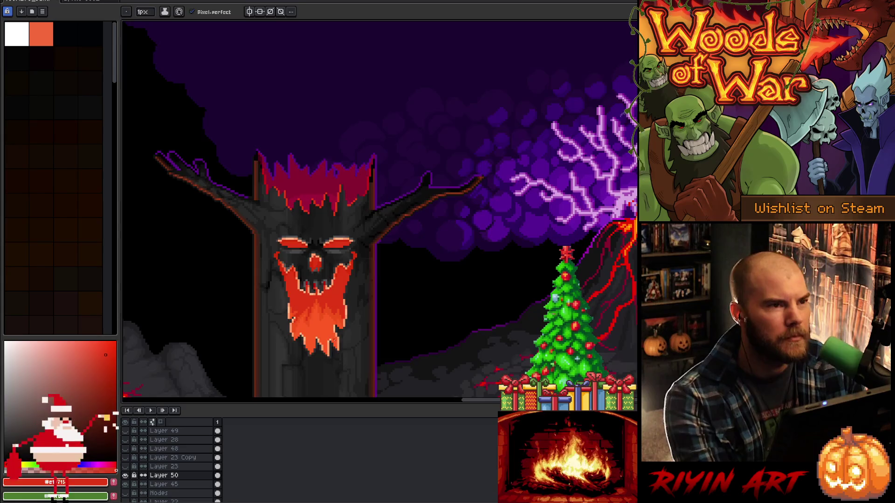
pyautogui.scroll(2, 335, 334)
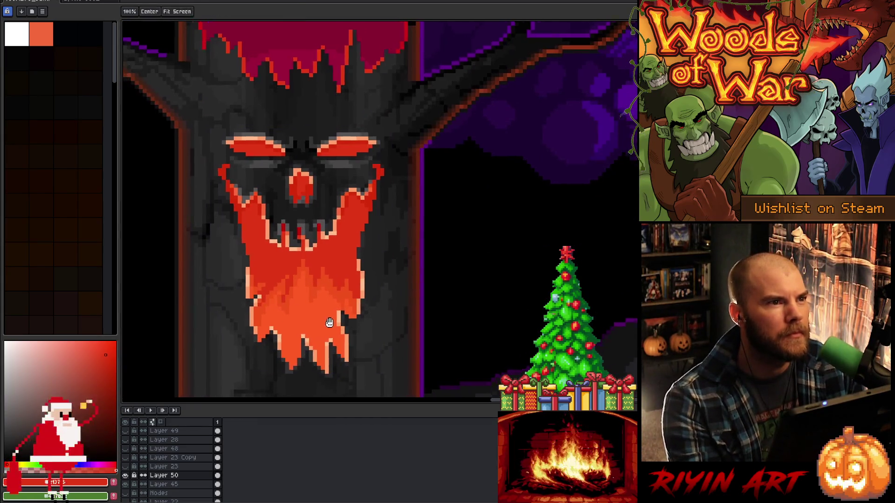
pyautogui.moveTo(294, 303); pyautogui.dragTo(360, 308)
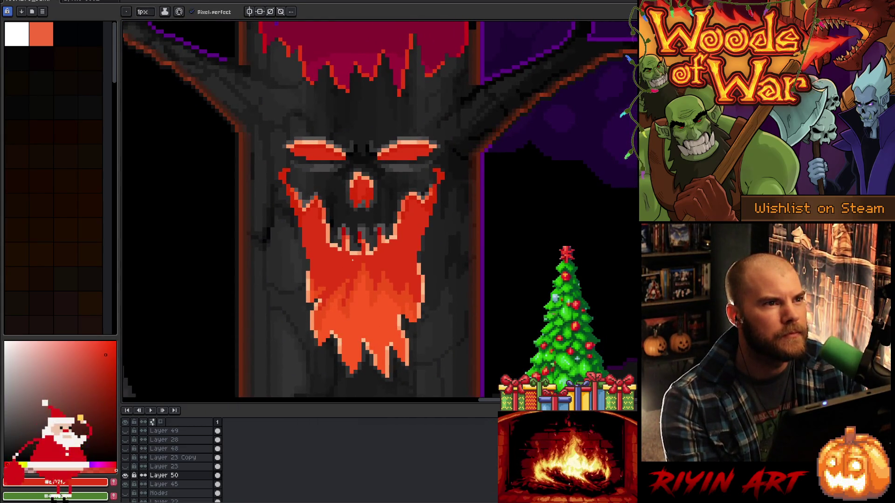
pyautogui.scroll(-3, 353, 260)
pyautogui.scroll(3, 397, 247)
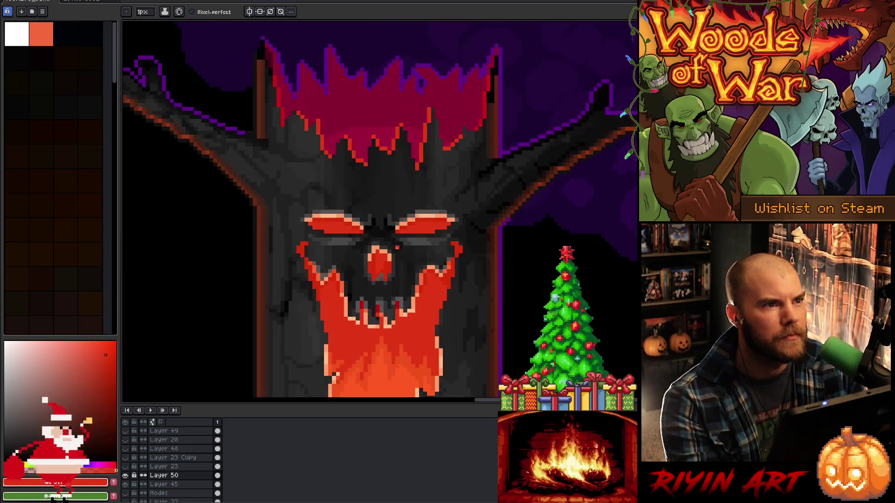
pyautogui.press('i')
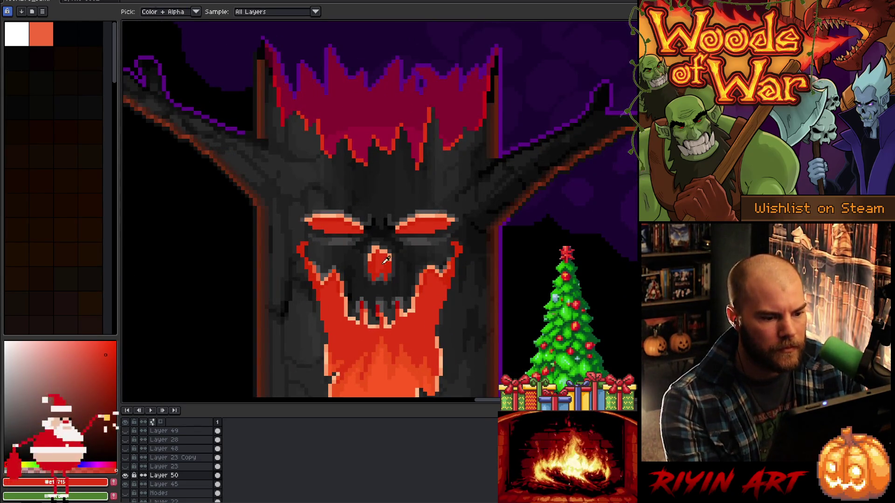
pyautogui.click(345, 224)
pyautogui.press('g')
pyautogui.click(364, 130)
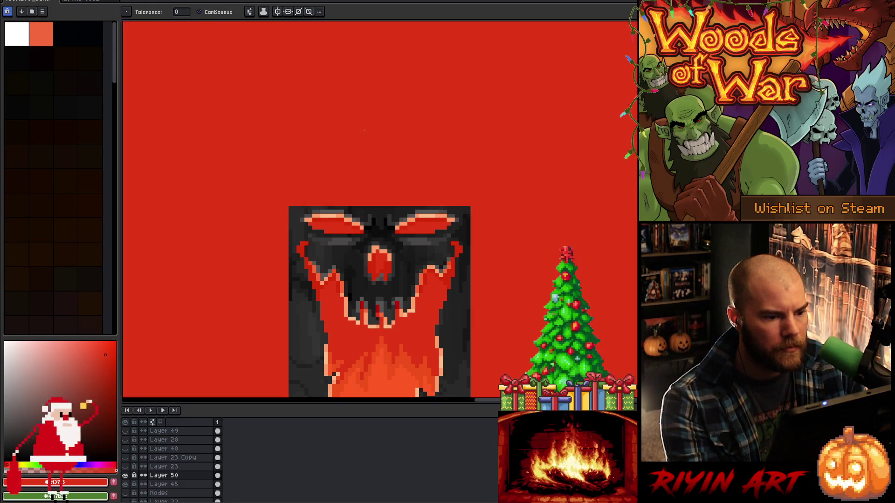
pyautogui.hotkey('ctrl', 'z')
pyautogui.press('h')
pyautogui.scroll(-2, 353, 219)
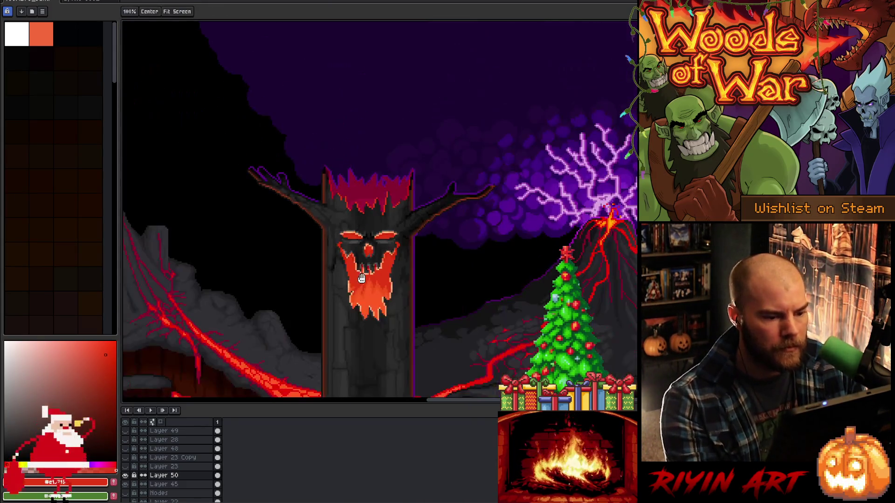
pyautogui.press('w')
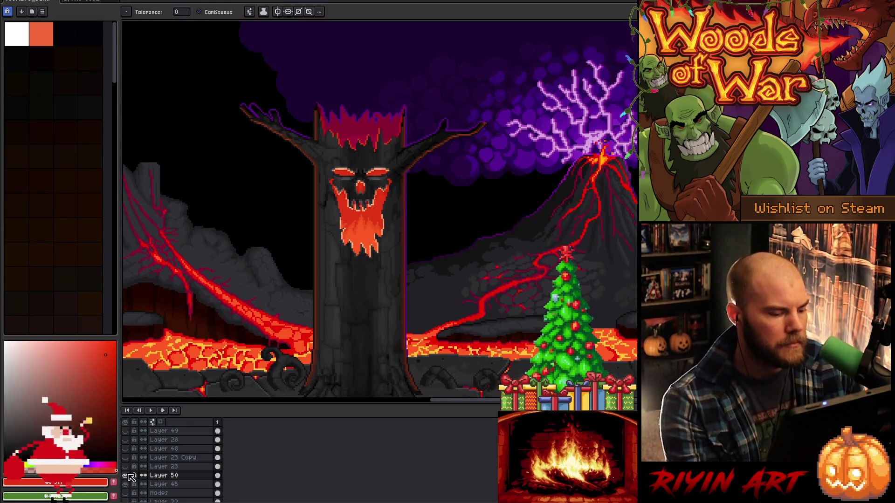
pyautogui.click(127, 475)
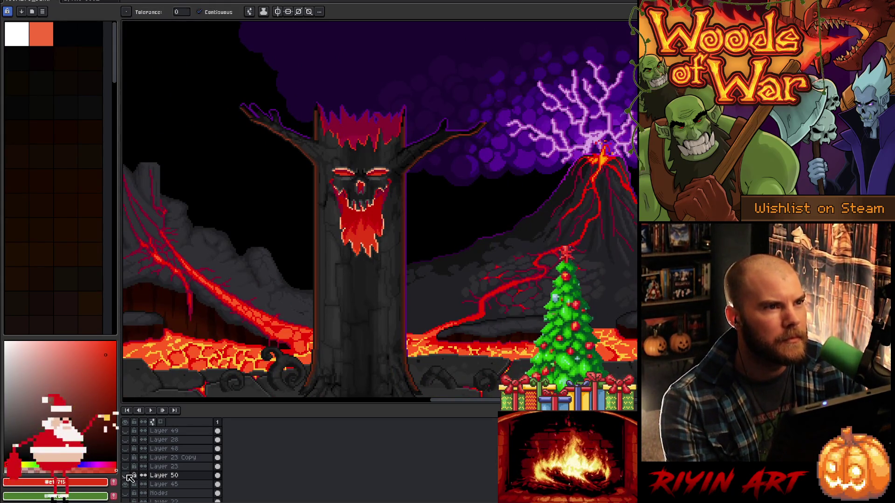
pyautogui.click(129, 476)
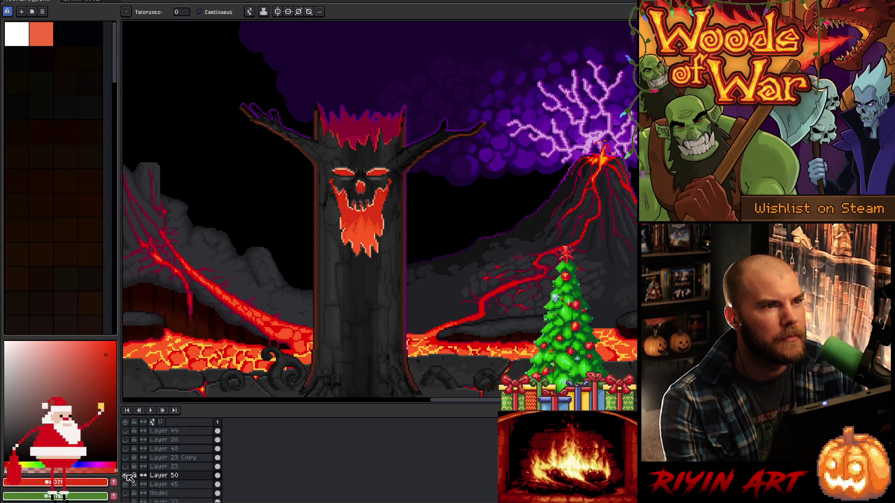
pyautogui.click(129, 476)
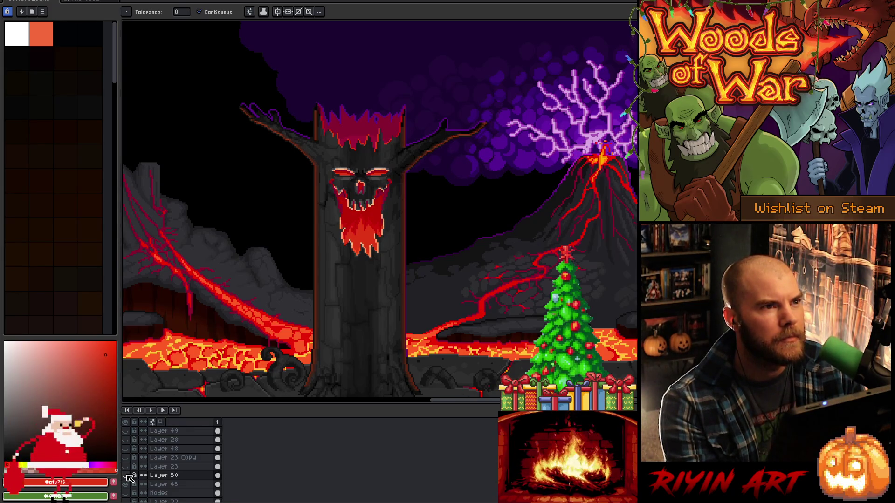
pyautogui.click(128, 476)
pyautogui.click(128, 475)
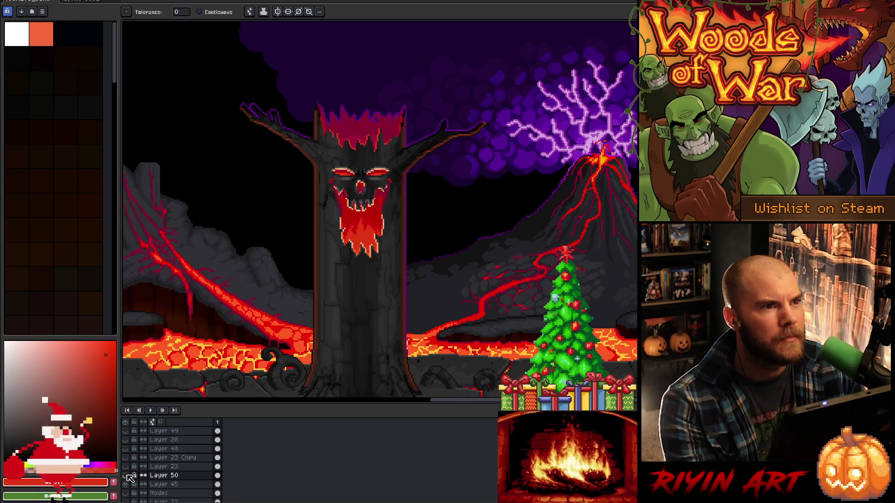
pyautogui.click(128, 476)
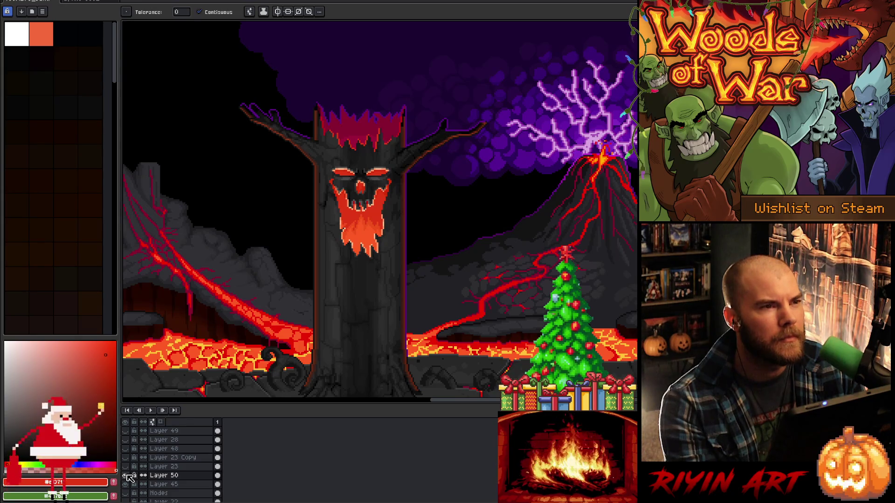
pyautogui.click(129, 476)
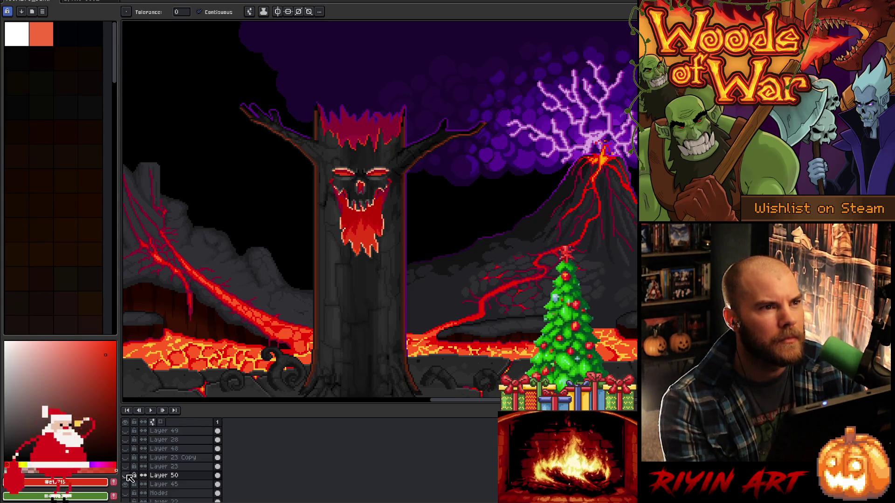
pyautogui.click(129, 476)
pyautogui.click(128, 476)
pyautogui.click(129, 476)
pyautogui.click(128, 476)
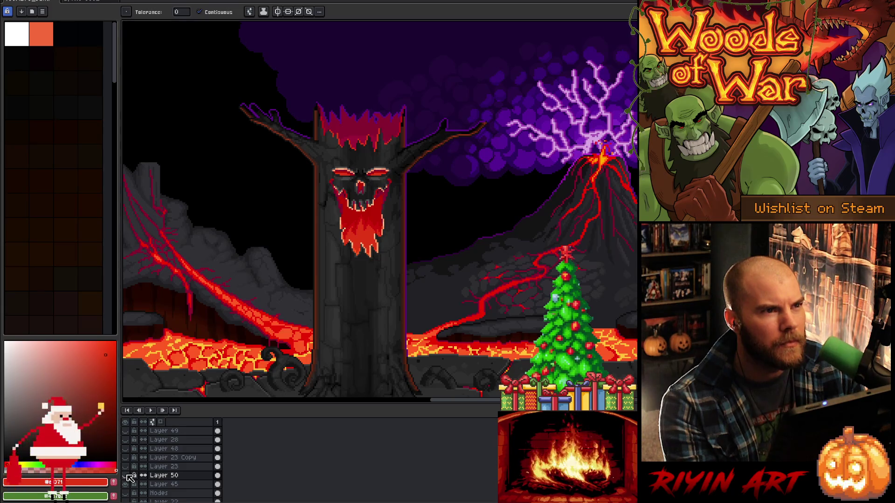
pyautogui.click(129, 476)
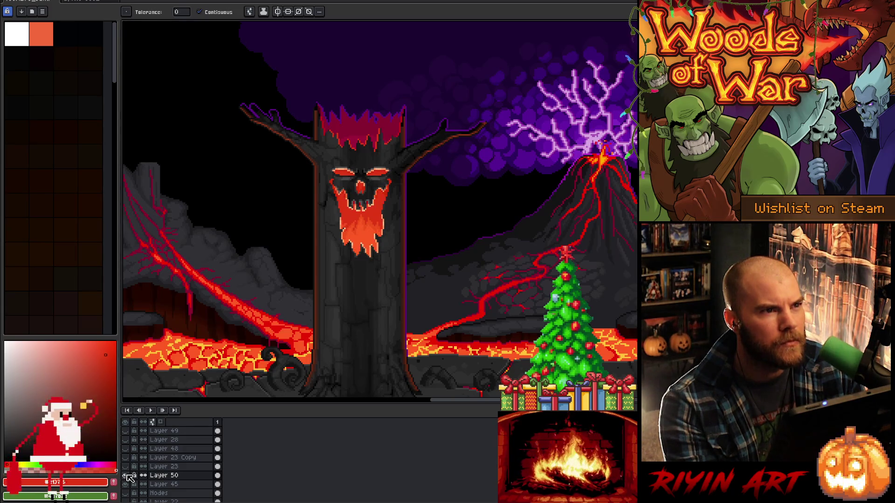
pyautogui.click(129, 476)
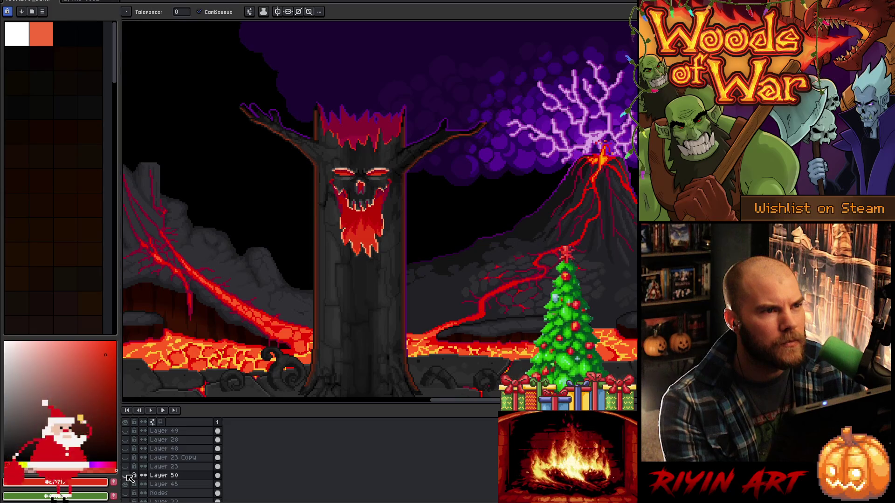
pyautogui.click(128, 476)
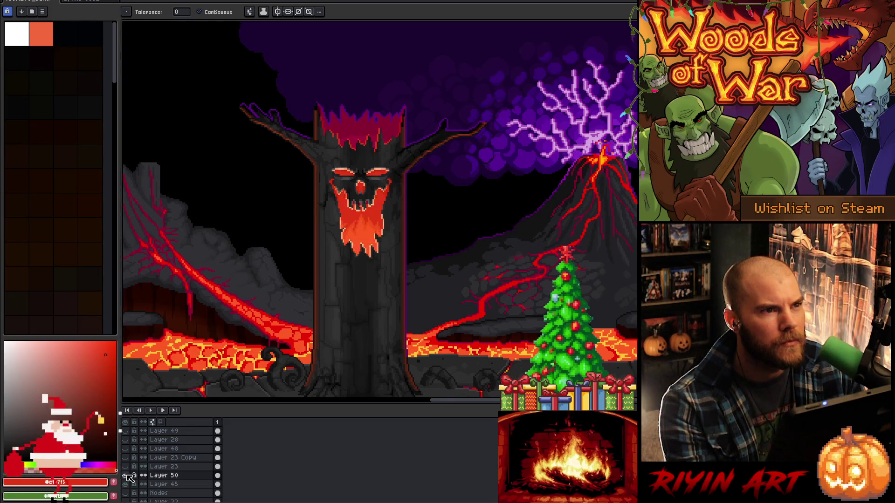
pyautogui.scroll(2, 407, 178)
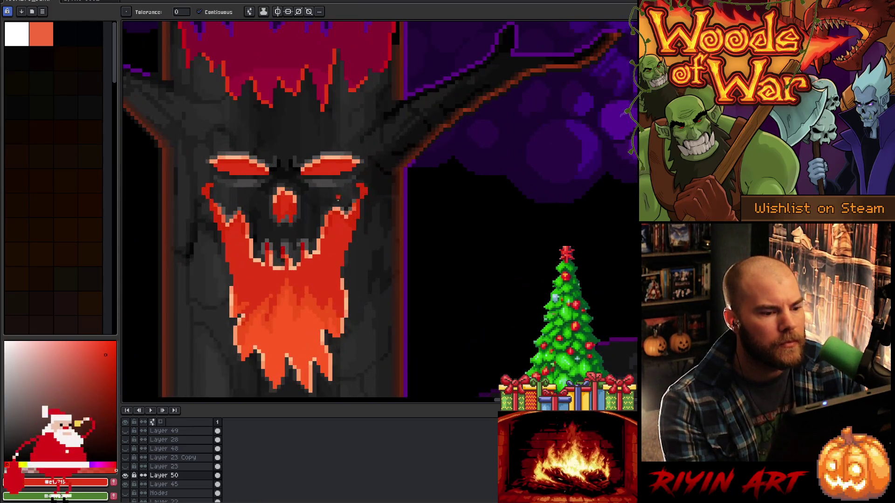
# Toggle Layer 50's bright orange glow on and off to compare, including in greyscale
pyautogui.click(125, 476)
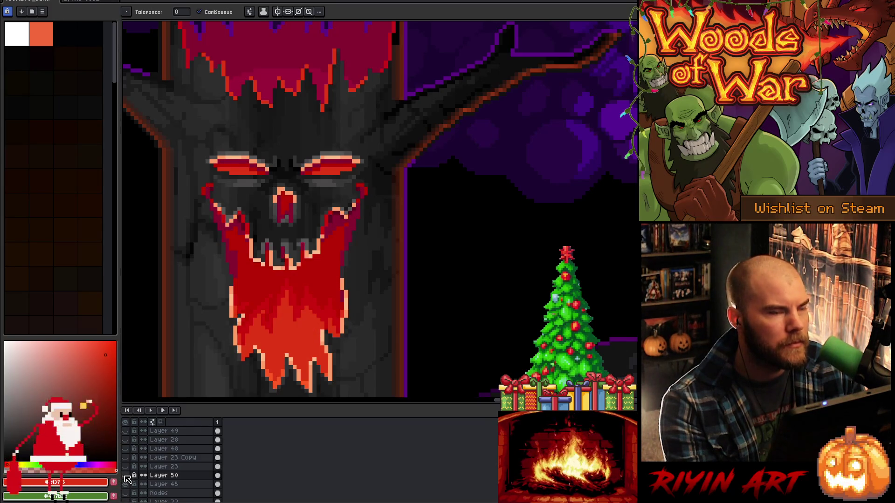
pyautogui.click(126, 476)
pyautogui.click(126, 476)
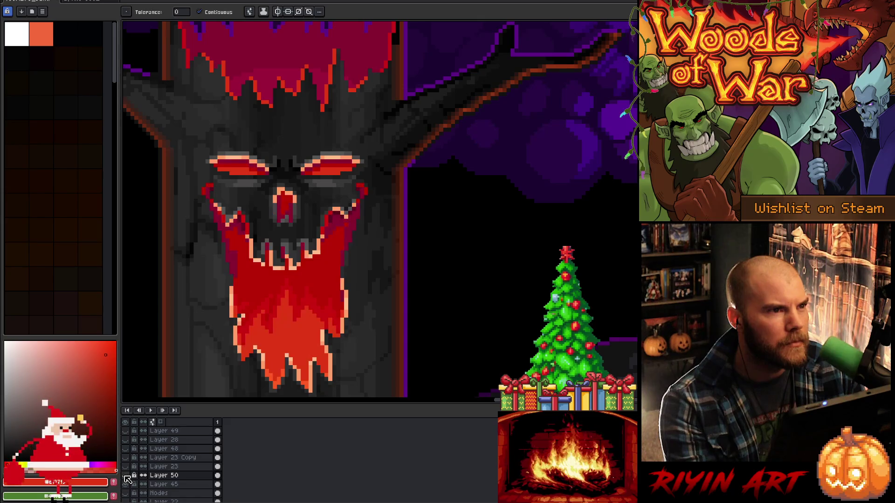
pyautogui.click(126, 476)
pyautogui.click(126, 476)
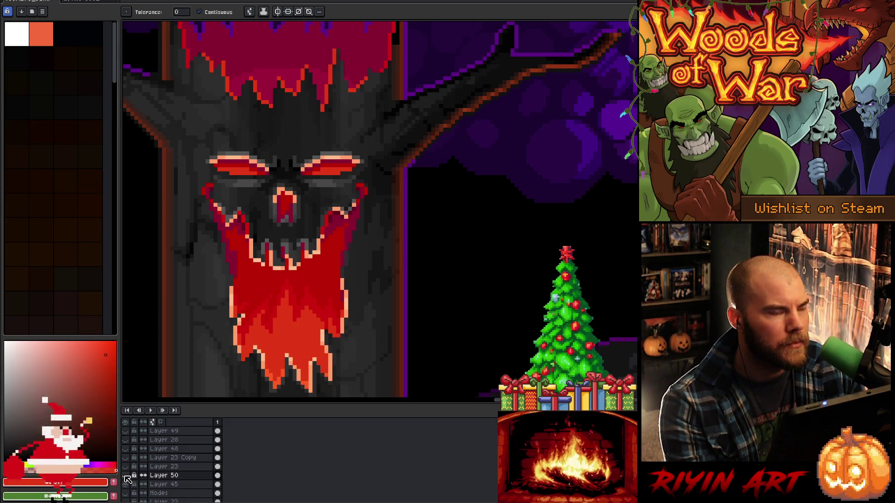
pyautogui.click(125, 476)
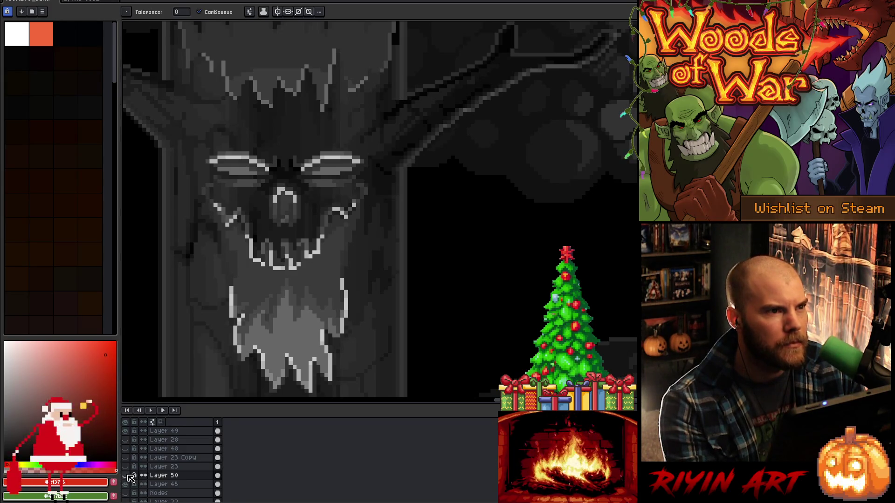
pyautogui.click(127, 476)
pyautogui.click(126, 475)
pyautogui.click(126, 476)
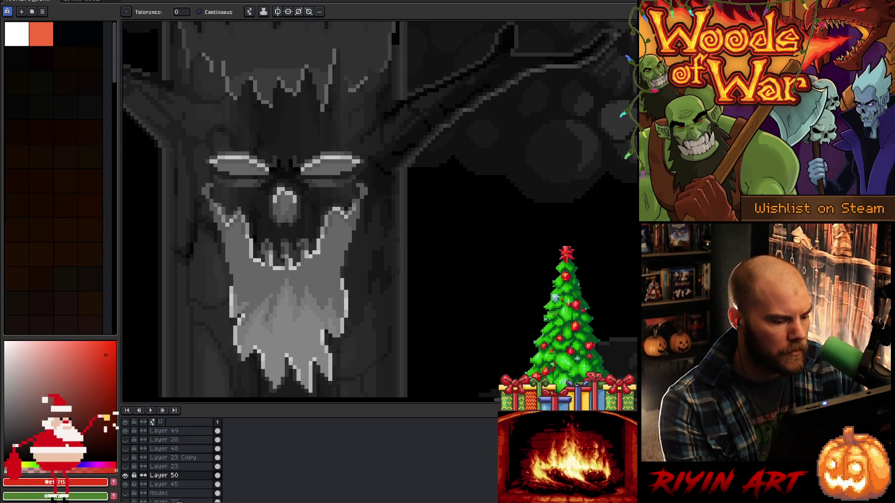
# Compare Layer 50's greyscale values, leaving both Layer 50 and greyscale Layer 49 hidden
pyautogui.click(125, 431)
pyautogui.click(126, 432)
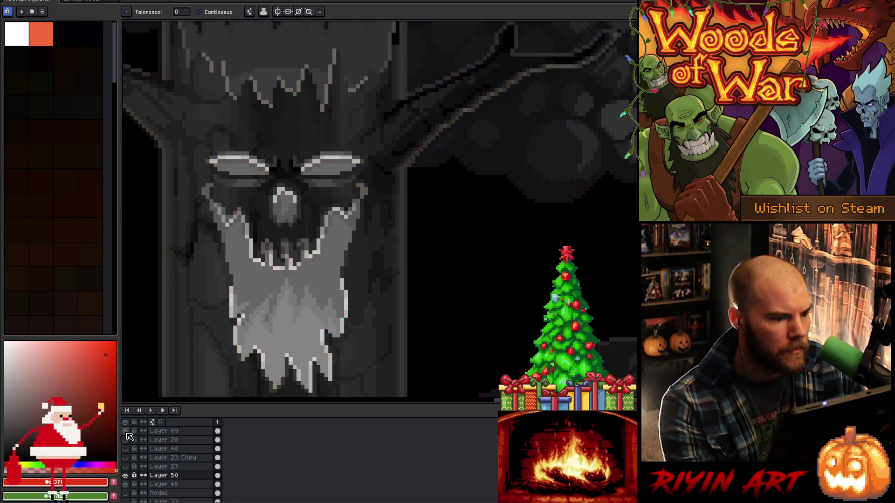
pyautogui.click(130, 475)
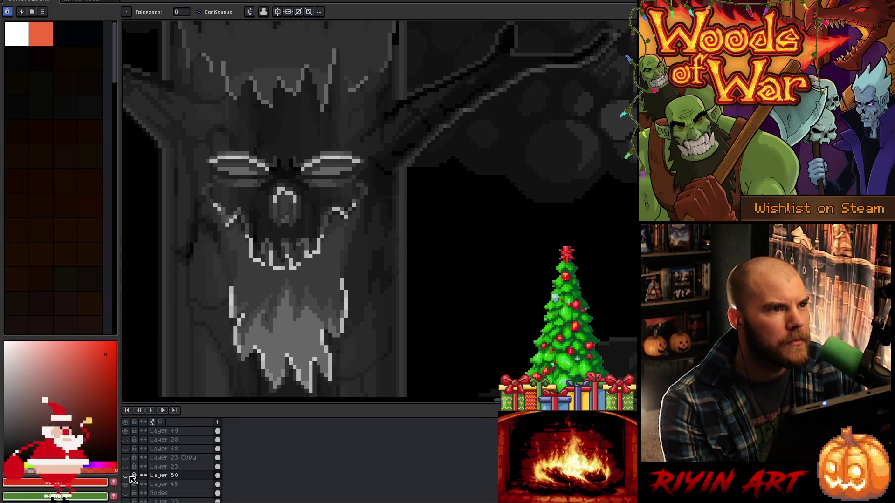
pyautogui.click(130, 476)
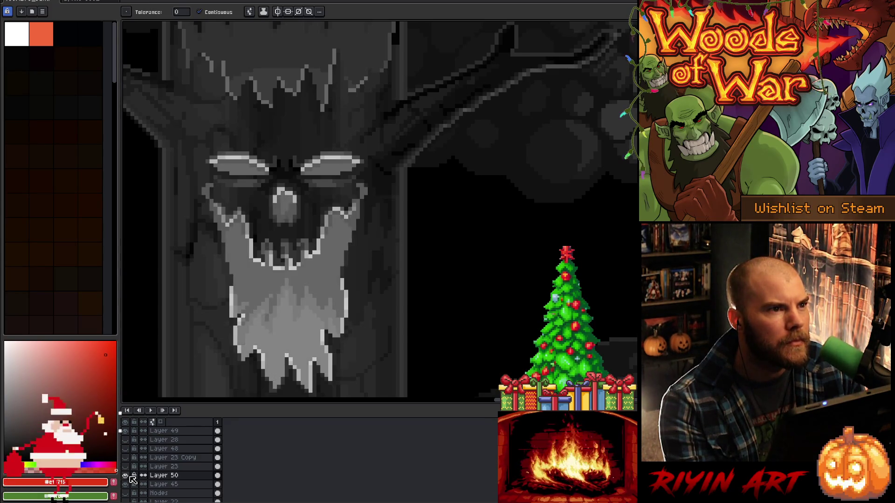
pyautogui.click(130, 476)
pyautogui.click(130, 475)
pyautogui.click(130, 475)
pyautogui.click(130, 475)
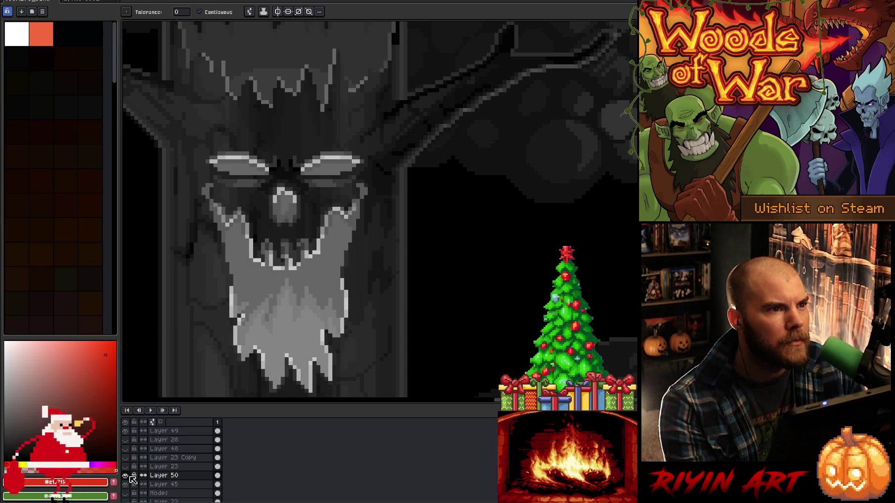
pyautogui.click(130, 476)
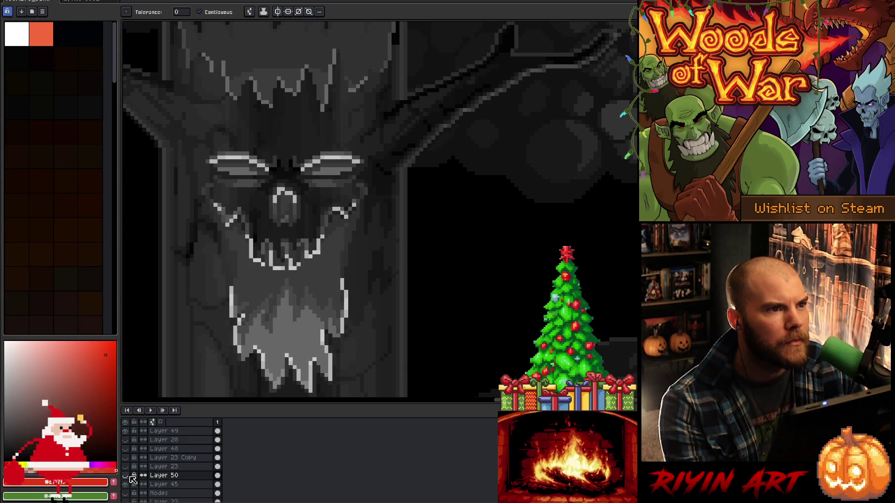
pyautogui.click(130, 476)
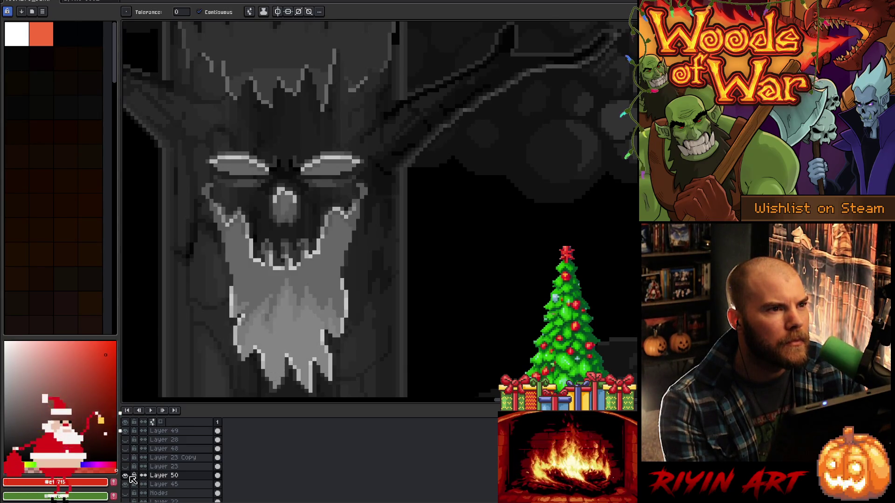
pyautogui.click(130, 476)
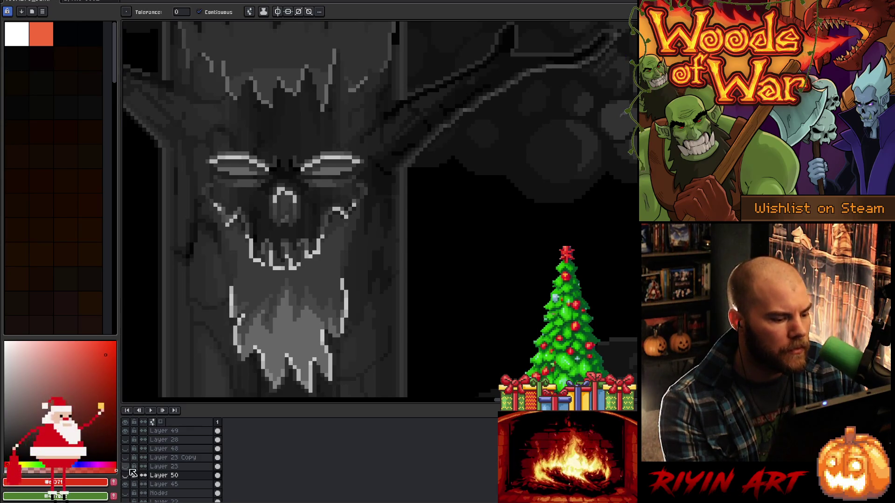
pyautogui.click(126, 431)
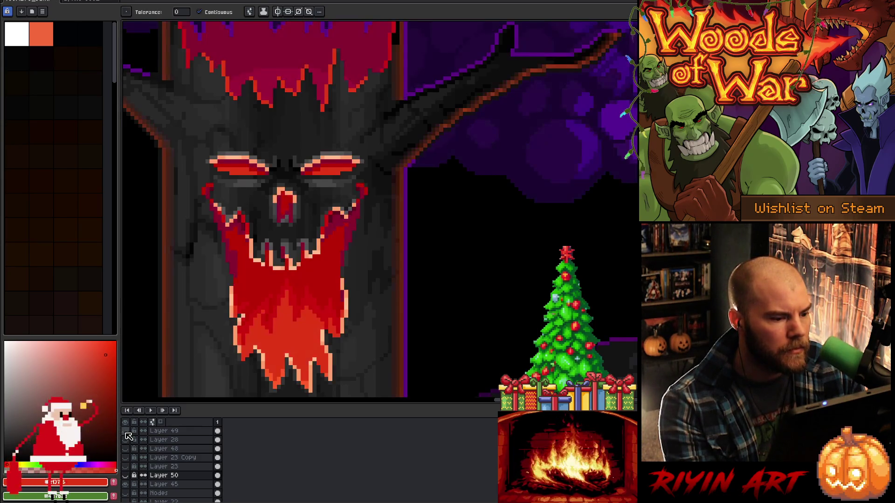
# Eyedrop colours from the mouth edge while briefly showing Layer 50's bright glow
pyautogui.press('i')
pyautogui.scroll(1, 325, 217)
pyautogui.scroll(1, 324, 217)
pyautogui.click(323, 272)
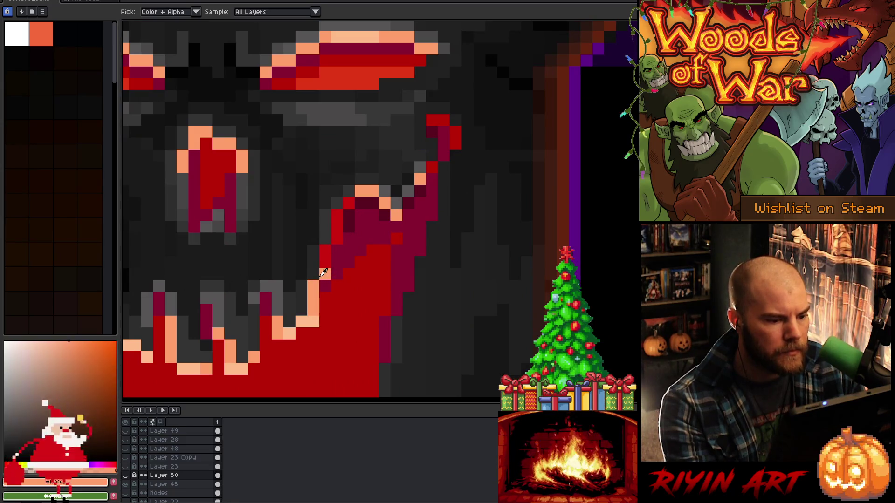
pyautogui.scroll(-2, 326, 273)
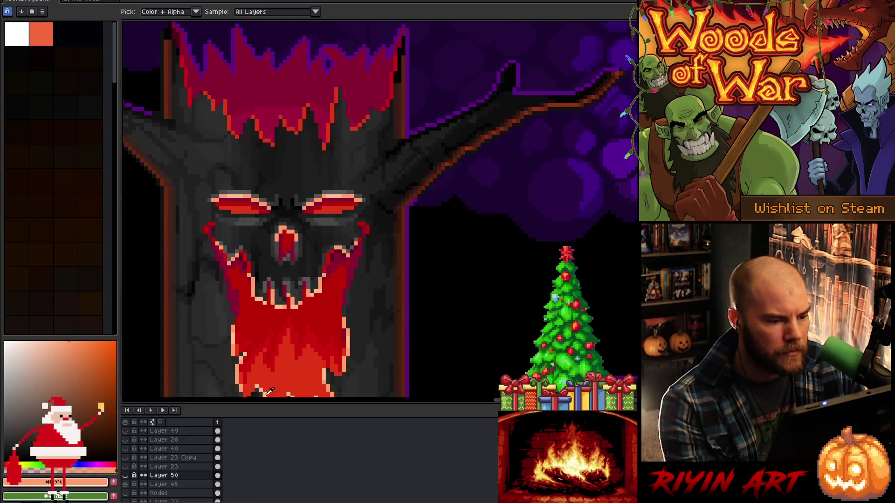
pyautogui.click(126, 475)
pyautogui.scroll(2, 326, 247)
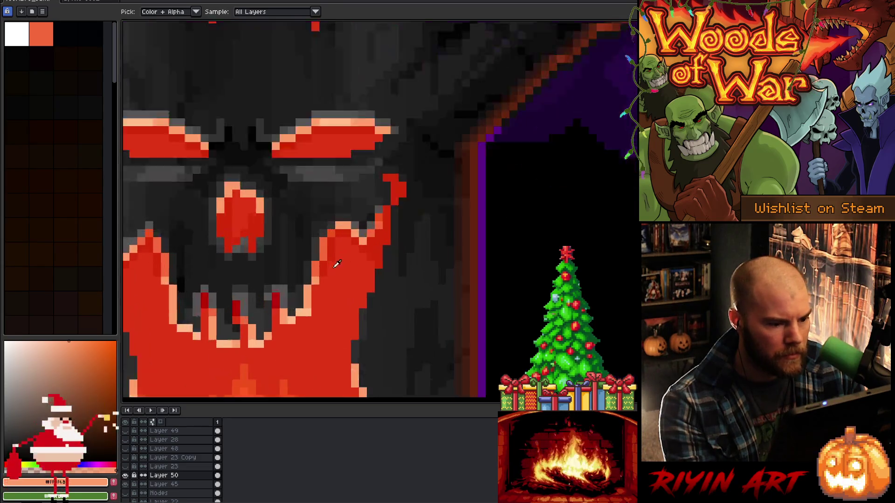
pyautogui.click(325, 245)
pyautogui.scroll(-2, 325, 244)
pyautogui.scroll(1, 325, 244)
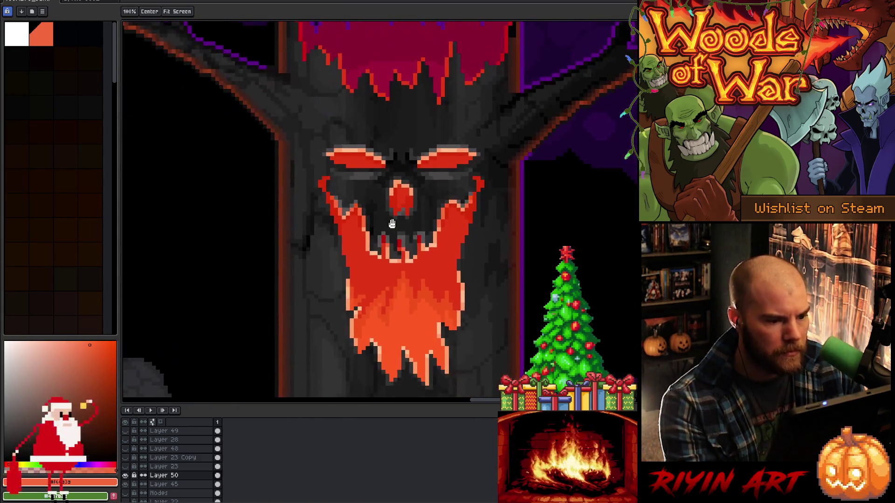
# Hide Layer 50's orange glow again and pick an orange from the mouth outline
pyautogui.click(127, 476)
pyautogui.scroll(-1, 163, 466)
pyautogui.press('i')
pyautogui.scroll(2, 446, 205)
pyautogui.scroll(1, 446, 205)
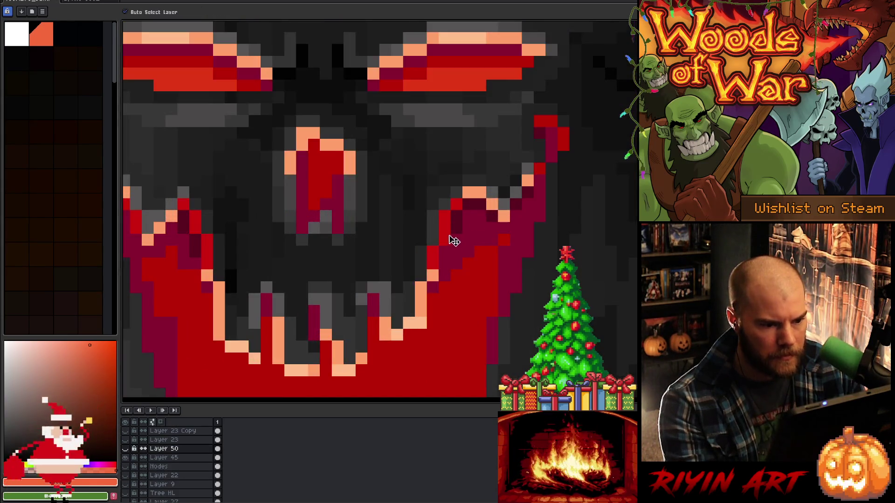
pyautogui.keyDown('ctrl'); pyautogui.click(444, 235); pyautogui.keyUp('ctrl')
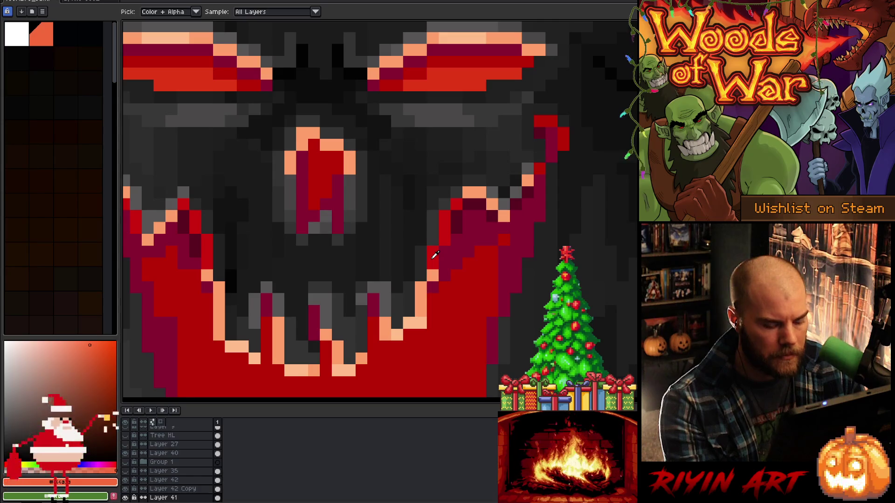
# Pencil orange pixels along the right mouth edge, undoing one stray pixel
pyautogui.press('b')
pyautogui.click(432, 252)
pyautogui.click(433, 263)
pyautogui.click(445, 228)
pyautogui.click(445, 239)
pyautogui.click(445, 216)
pyautogui.click(456, 204)
pyautogui.click(230, 288)
pyautogui.hotkey('ctrl', 'z')
# Add orange pixels along the left mouth edge, undoing a misplaced one
pyautogui.click(207, 251)
pyautogui.click(207, 240)
pyautogui.click(195, 240)
pyautogui.hotkey('ctrl', 'z')
pyautogui.click(194, 216)
pyautogui.click(183, 204)
# Turn pale peach and red pixels on the mouth's upper-left side orange
pyautogui.moveTo(298, 144); pyautogui.dragTo(421, 161)
pyautogui.click(425, 149)
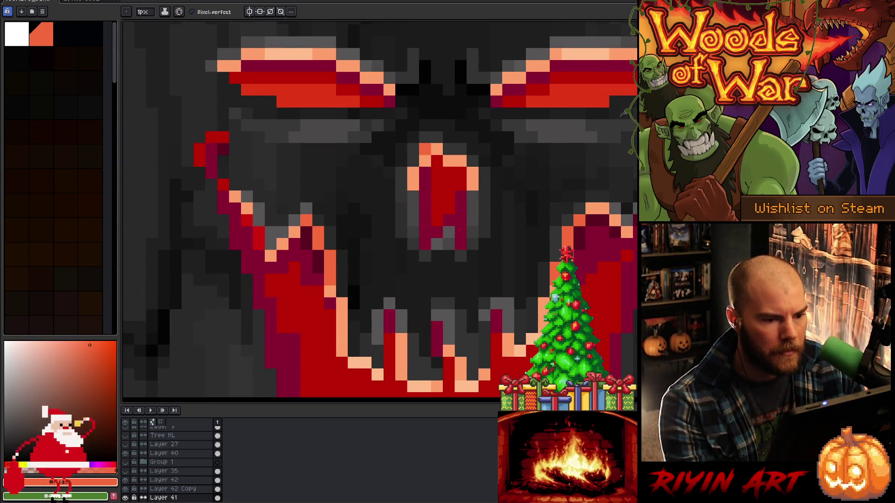
pyautogui.click(257, 244)
pyautogui.click(258, 232)
pyautogui.click(246, 220)
pyautogui.click(223, 184)
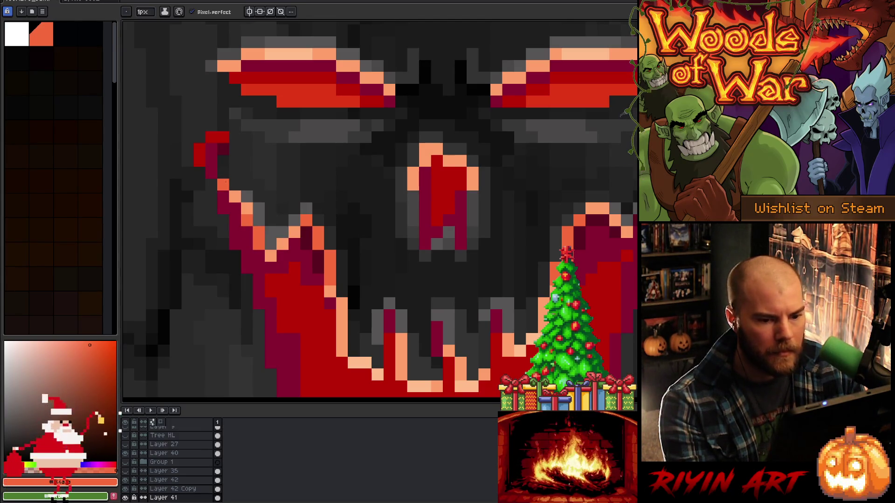
# Add orange highlights running up along a fang's edge
pyautogui.scroll(-2, 229, 185)
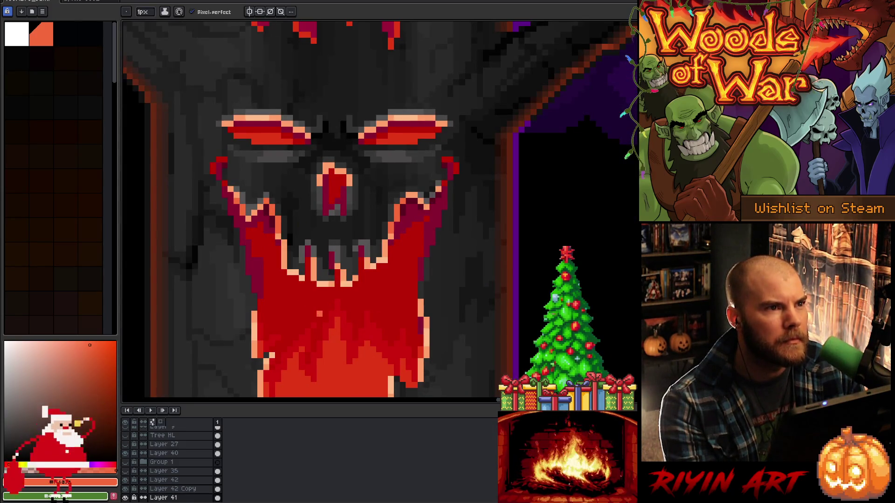
pyautogui.scroll(1, 313, 301)
pyautogui.scroll(1, 314, 302)
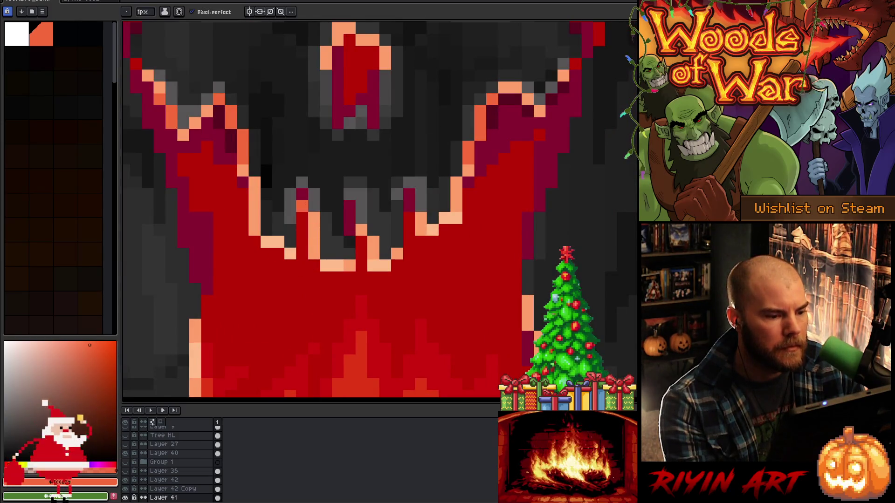
pyautogui.click(302, 195)
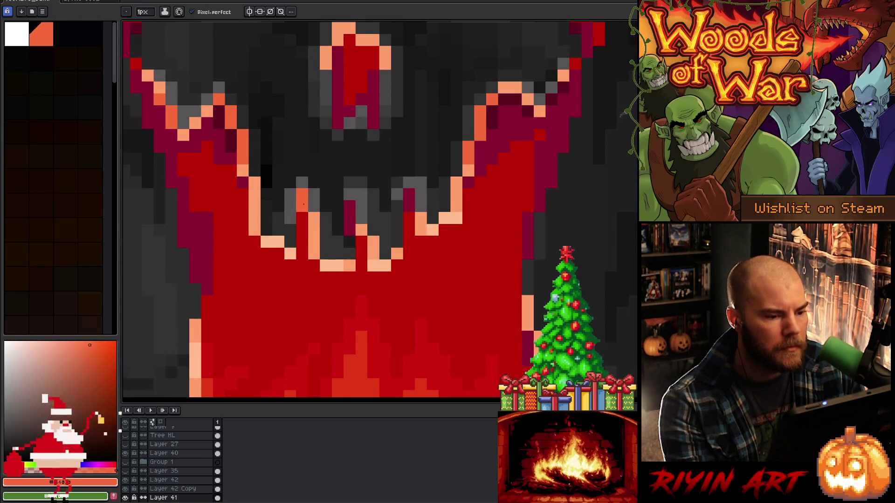
pyautogui.click(361, 206)
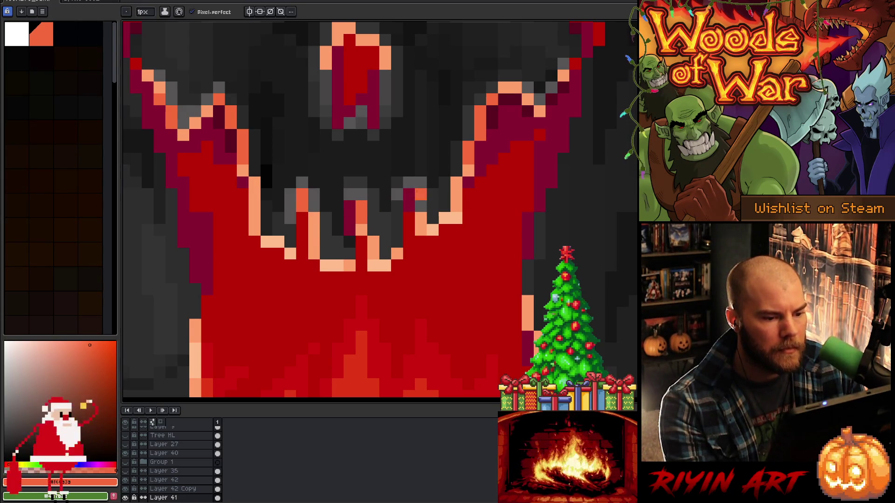
pyautogui.click(420, 206)
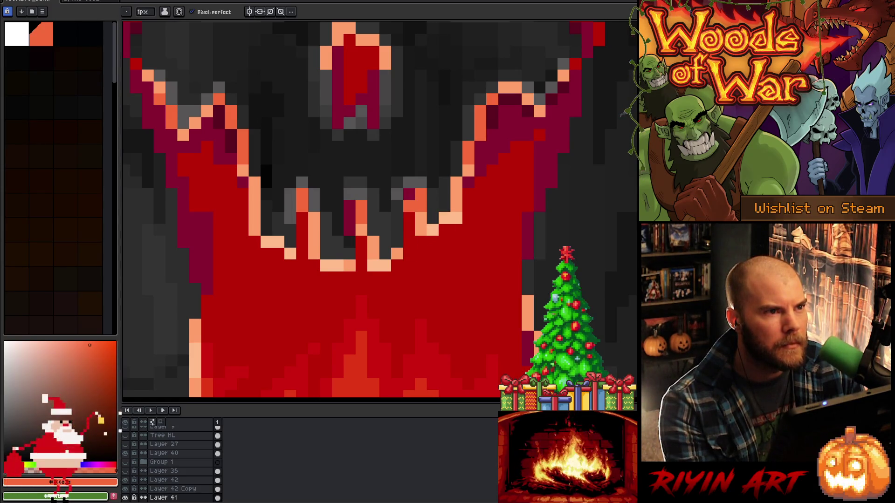
pyautogui.click(420, 181)
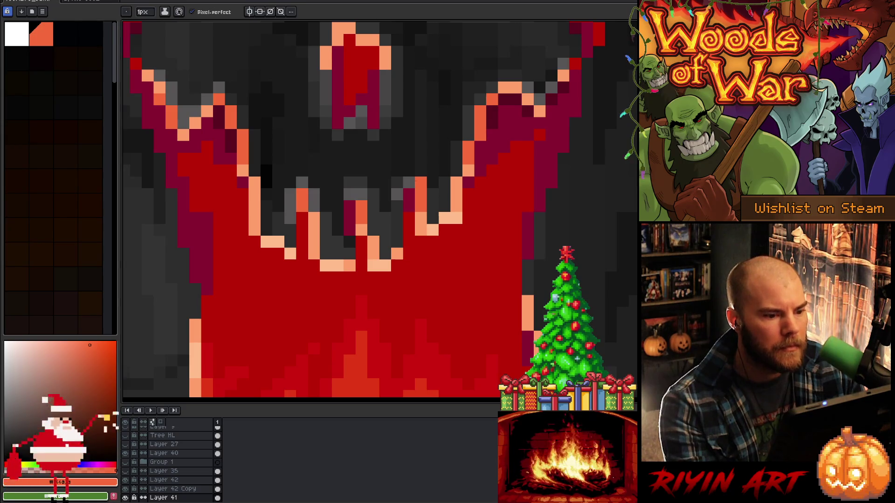
pyautogui.scroll(-3, 290, 218)
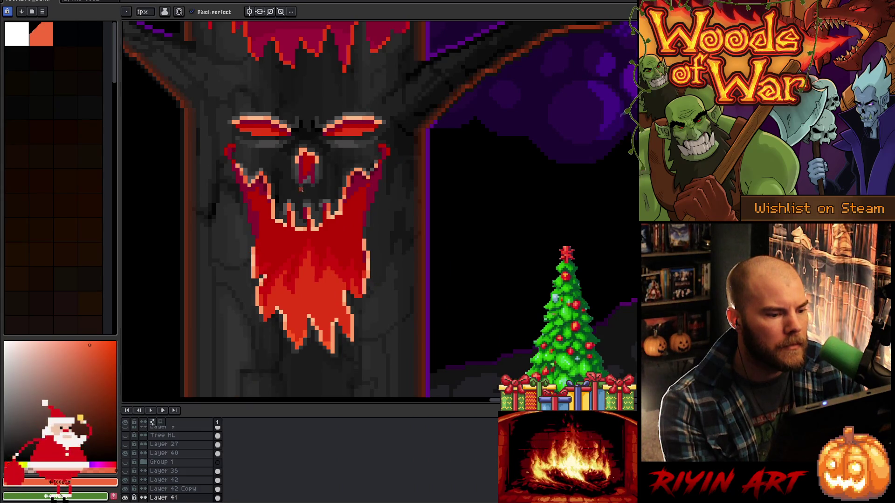
pyautogui.scroll(3, 301, 190)
# Paint dark crimson between the fangs and turn one crimson mouth pixel red
pyautogui.press('alt')
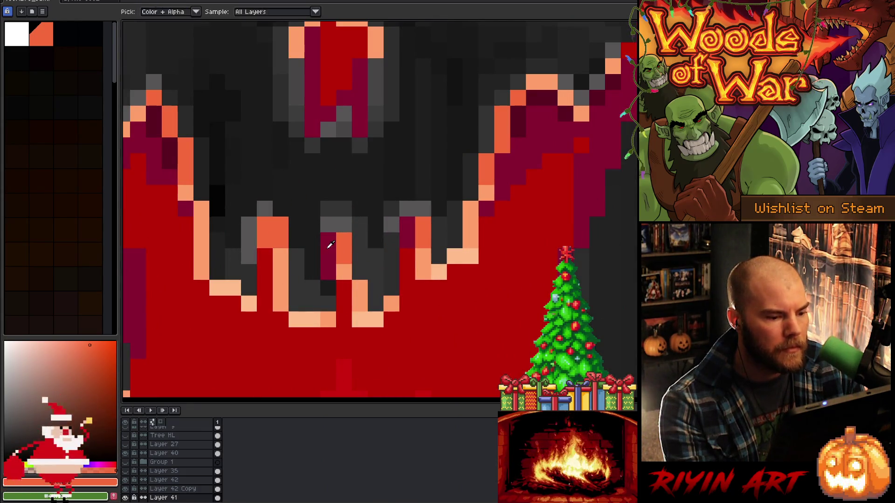
pyautogui.keyDown('alt'); pyautogui.click(329, 246); pyautogui.keyUp('alt')
pyautogui.click(265, 225)
pyautogui.click(264, 241)
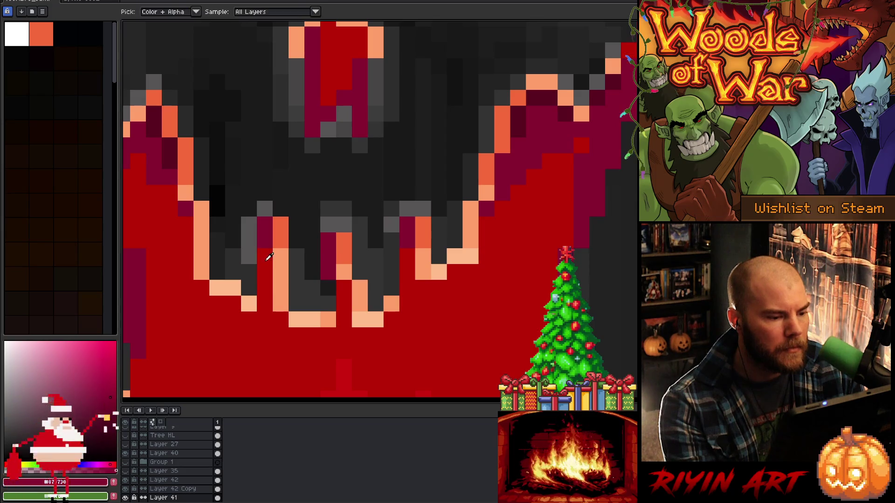
pyautogui.keyDown('alt'); pyautogui.click(345, 285); pyautogui.keyUp('alt')
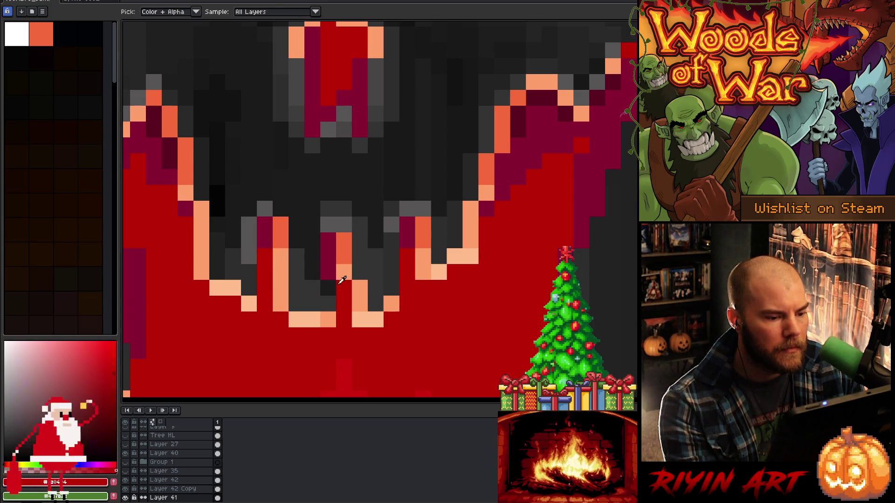
pyautogui.click(329, 258)
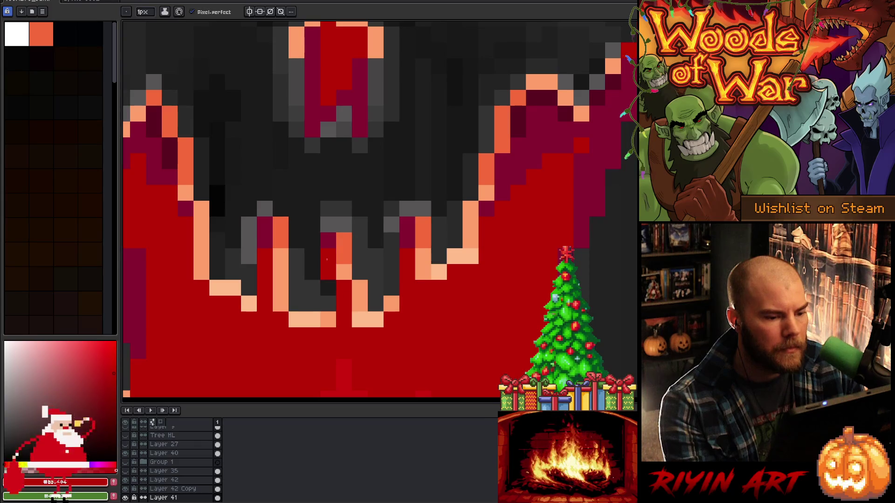
pyautogui.keyDown('alt'); pyautogui.click(328, 241); pyautogui.keyUp('alt')
# Paint peach and darker orange pixels up the mouth's right corner
pyautogui.scroll(-3, 330, 257)
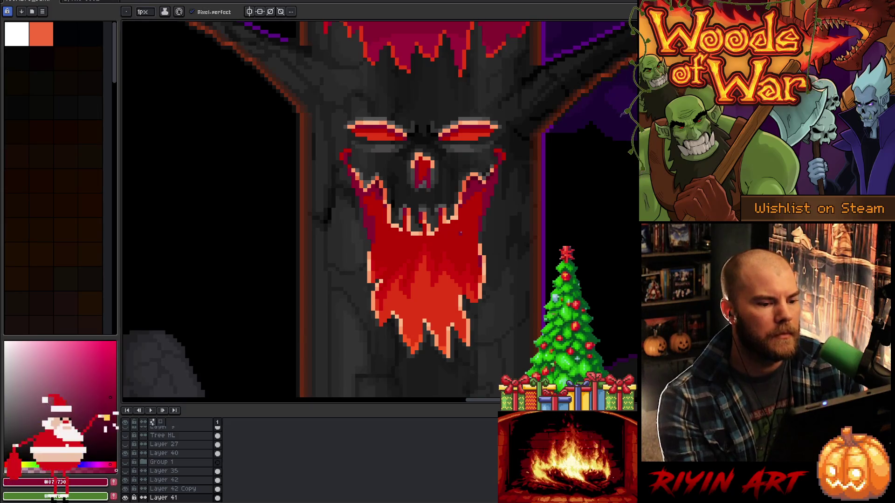
pyautogui.scroll(3, 499, 176)
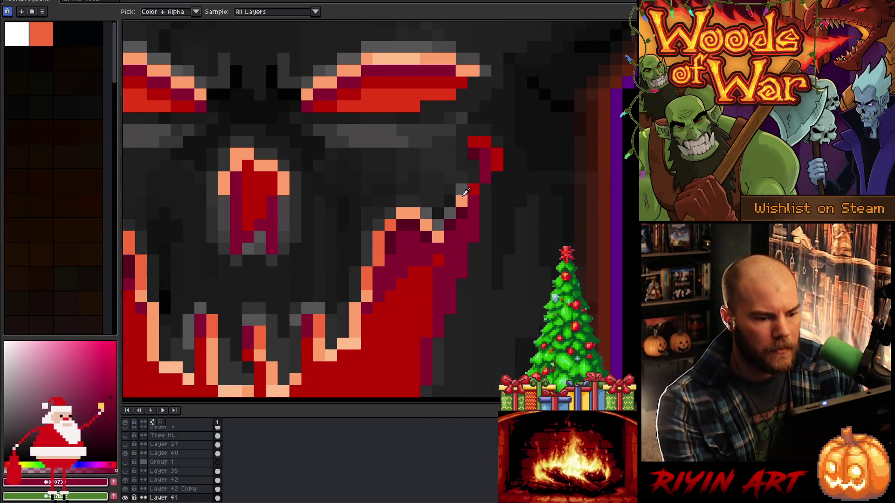
pyautogui.keyDown('alt'); pyautogui.click(460, 205); pyautogui.keyUp('alt')
pyautogui.click(450, 225)
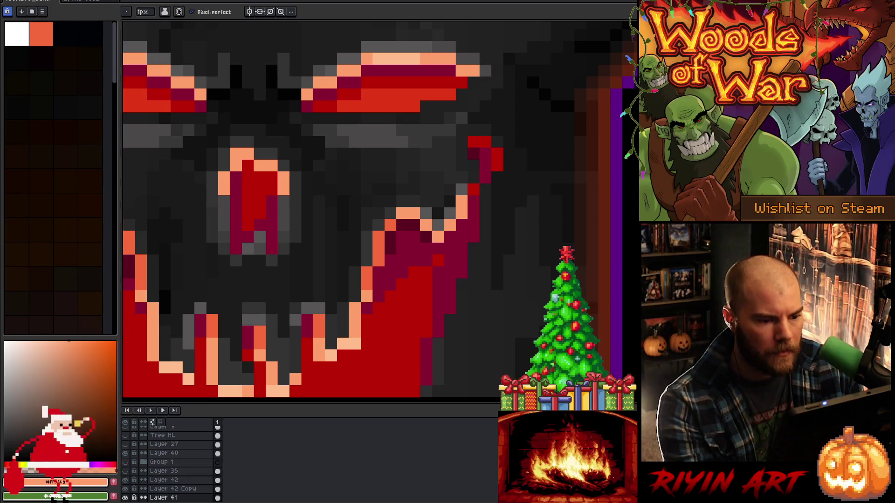
pyautogui.keyDown('alt'); pyautogui.click(402, 237); pyautogui.keyUp('alt')
pyautogui.click(461, 213)
pyautogui.click(461, 201)
pyautogui.click(461, 189)
pyautogui.scroll(-2, 461, 190)
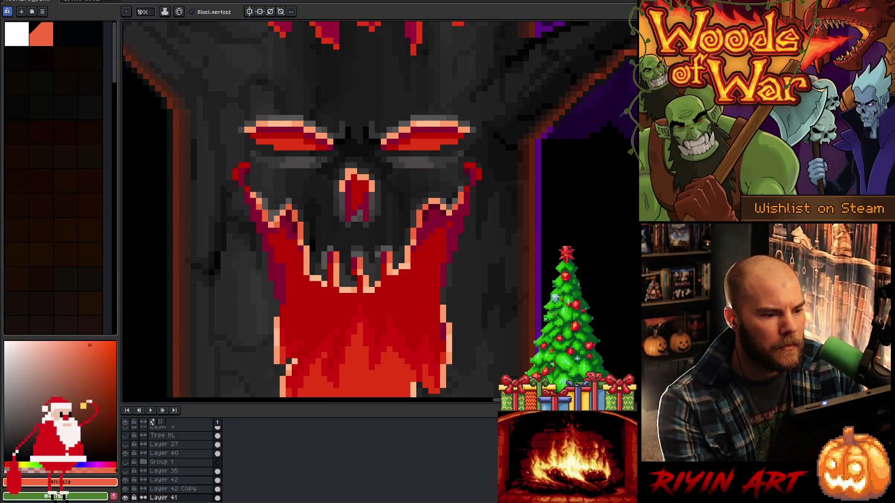
# Sample a lighter orange from the mouth painting
pyautogui.press('alt')
pyautogui.keyDown('alt'); pyautogui.click(281, 213); pyautogui.keyUp('alt')
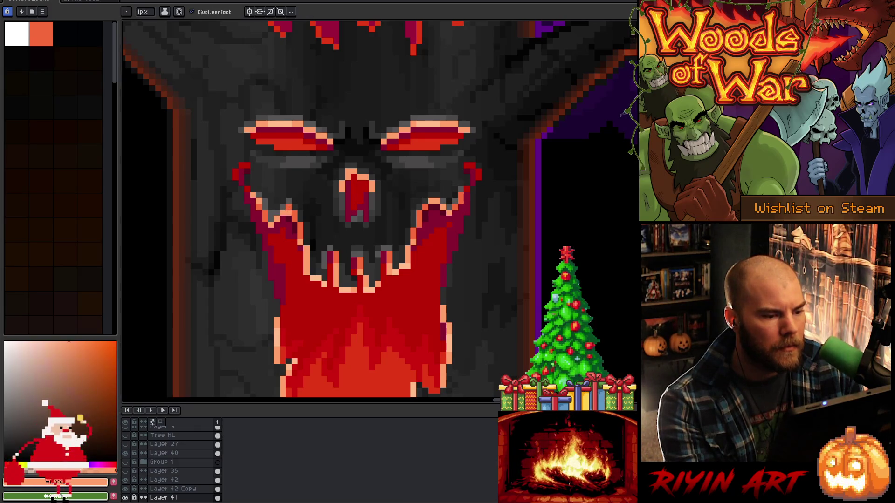
pyautogui.scroll(-1, 345, 306)
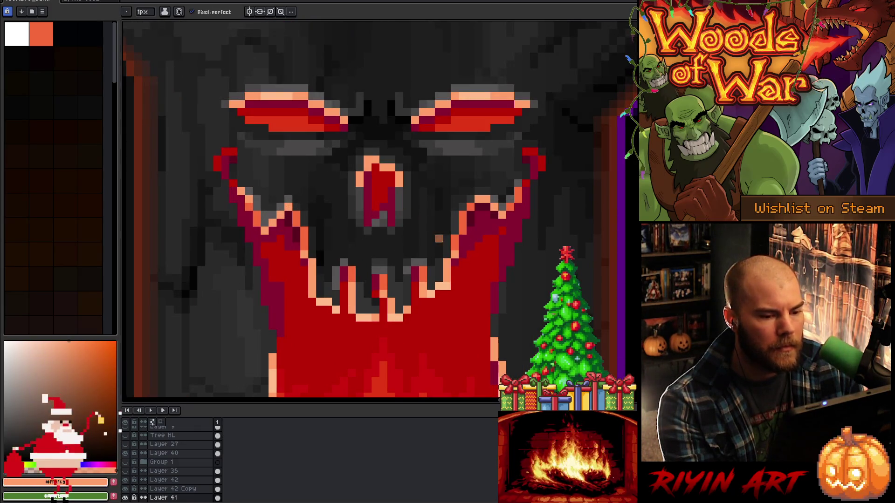
pyautogui.scroll(-2, 346, 305)
pyautogui.scroll(1, 332, 304)
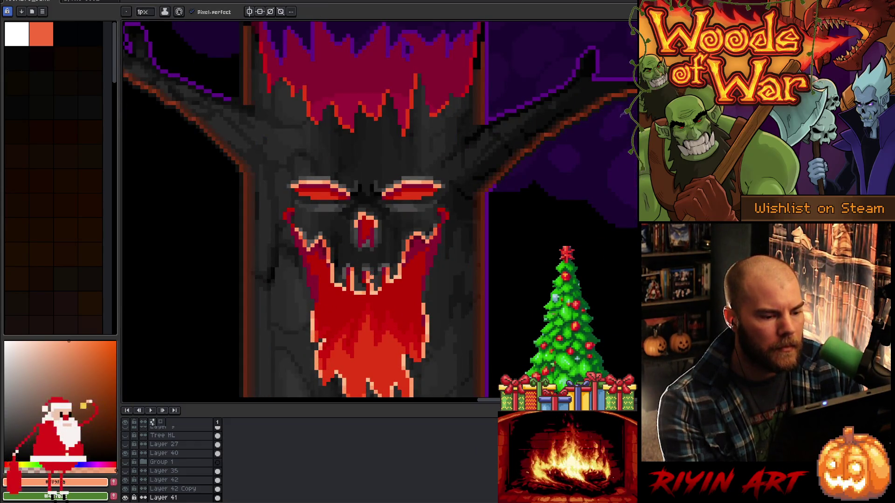
pyautogui.scroll(1, 368, 292)
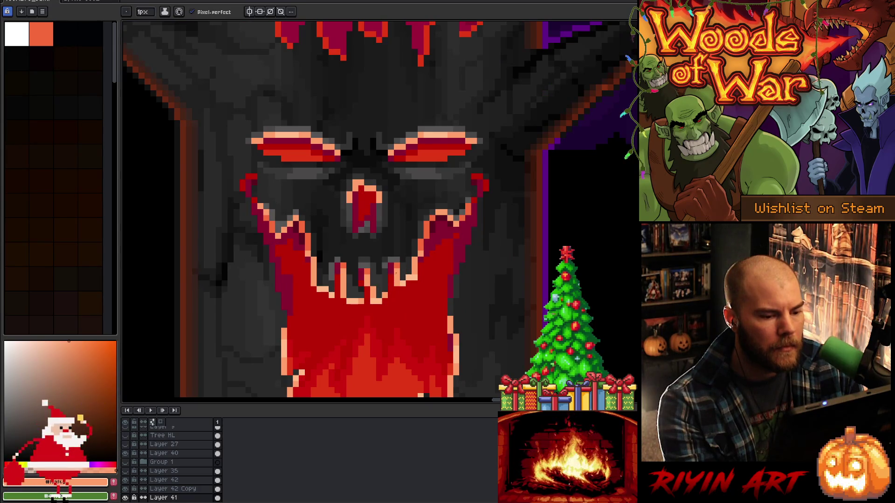
pyautogui.scroll(-3, 363, 306)
pyautogui.scroll(3, 364, 307)
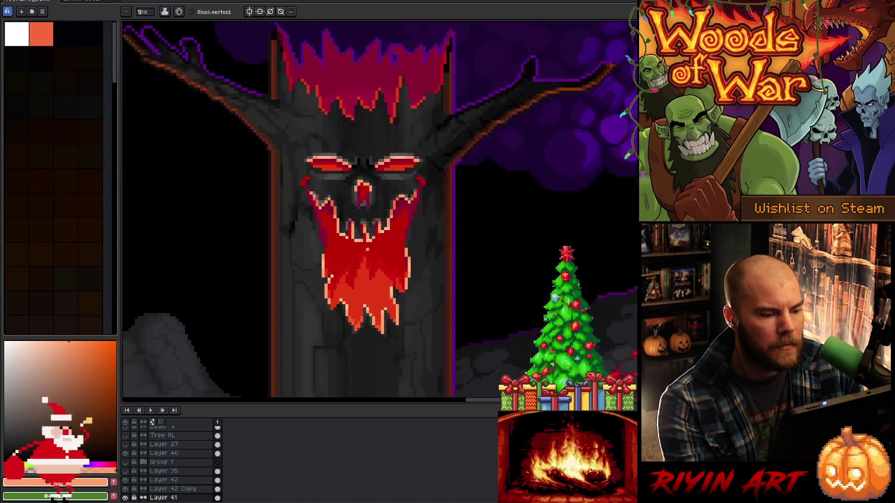
pyautogui.scroll(1, 343, 249)
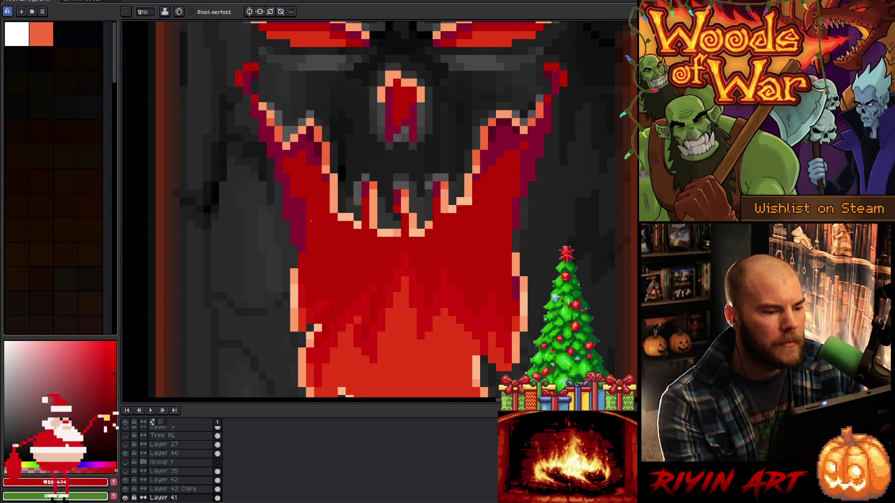
# Paint red over the mouth's dark left edge, then resample the dark crimson
pyautogui.keyDown('alt'); pyautogui.click(301, 243); pyautogui.keyUp('alt')
pyautogui.moveTo(295, 240); pyautogui.dragTo(286, 174)
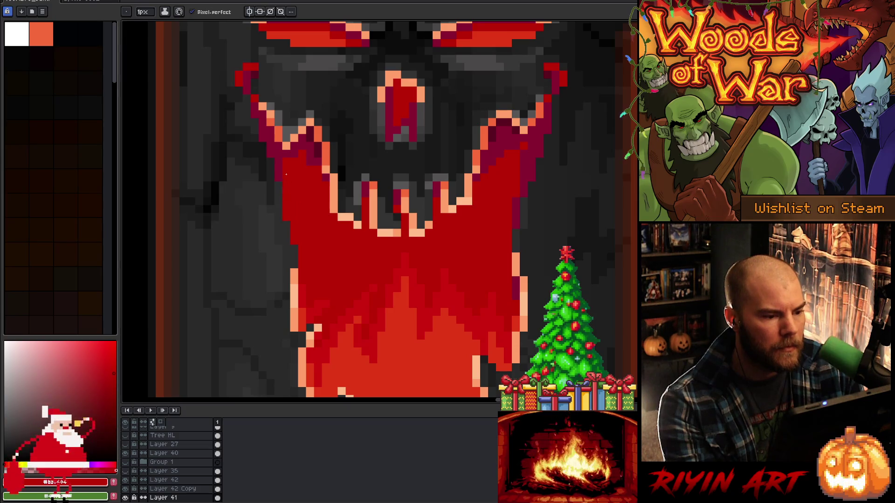
pyautogui.keyDown('alt'); pyautogui.click(283, 162); pyautogui.keyUp('alt')
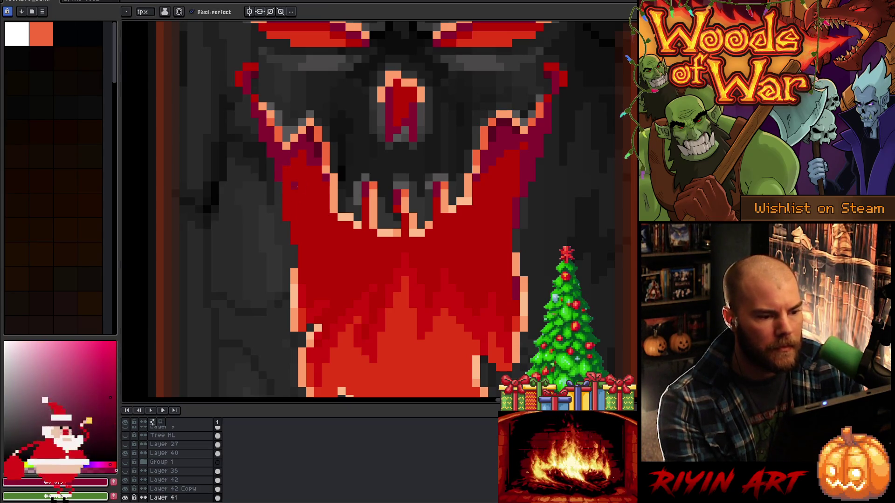
pyautogui.keyDown('alt'); pyautogui.click(307, 164); pyautogui.keyUp('alt')
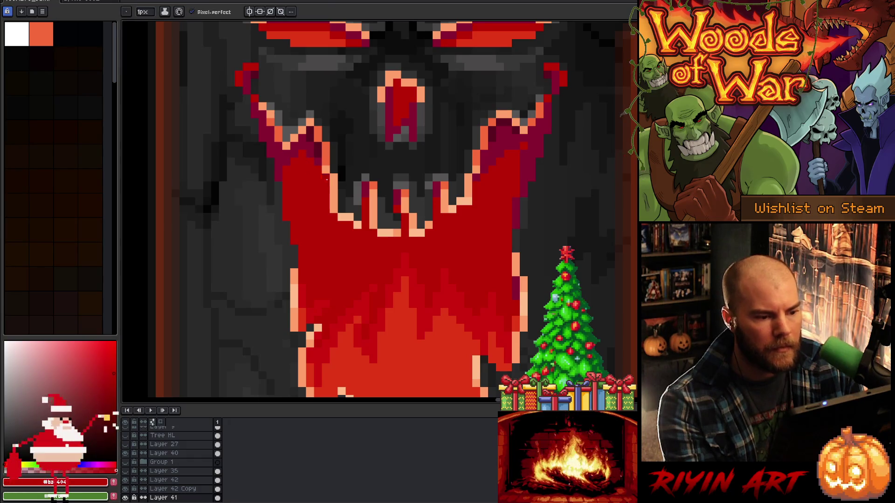
pyautogui.keyDown('alt'); pyautogui.click(308, 141); pyautogui.keyUp('alt')
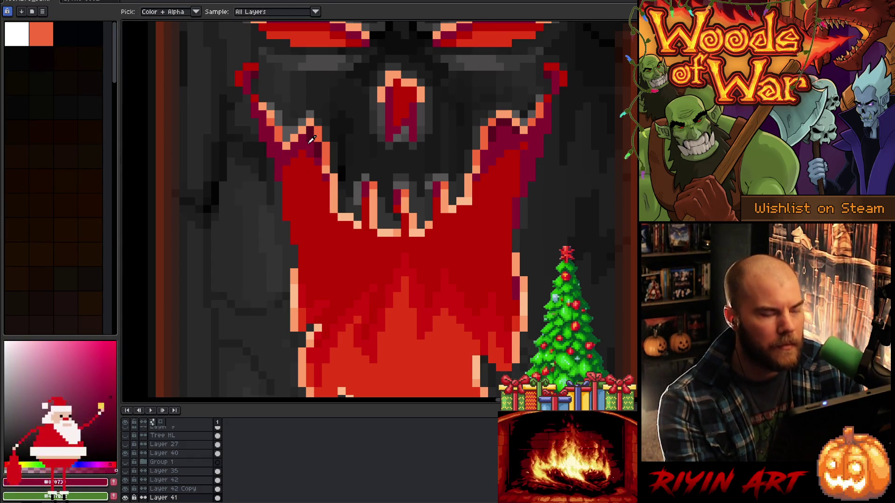
# Undo a mistaken crimson fill and sample the crimson, maroon and mouth-red colours
pyautogui.click(311, 139)
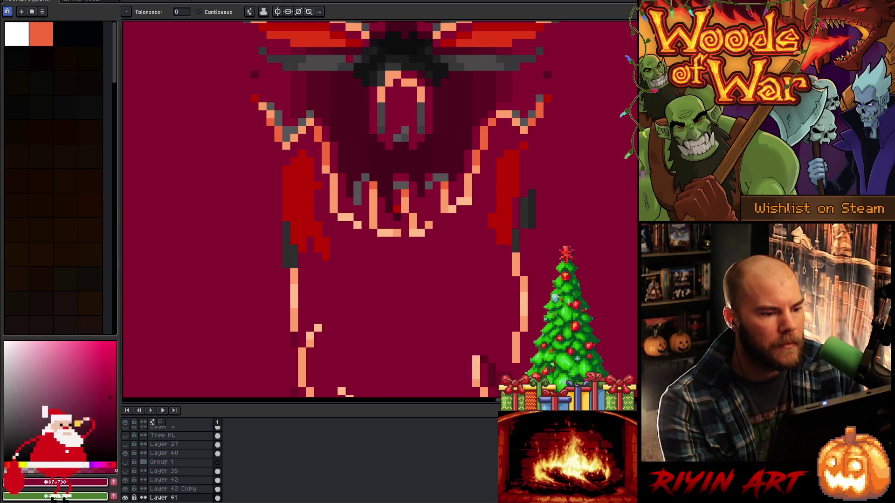
pyautogui.hotkey('ctrl', 'z')
pyautogui.press('b')
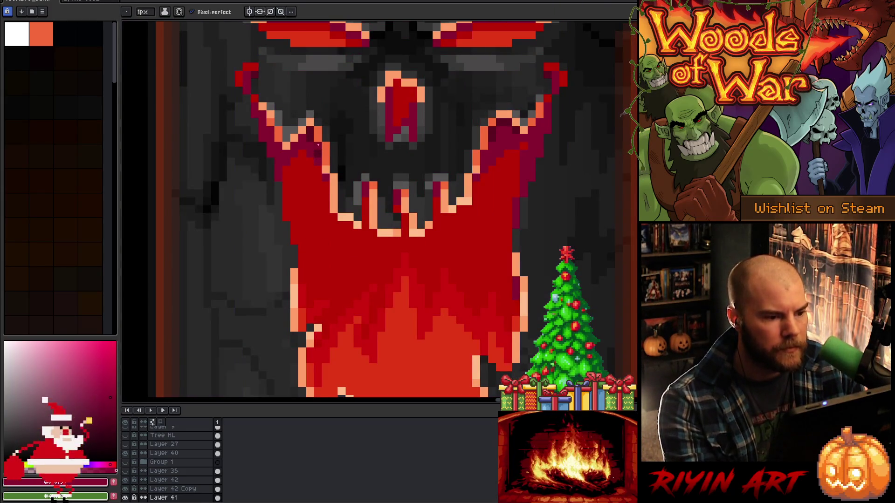
pyautogui.keyDown('alt'); pyautogui.click(320, 166); pyautogui.keyUp('alt')
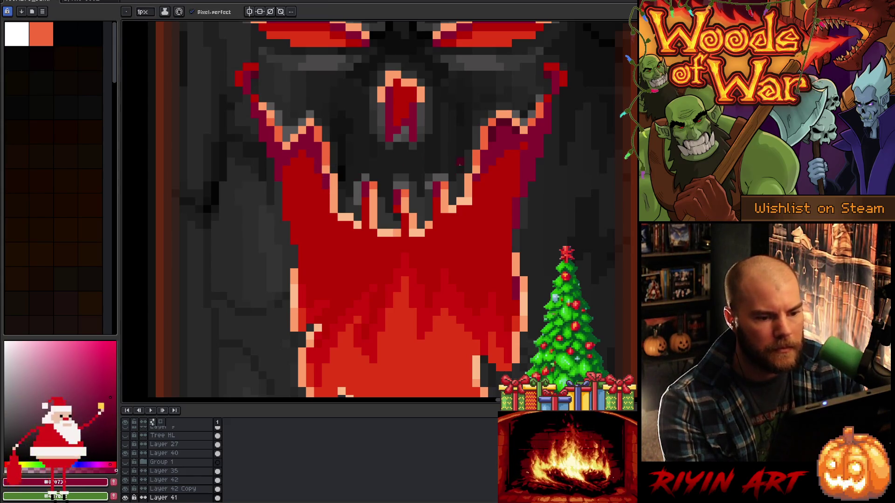
pyautogui.keyDown('alt'); pyautogui.click(488, 134); pyautogui.keyUp('alt')
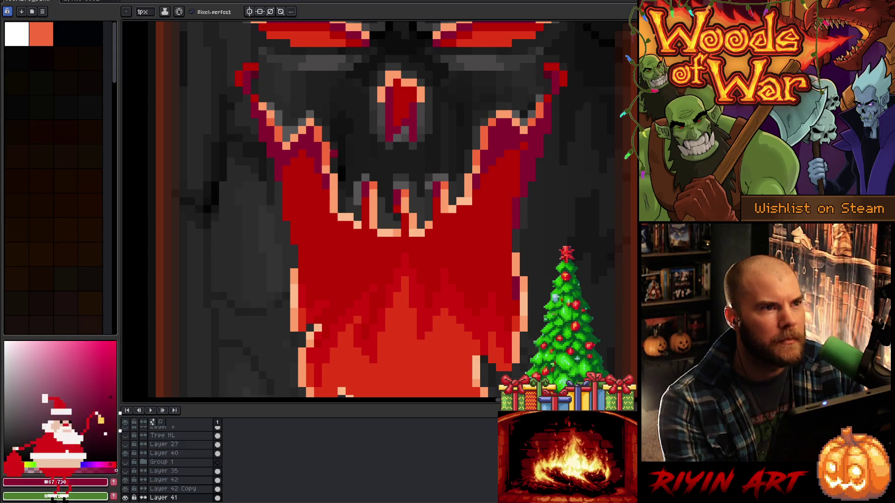
pyautogui.keyDown('alt'); pyautogui.click(408, 103); pyautogui.keyUp('alt')
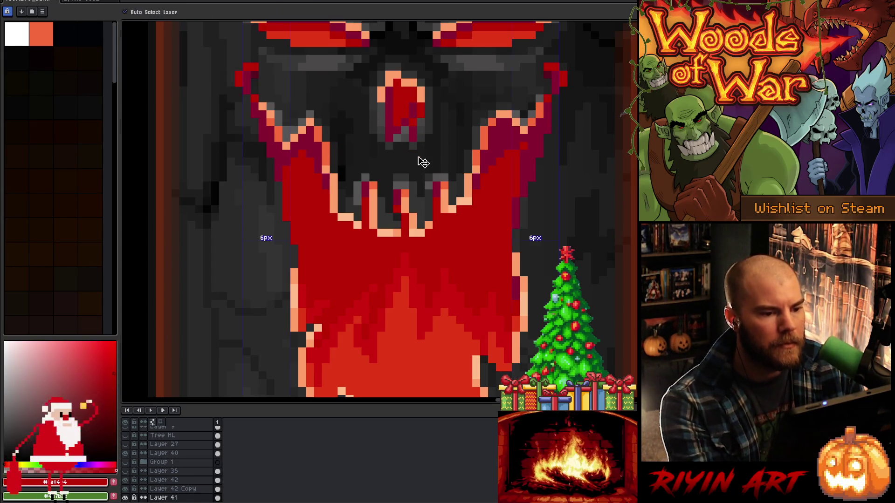
pyautogui.scroll(-4, 404, 142)
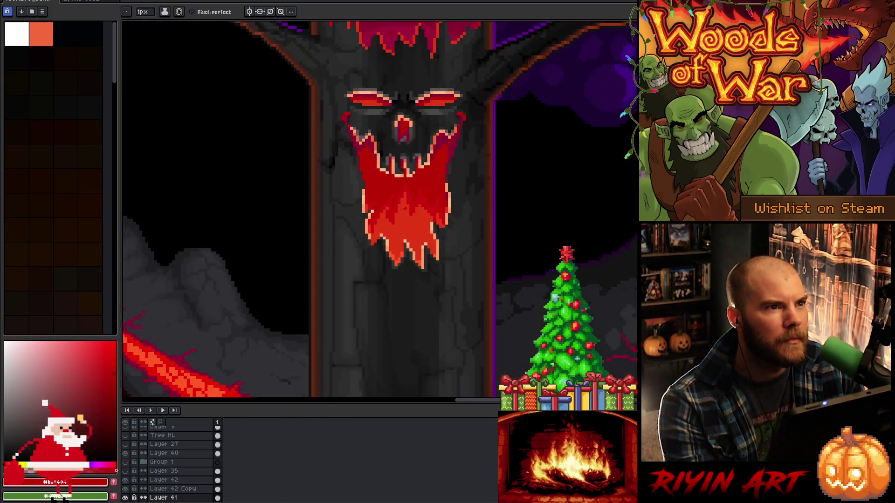
pyautogui.scroll(3, 408, 155)
# Pencil a short vertical strip of red pixels on the face after undoing a red bucket fill
pyautogui.press('g')
pyautogui.click(405, 102)
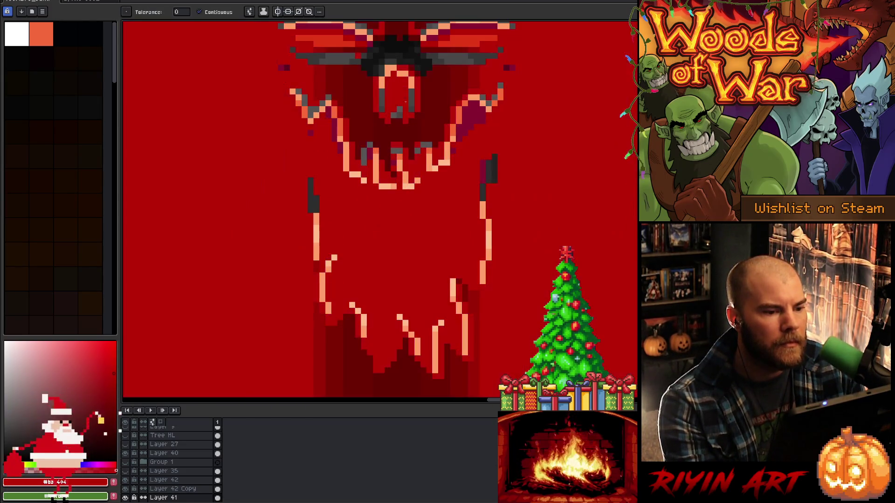
pyautogui.hotkey('ctrl', 'z')
pyautogui.scroll(1, 403, 101)
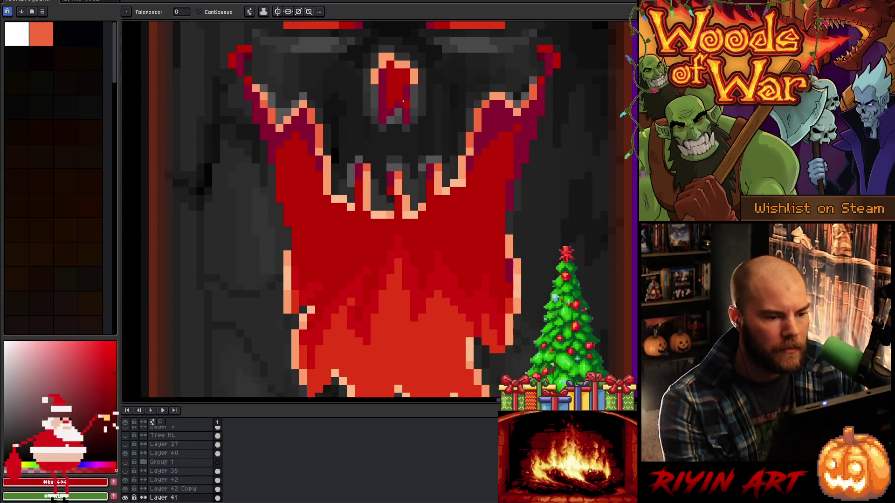
pyautogui.press('b')
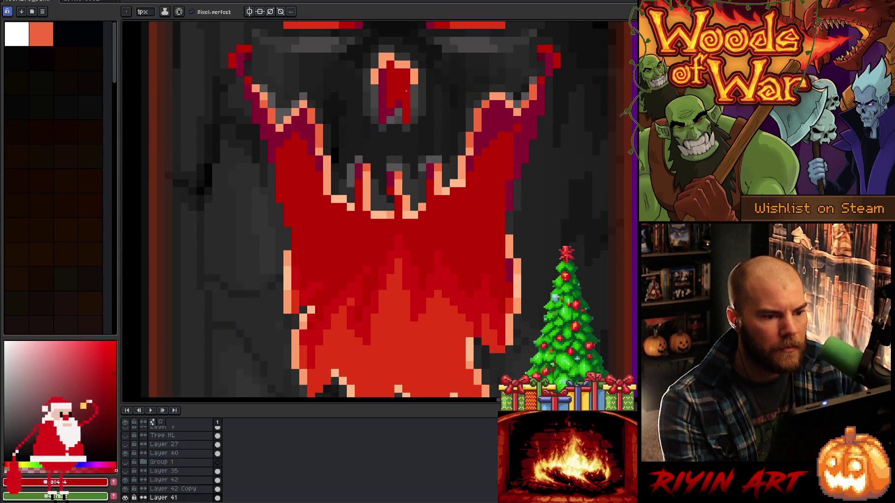
pyautogui.moveTo(383, 71); pyautogui.dragTo(381, 107)
# Pick a darker colour from the tree face for pencil drawing
pyautogui.scroll(-3, 382, 117)
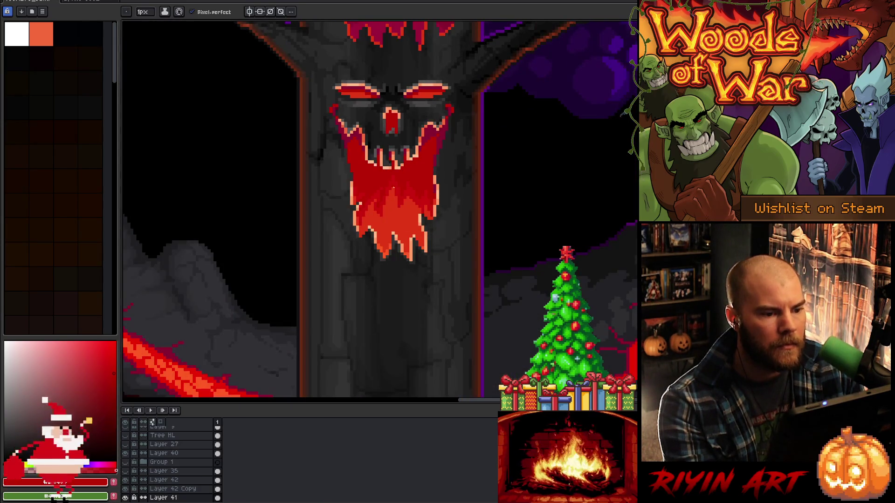
pyautogui.scroll(2, 366, 170)
pyautogui.scroll(-1, 396, 196)
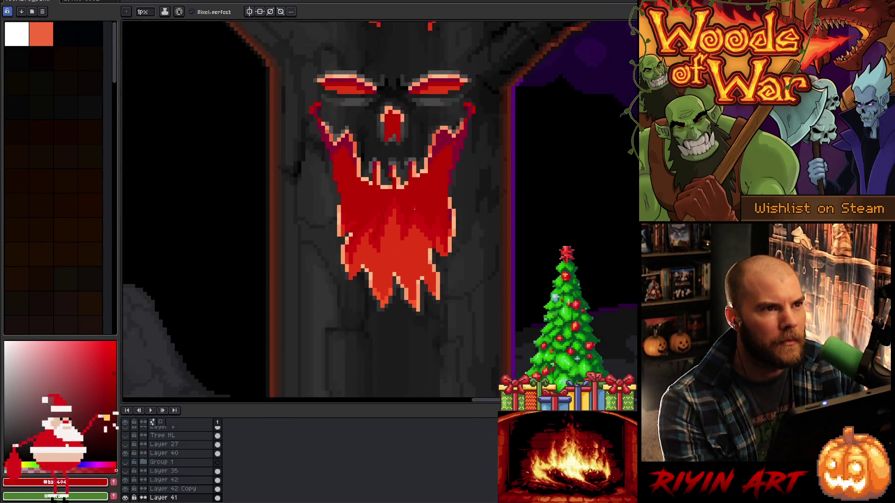
pyautogui.scroll(1, 415, 215)
pyautogui.press('v')
pyautogui.press('b')
pyautogui.scroll(1, 425, 154)
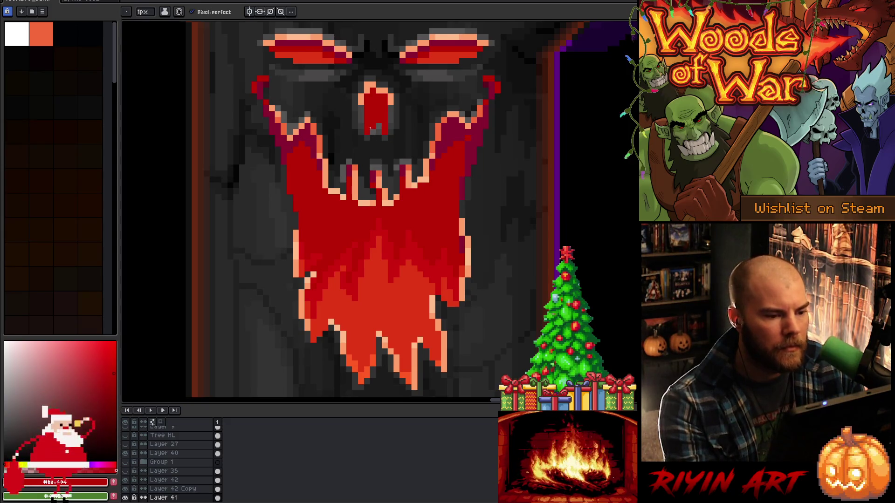
pyautogui.press('v')
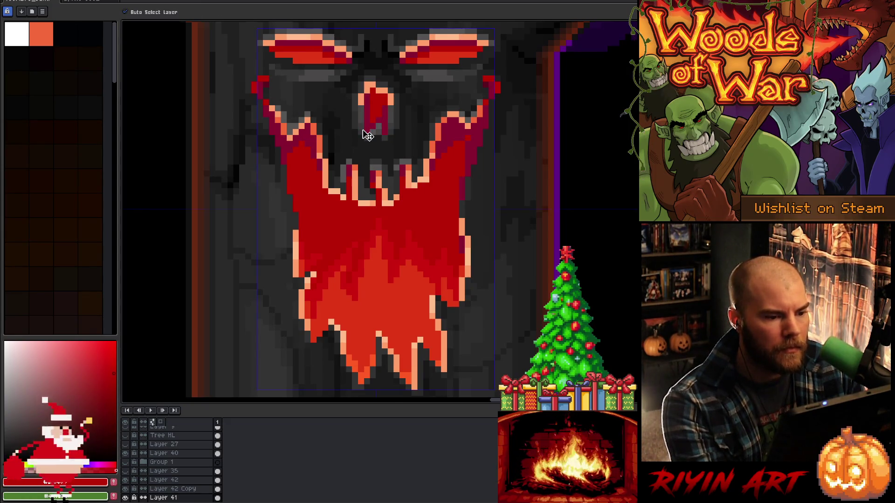
pyautogui.press('b')
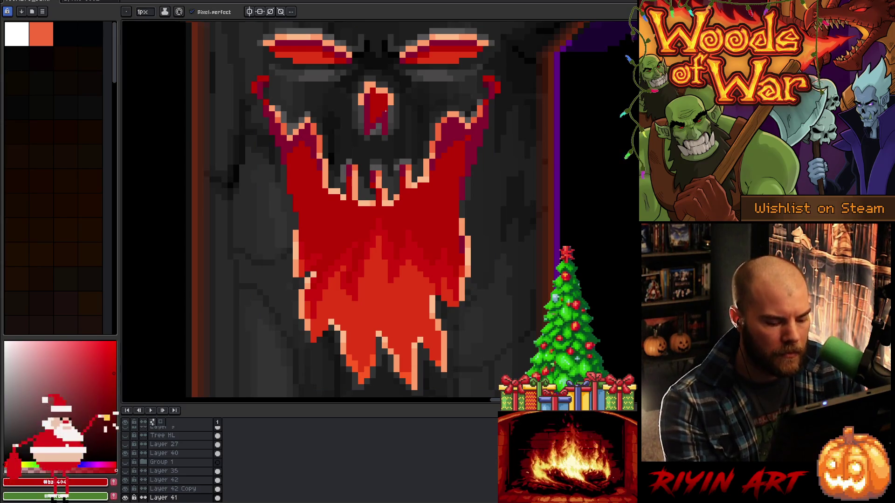
pyautogui.press('i')
pyautogui.click(385, 113)
pyautogui.press('b')
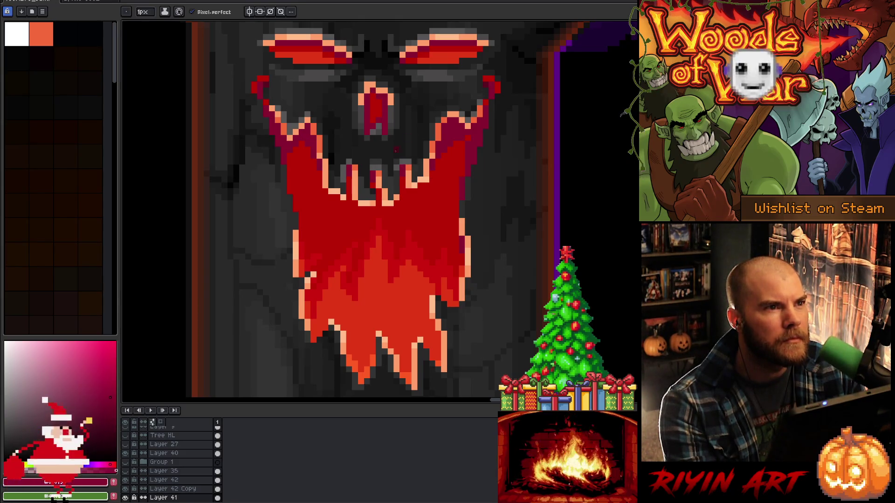
# Pick the mouth's red, then show Layer 49 for a greyscale preview
pyautogui.scroll(1, 409, 167)
pyautogui.scroll(-3, 408, 167)
pyautogui.scroll(2, 408, 167)
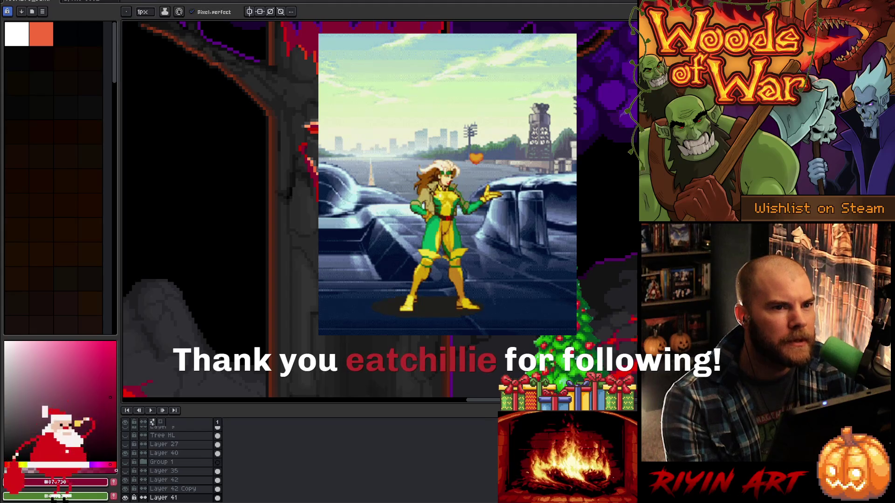
pyautogui.scroll(2, 289, 209)
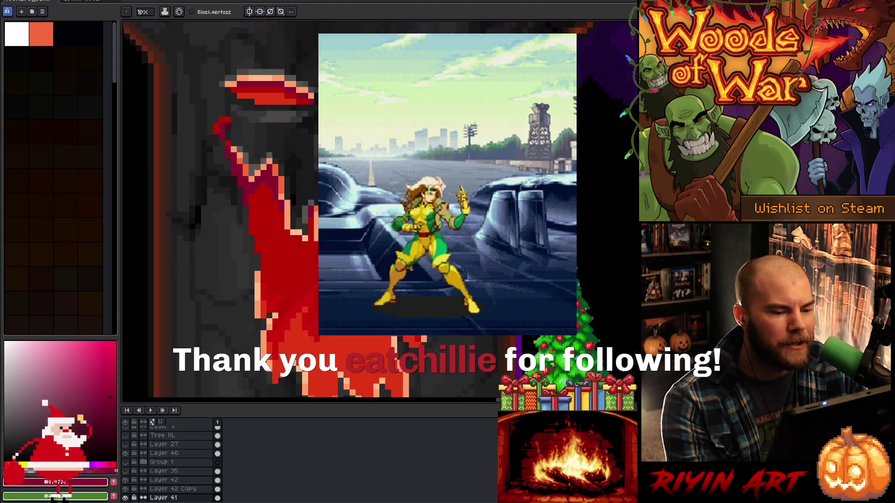
pyautogui.scroll(-2, 289, 210)
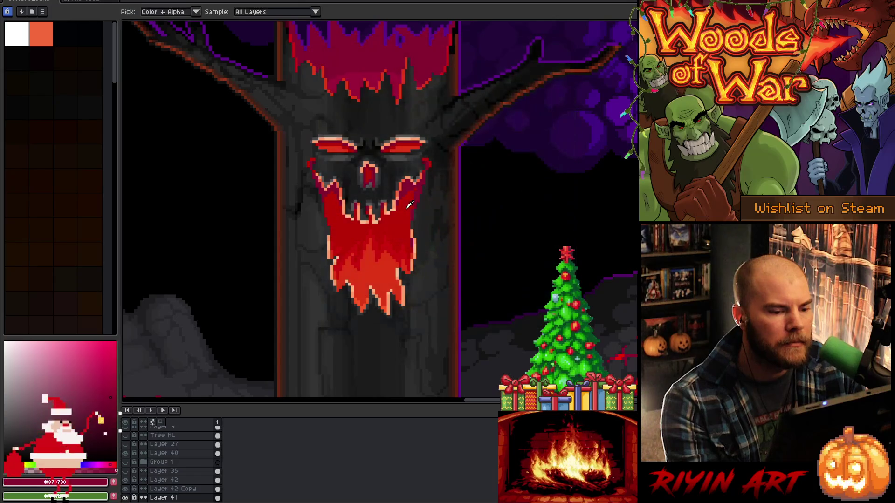
pyautogui.scroll(1, 408, 203)
pyautogui.keyDown('alt'); pyautogui.click(406, 200); pyautogui.keyUp('alt')
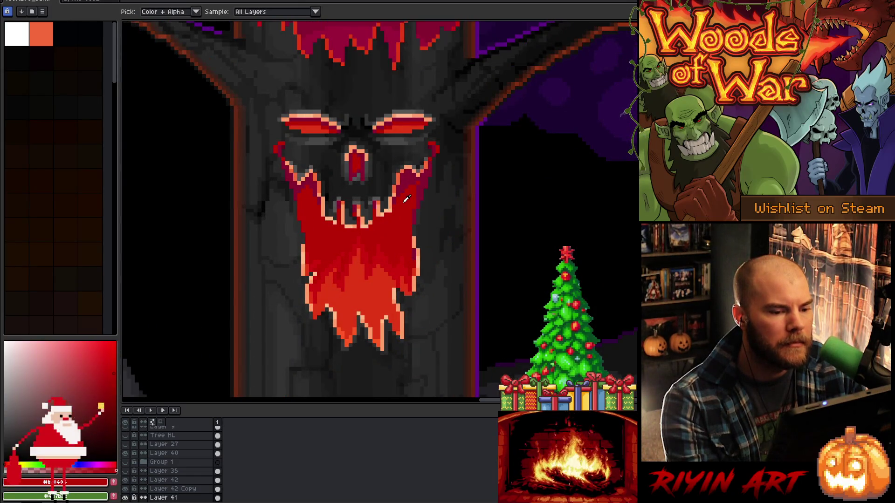
pyautogui.scroll(5, 144, 448)
pyautogui.click(126, 432)
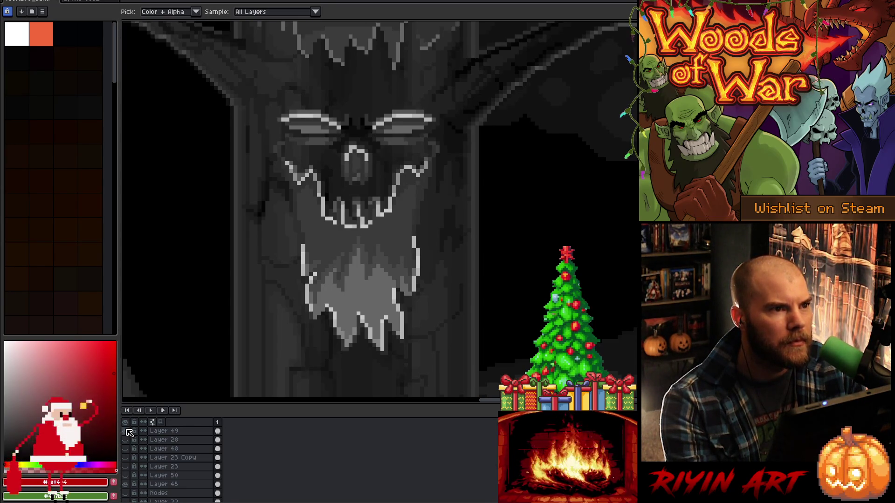
pyautogui.click(127, 431)
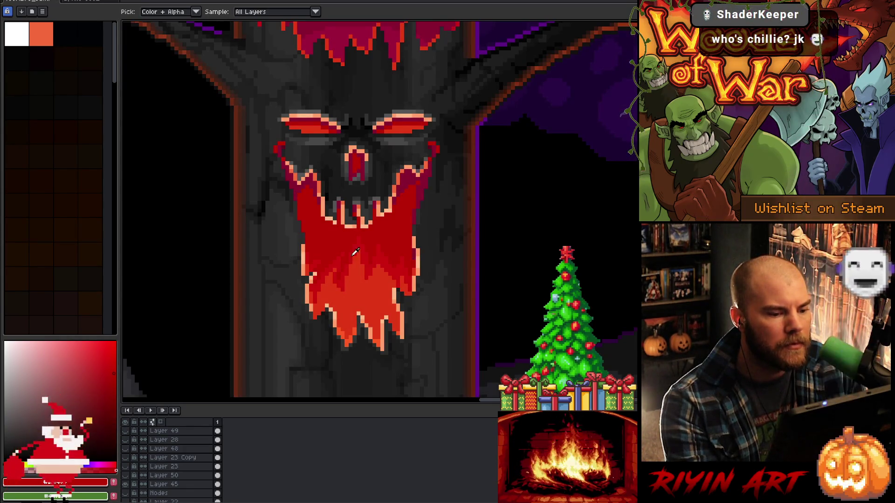
pyautogui.click(384, 258)
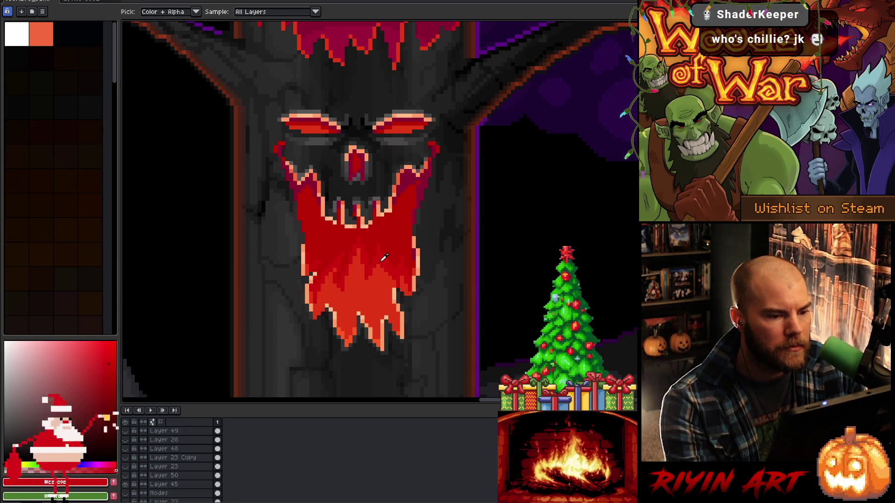
pyautogui.scroll(-3, 384, 258)
pyautogui.scroll(4, 368, 275)
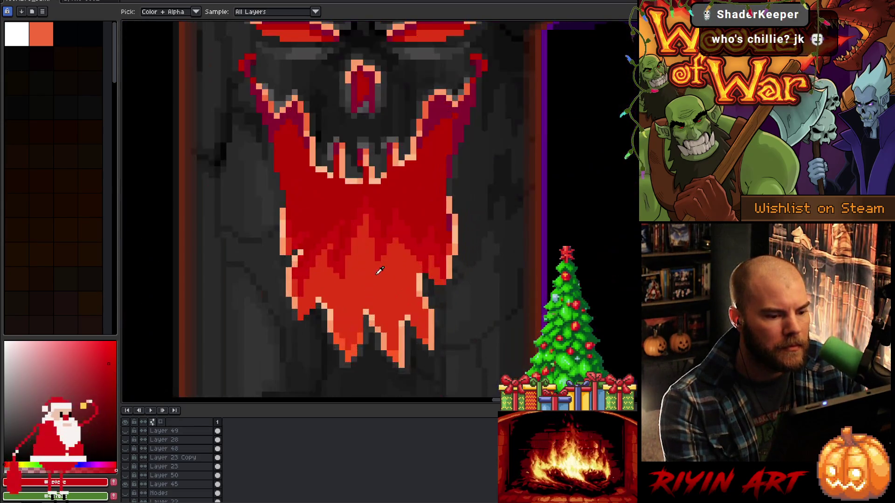
pyautogui.press('w')
pyautogui.keyDown('alt'); pyautogui.click(379, 282); pyautogui.keyUp('alt')
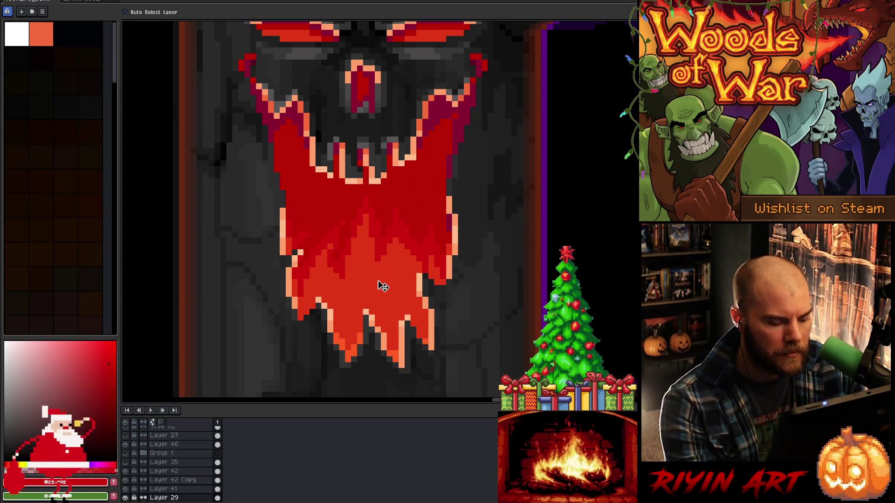
pyautogui.click(381, 287)
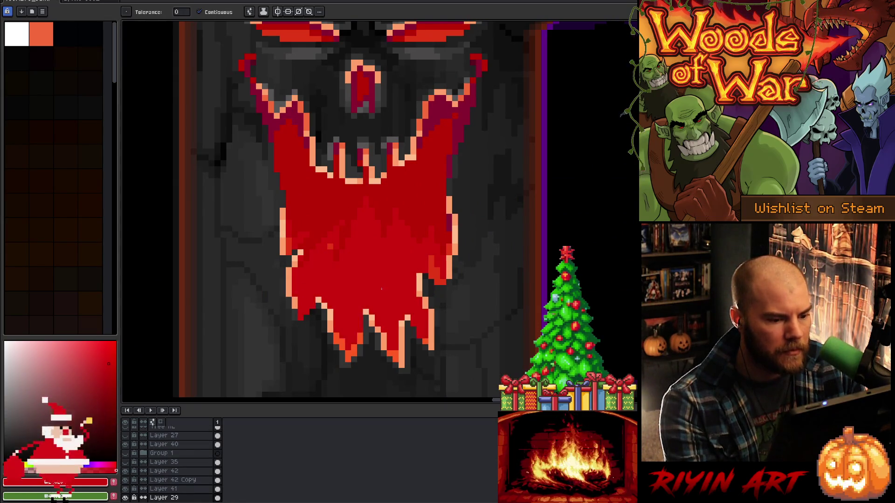
pyautogui.hotkey('ctrl', 'z')
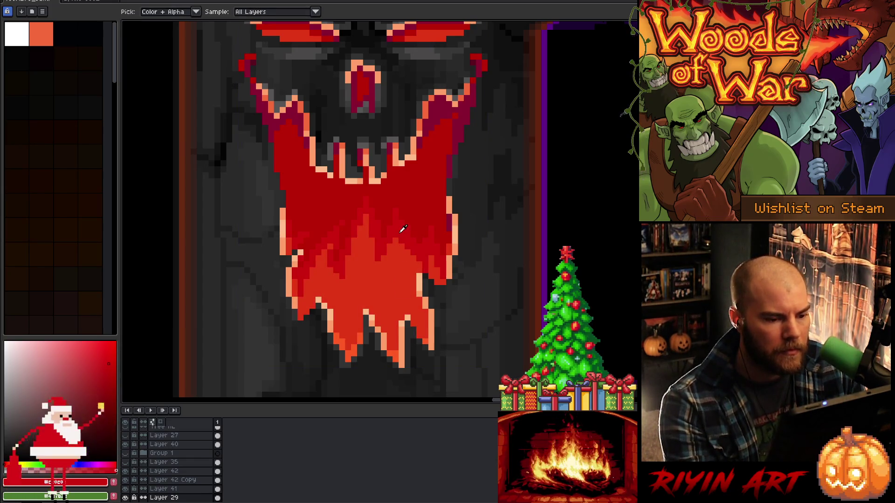
pyautogui.press('v')
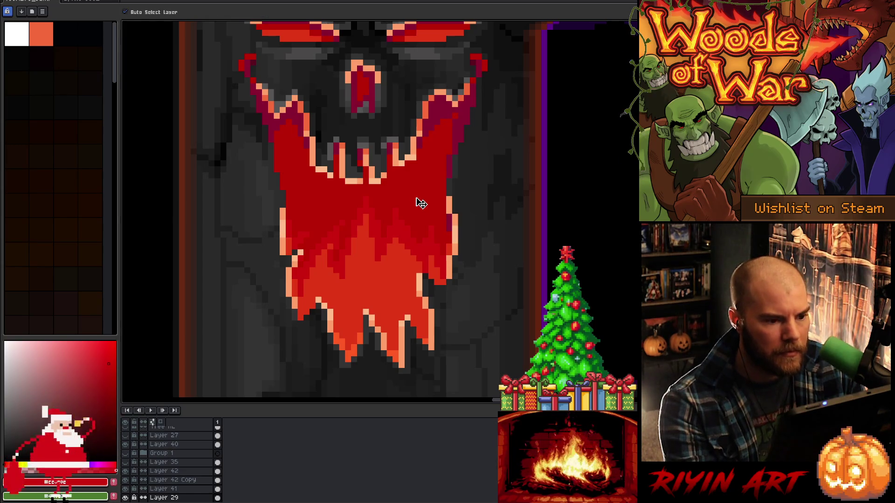
pyautogui.press('w')
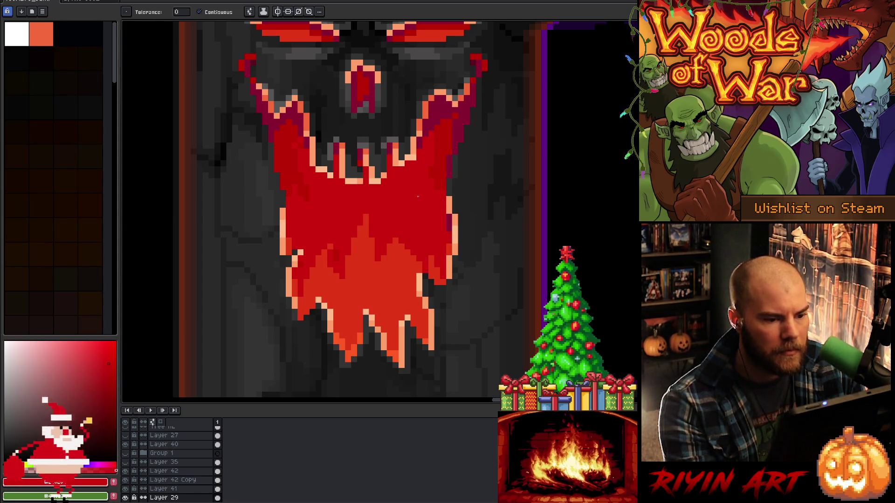
pyautogui.keyDown('ctrl'); pyautogui.click(445, 150); pyautogui.keyUp('ctrl')
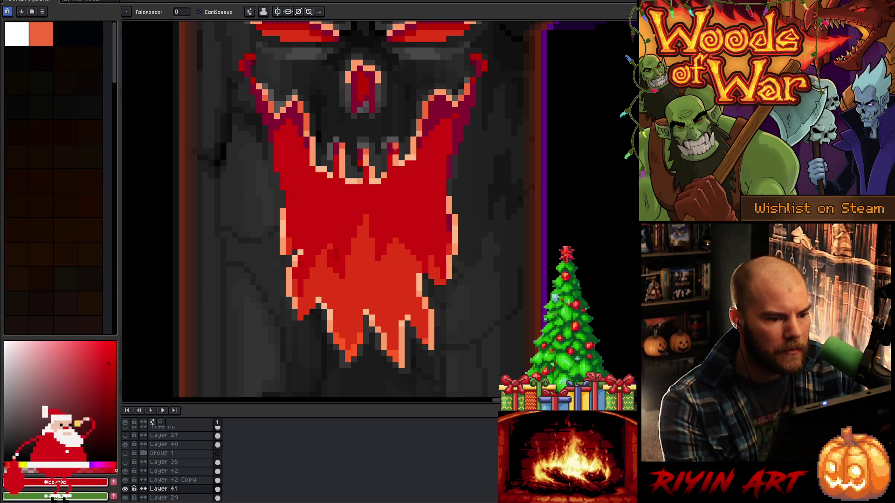
pyautogui.scroll(-5, 376, 226)
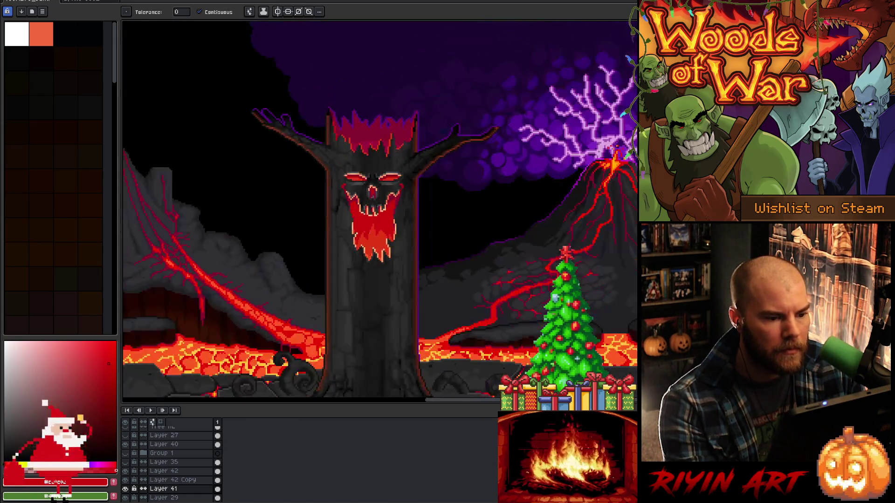
pyautogui.scroll(4, 375, 227)
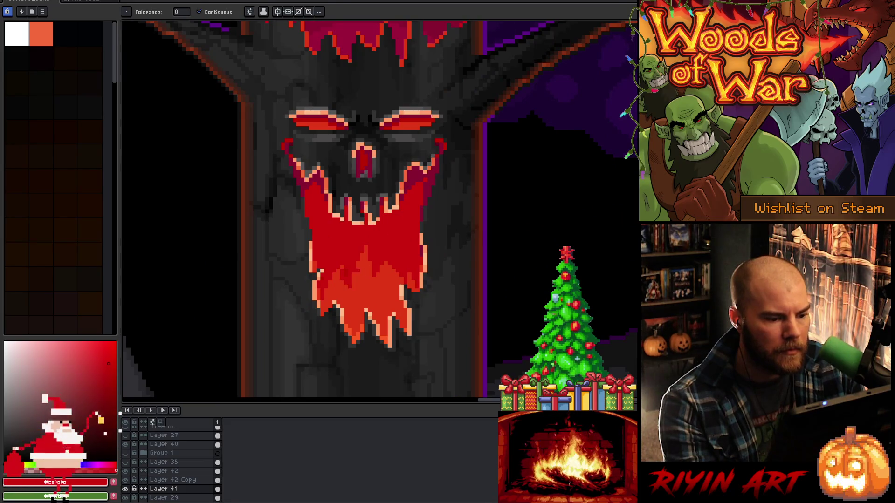
pyautogui.scroll(1, 360, 271)
pyautogui.keyDown('alt'); pyautogui.click(342, 271); pyautogui.keyUp('alt')
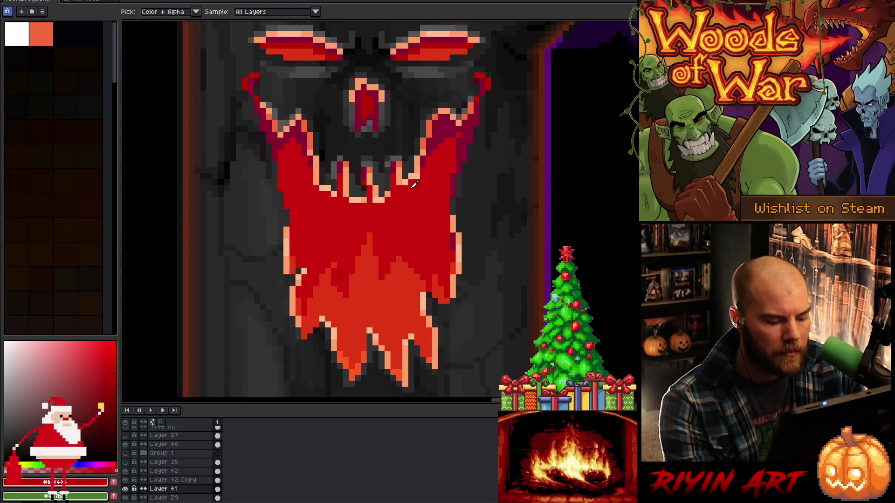
pyautogui.press('w')
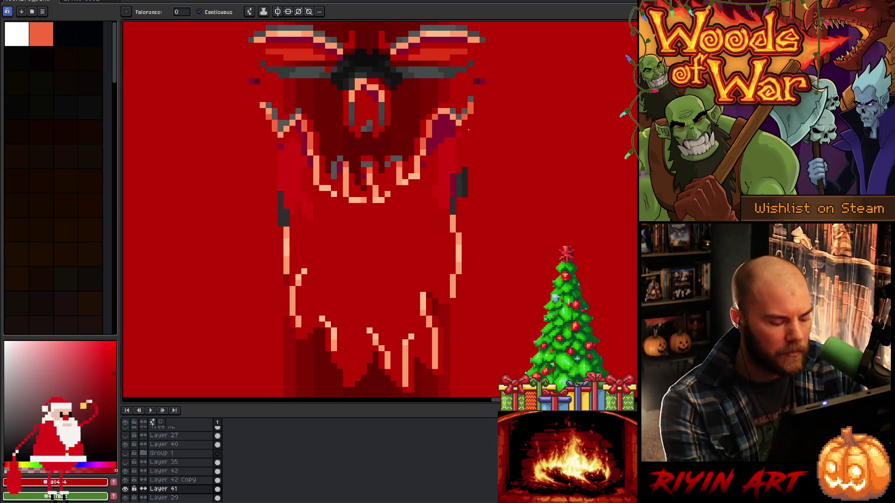
pyautogui.hotkey('ctrl', 'z')
pyautogui.click(473, 134)
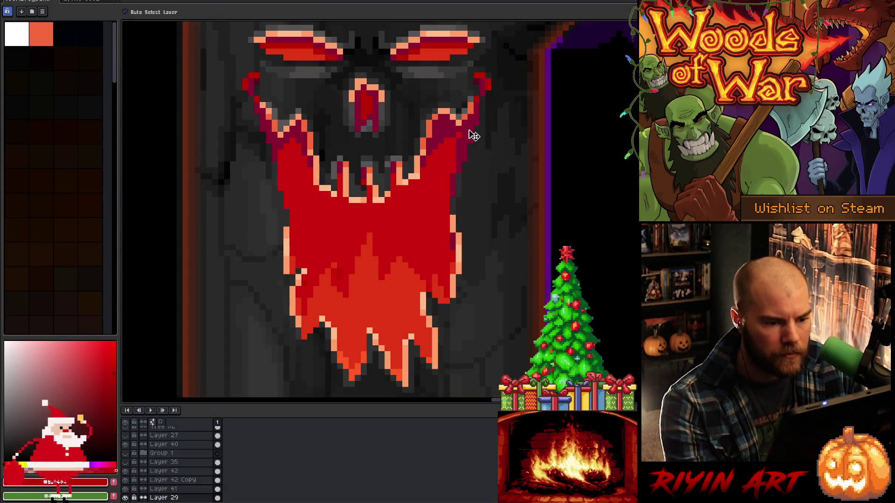
pyautogui.press('g')
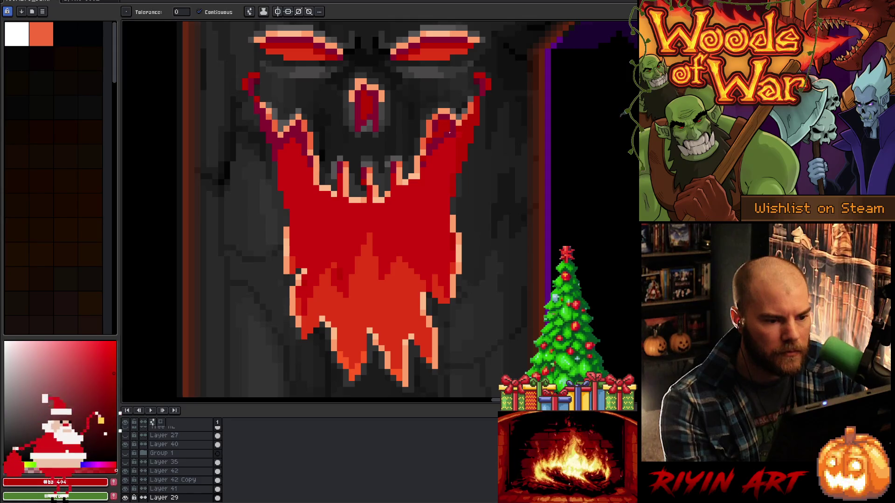
pyautogui.click(273, 152)
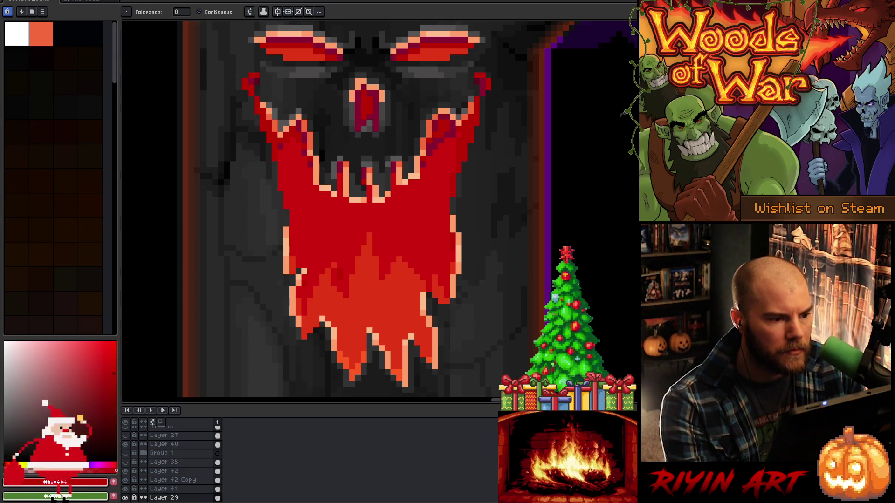
pyautogui.scroll(-3, 305, 115)
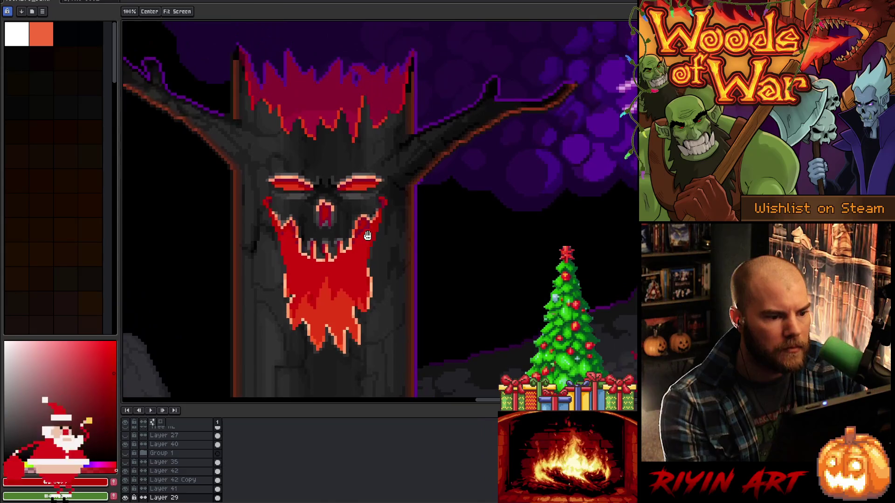
pyautogui.scroll(3, 285, 252)
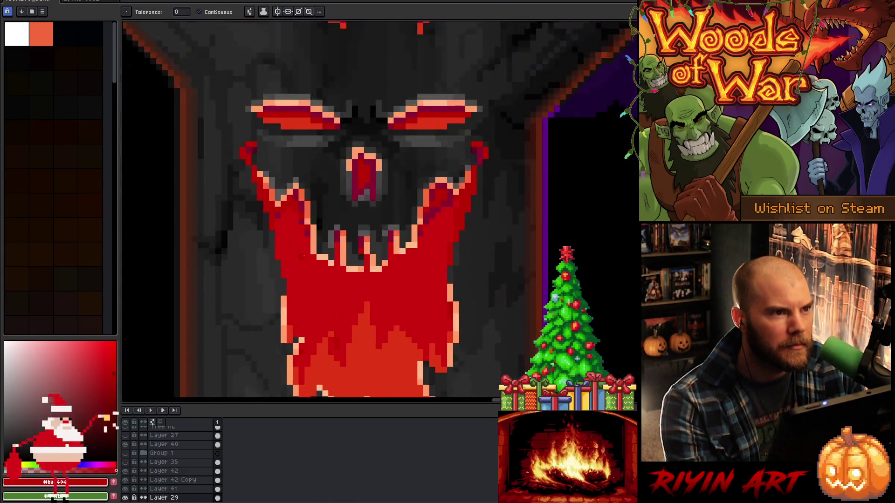
pyautogui.scroll(-1, 368, 260)
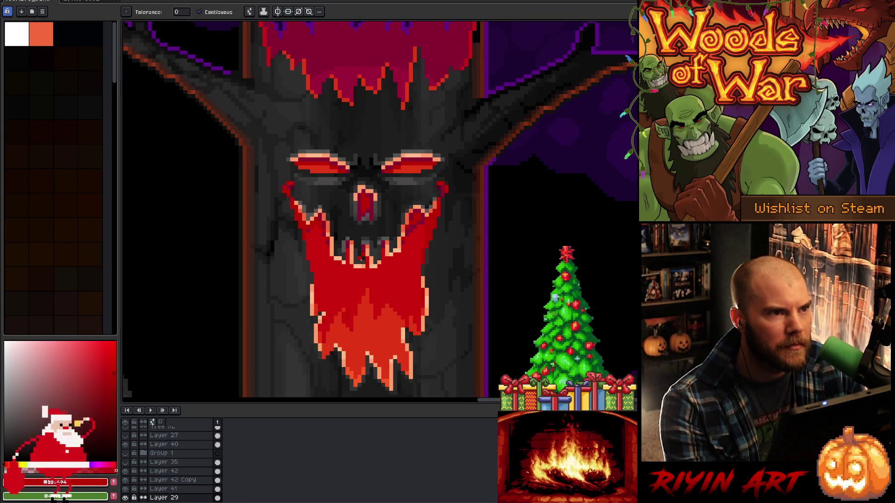
pyautogui.scroll(2, 423, 234)
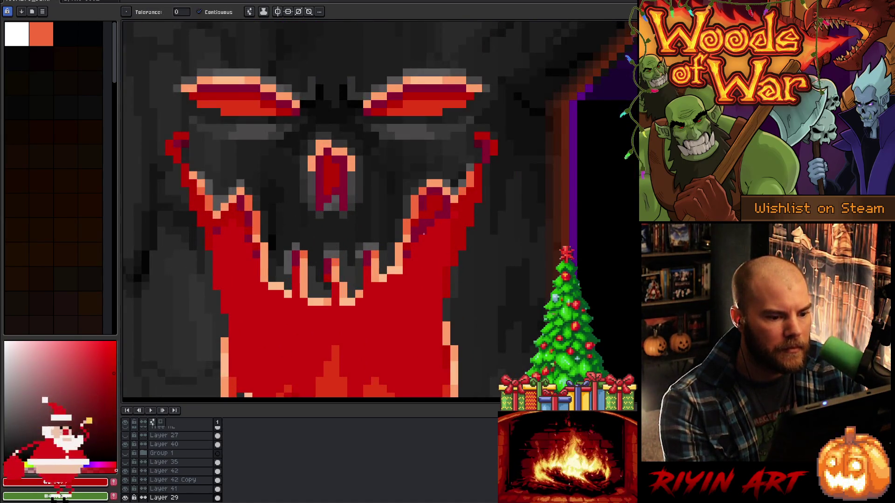
pyautogui.keyDown('ctrl'); pyautogui.click(423, 235); pyautogui.keyUp('ctrl')
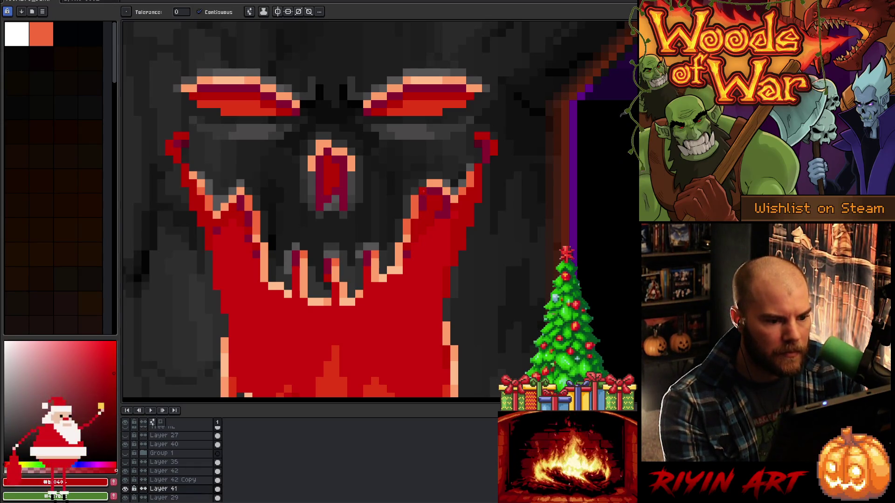
# Bucket-fill the dark maroon mouth specks red, undoing two accidental background fills
pyautogui.click(441, 214)
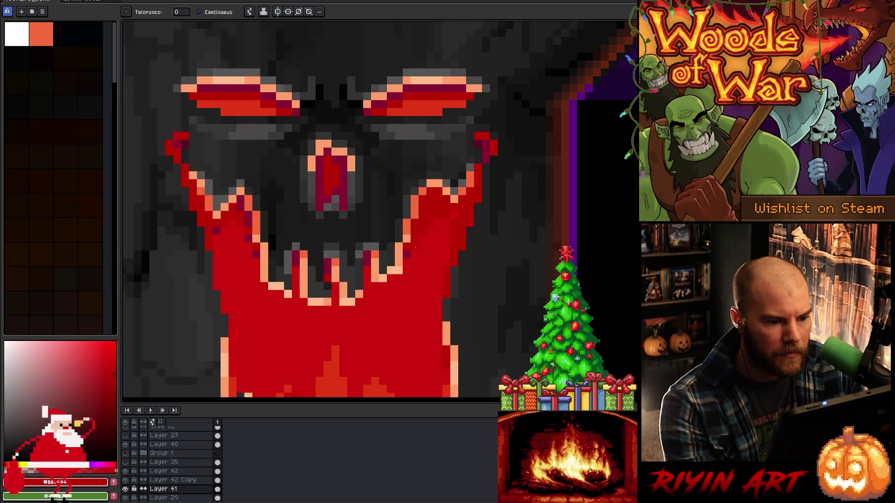
pyautogui.click(360, 258)
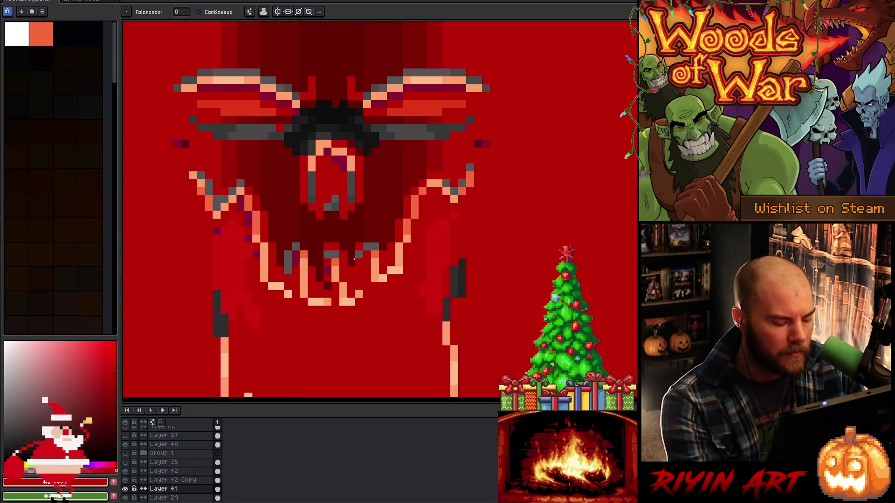
pyautogui.hotkey('ctrl', 'z')
pyautogui.click(479, 154)
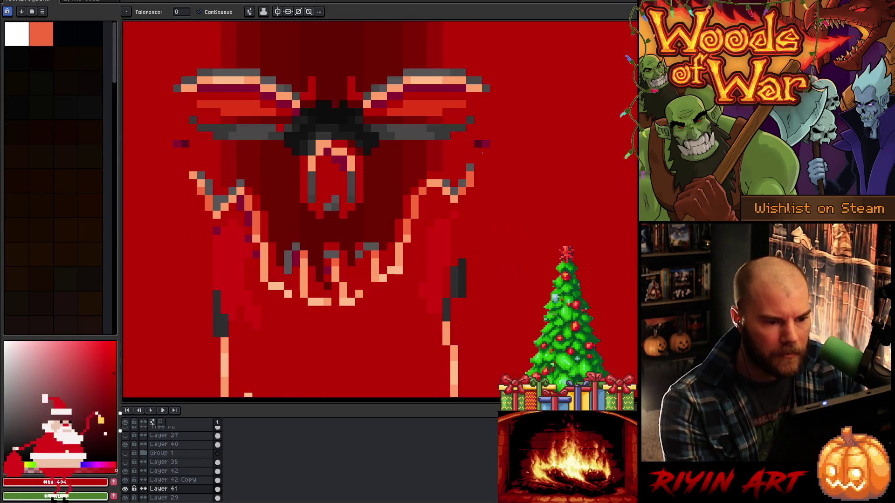
pyautogui.hotkey('ctrl', 'z')
pyautogui.press('v')
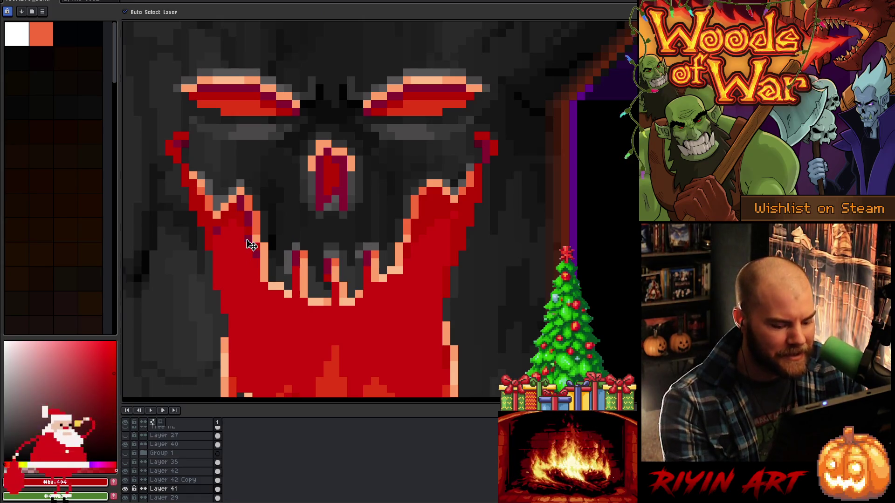
pyautogui.press('b')
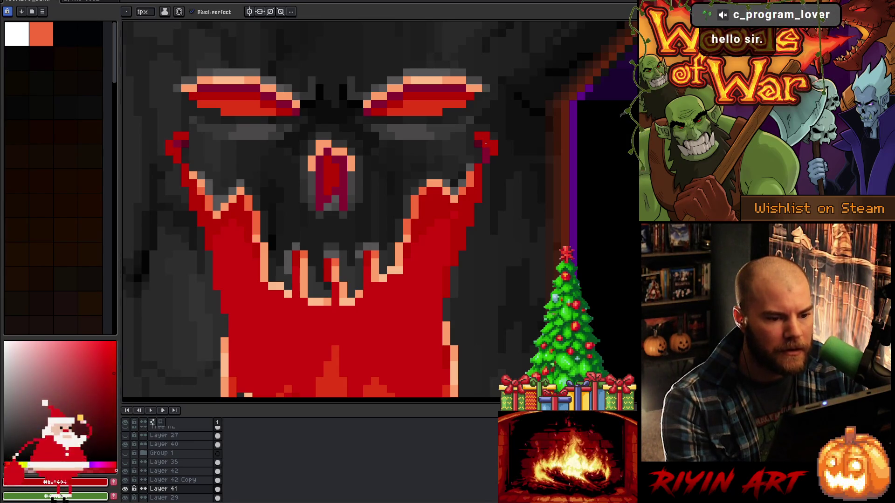
# Darken the lower bands of the left and right eyebrows with the eyebrow red
pyautogui.keyDown('alt'); pyautogui.click(238, 112); pyautogui.keyUp('alt')
pyautogui.click(235, 111)
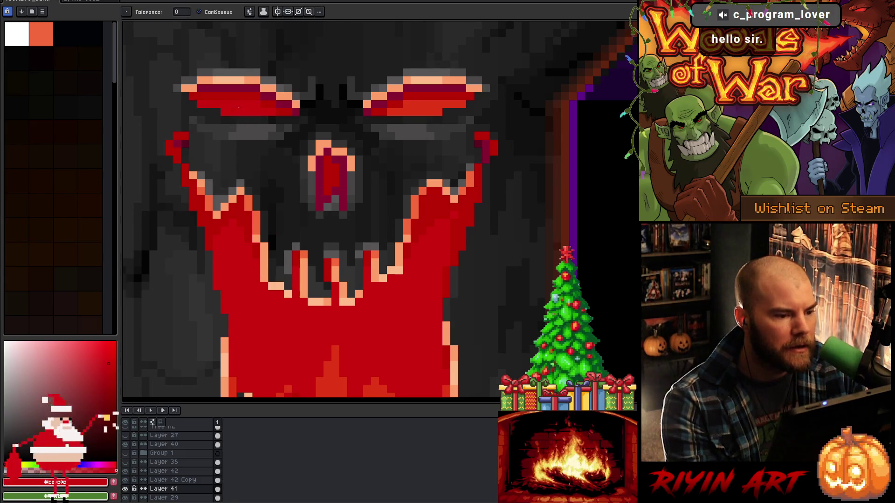
pyautogui.click(420, 111)
pyautogui.scroll(-4, 394, 146)
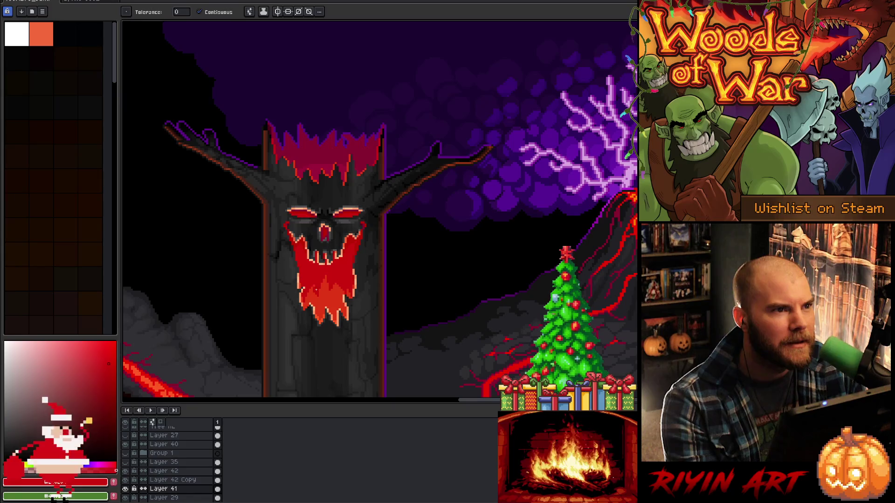
# Paint bright red #ba0404 down the left edge of the nose
pyautogui.scroll(1, 316, 290)
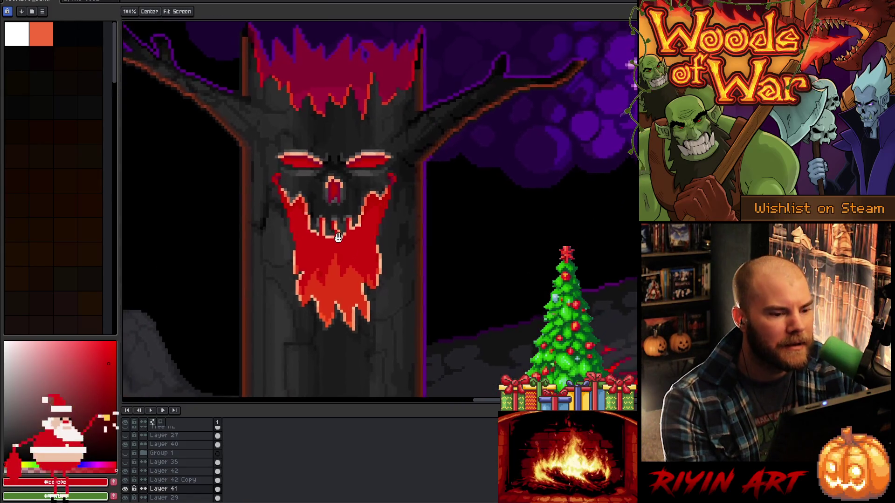
pyautogui.scroll(1, 330, 189)
pyautogui.keyDown('alt'); pyautogui.click(332, 198); pyautogui.keyUp('alt')
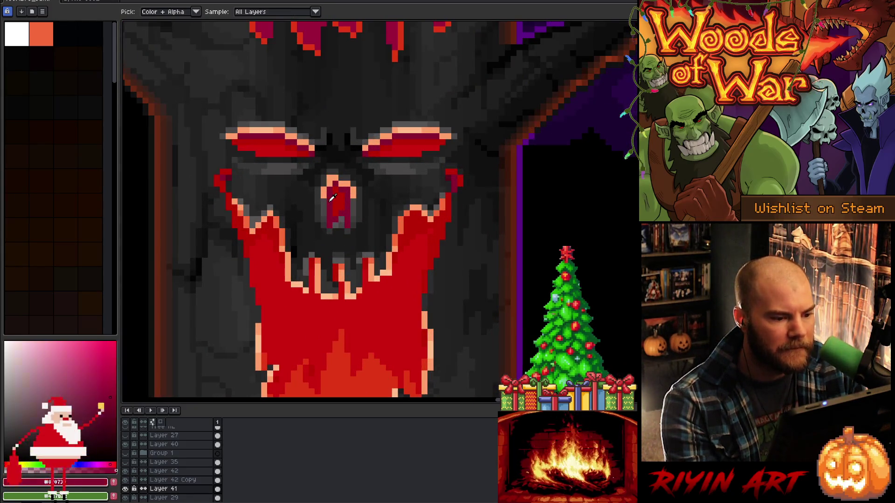
pyautogui.keyDown('alt'); pyautogui.click(329, 198); pyautogui.keyUp('alt')
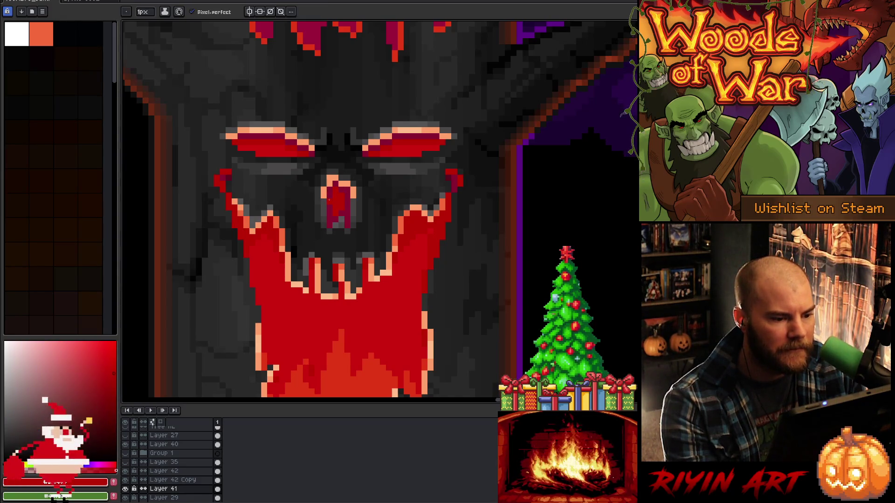
pyautogui.moveTo(326, 199)
pyautogui.mouseDown()
pyautogui.moveTo(329, 218)
pyautogui.moveTo(350, 212)
pyautogui.mouseUp()
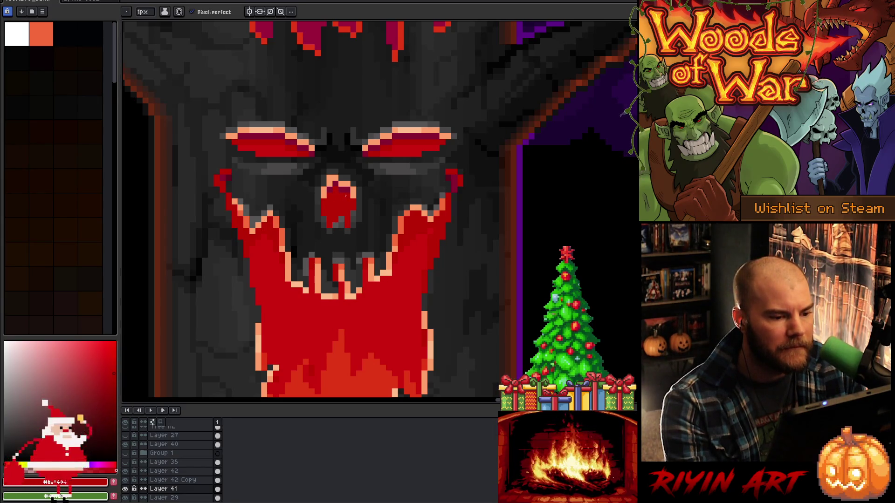
# Add a light peach highlight pixel at the top of the nose
pyautogui.keyDown('alt'); pyautogui.click(414, 126); pyautogui.keyUp('alt')
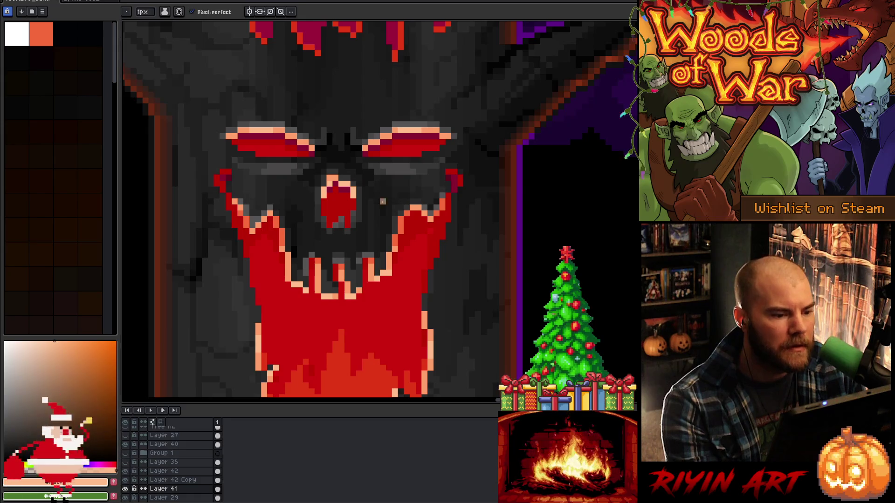
pyautogui.press('v')
pyautogui.press('i')
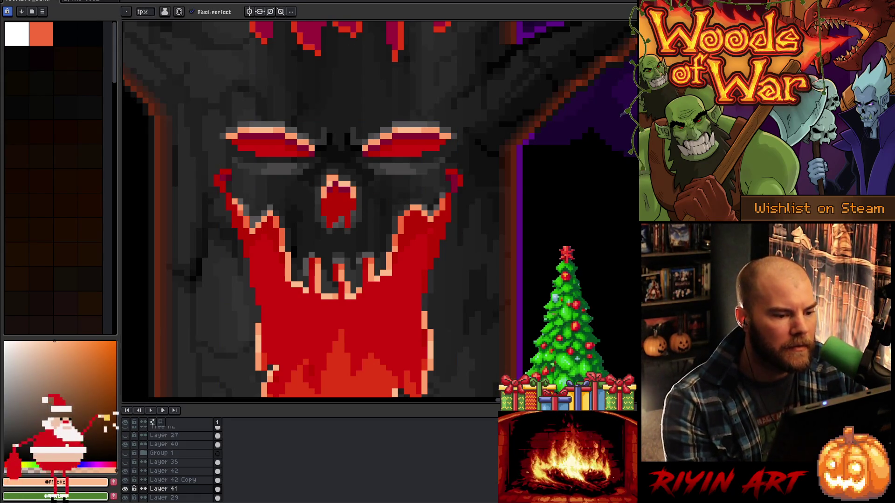
pyautogui.click(341, 173)
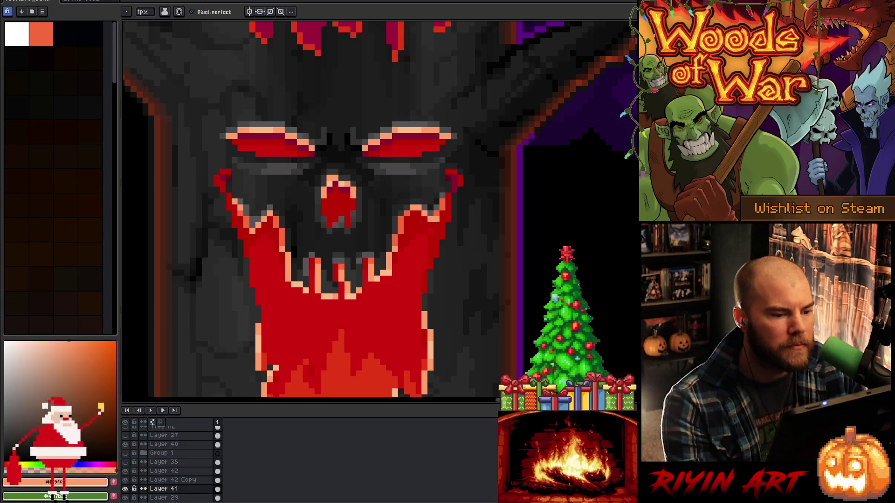
pyautogui.click(345, 178)
pyautogui.press('b')
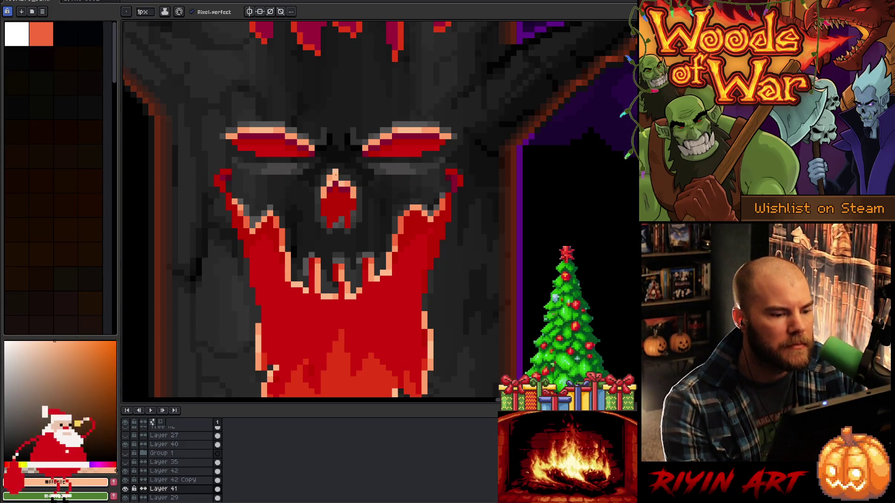
pyautogui.keyDown('alt'); pyautogui.click(337, 173); pyautogui.keyUp('alt')
pyautogui.click(335, 174)
# Undo the stray lightened mouth-outline pixel and zoom out to see the whole tree
pyautogui.click(406, 208)
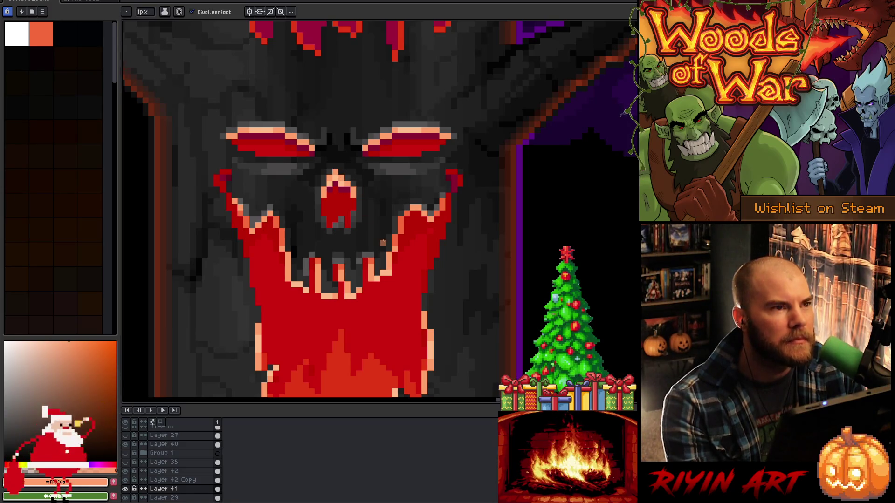
pyautogui.press('v')
pyautogui.hotkey('ctrl', 'z')
pyautogui.press('b')
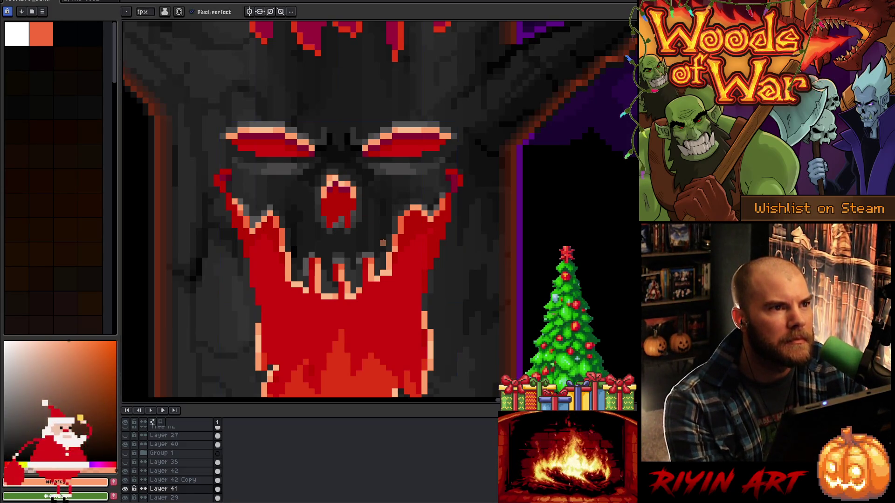
pyautogui.scroll(-5, 388, 245)
pyautogui.scroll(1, 371, 262)
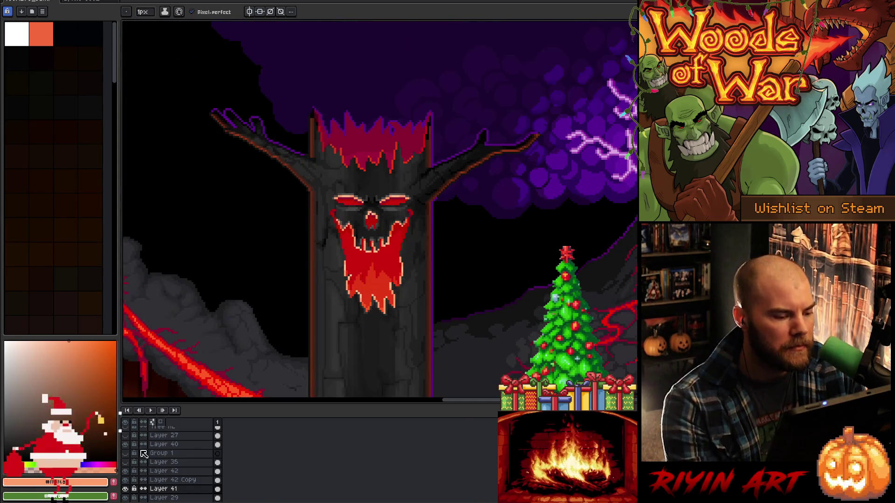
# Toggle the greyscale overlay on and off to check the face's values
pyautogui.scroll(3, 154, 461)
pyautogui.click(126, 431)
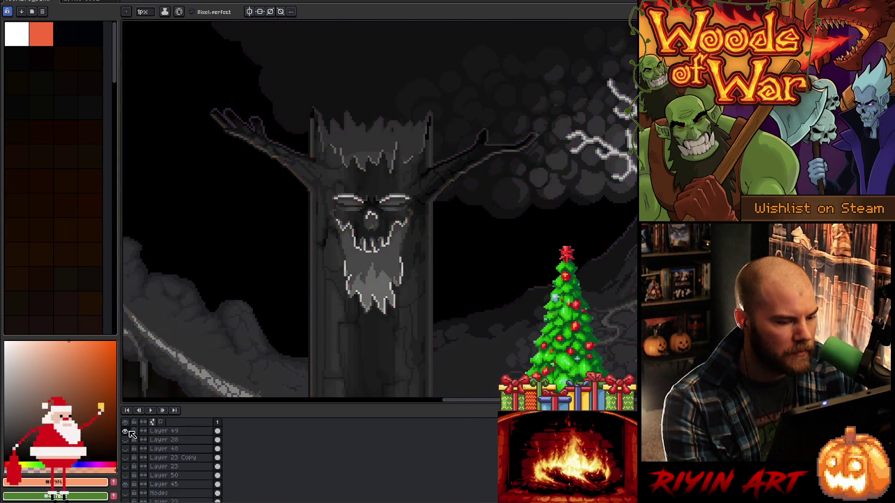
pyautogui.scroll(1, 309, 256)
pyautogui.scroll(-1, 308, 256)
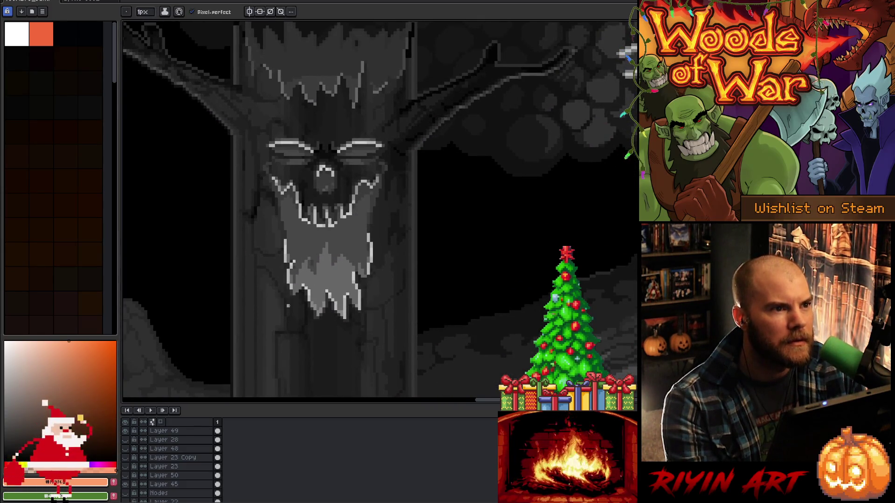
pyautogui.scroll(2, 303, 290)
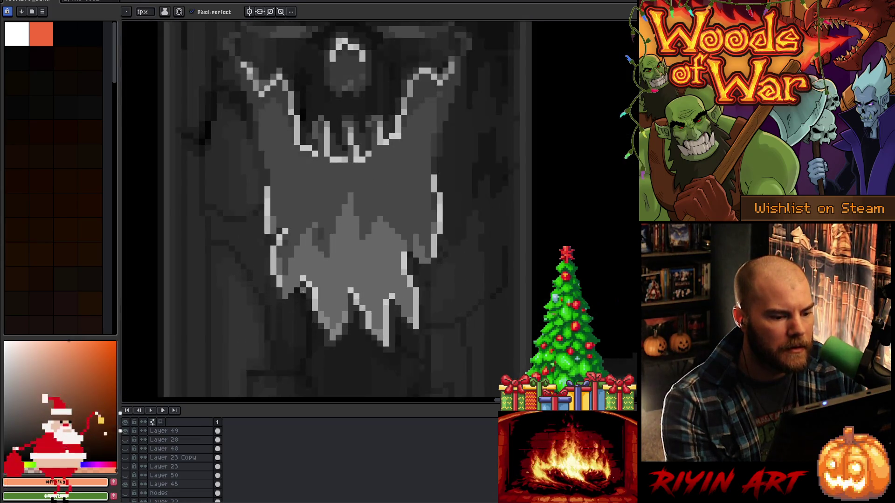
pyautogui.scroll(-2, 303, 291)
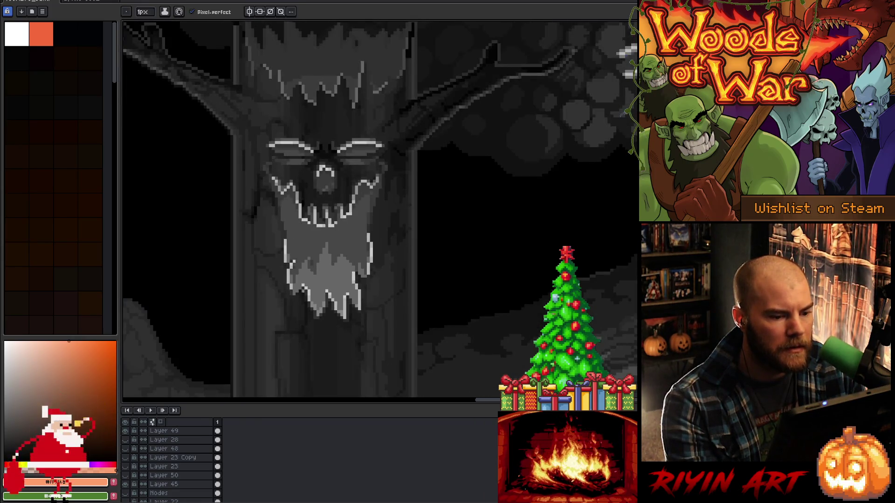
pyautogui.click(126, 437)
pyautogui.scroll(3, 287, 291)
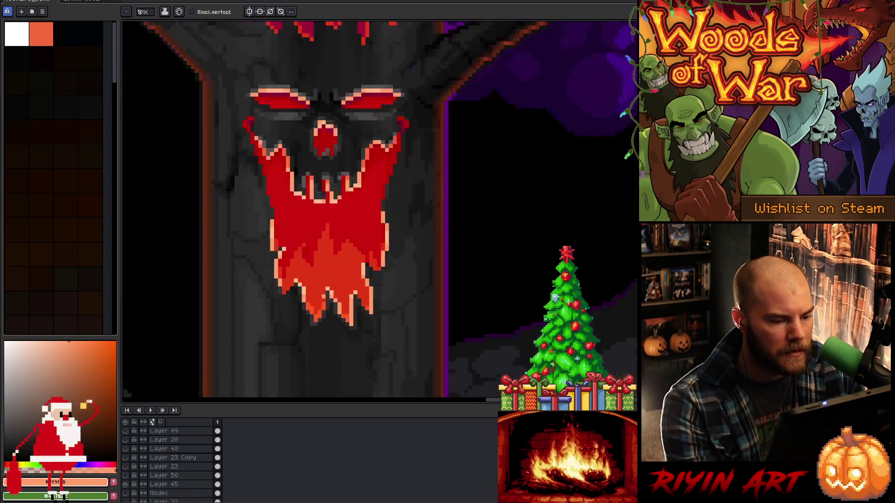
# Fill three beard patches with the beard's lighter orange, then recheck values in greyscale
pyautogui.keyDown('alt'); pyautogui.click(291, 291); pyautogui.keyUp('alt')
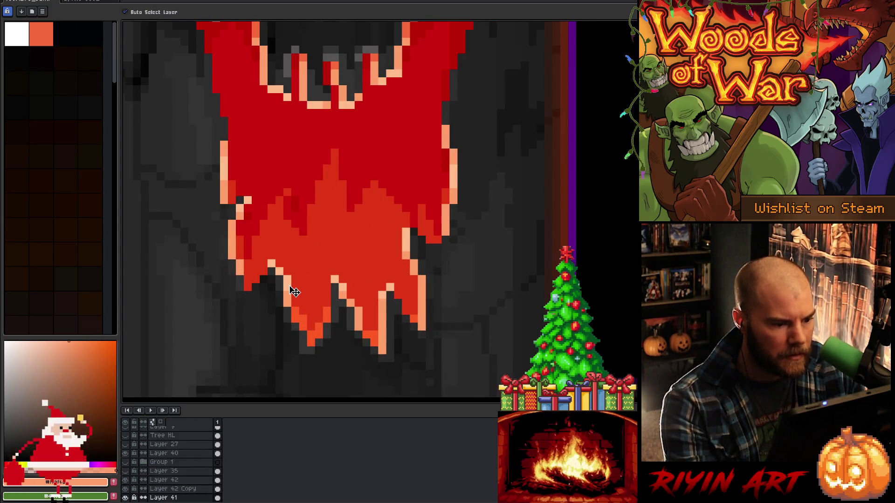
pyautogui.keyDown('alt'); pyautogui.click(302, 313); pyautogui.keyUp('alt')
pyautogui.press('g')
pyautogui.click(302, 326)
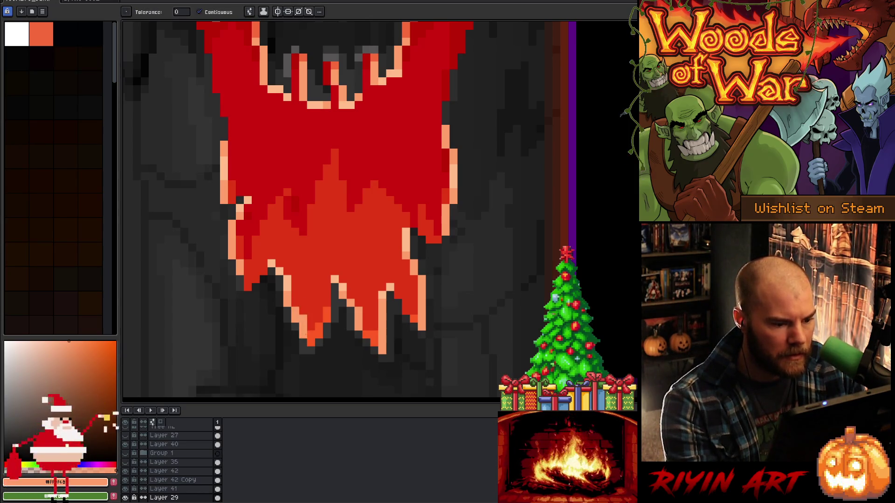
pyautogui.click(314, 334)
pyautogui.click(334, 326)
pyautogui.press('b')
pyautogui.scroll(-3, 326, 326)
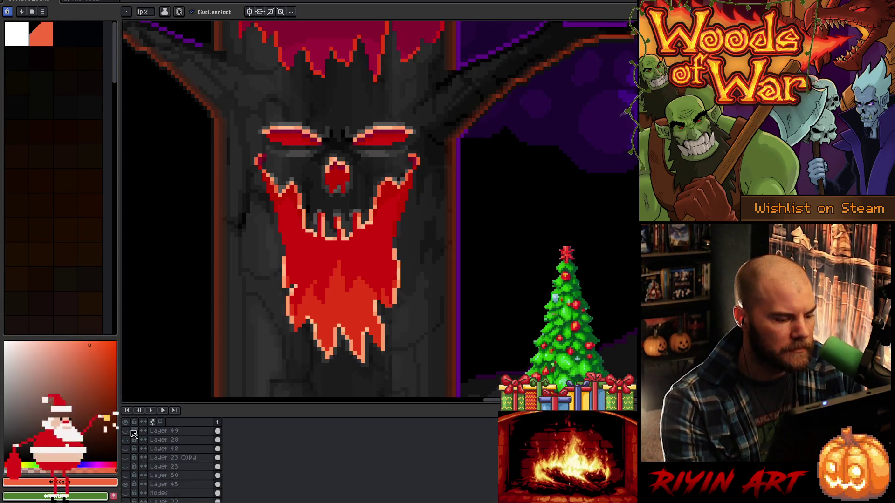
pyautogui.click(127, 431)
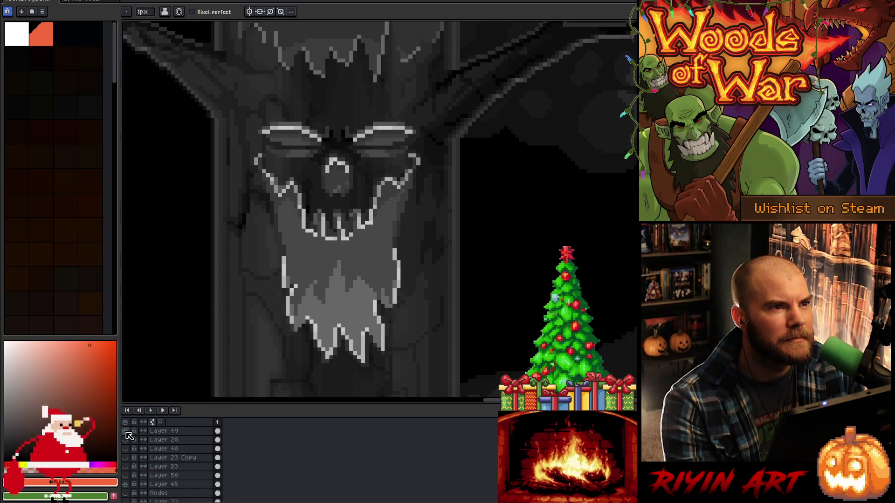
pyautogui.click(127, 432)
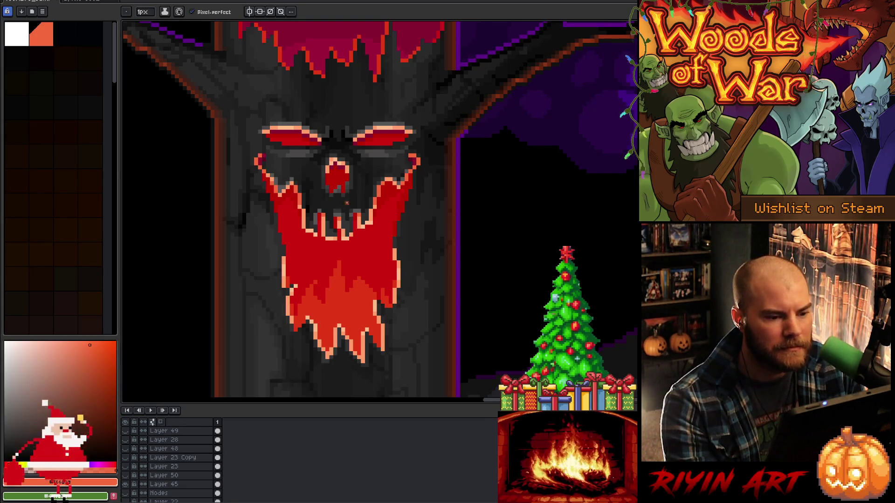
pyautogui.press('v')
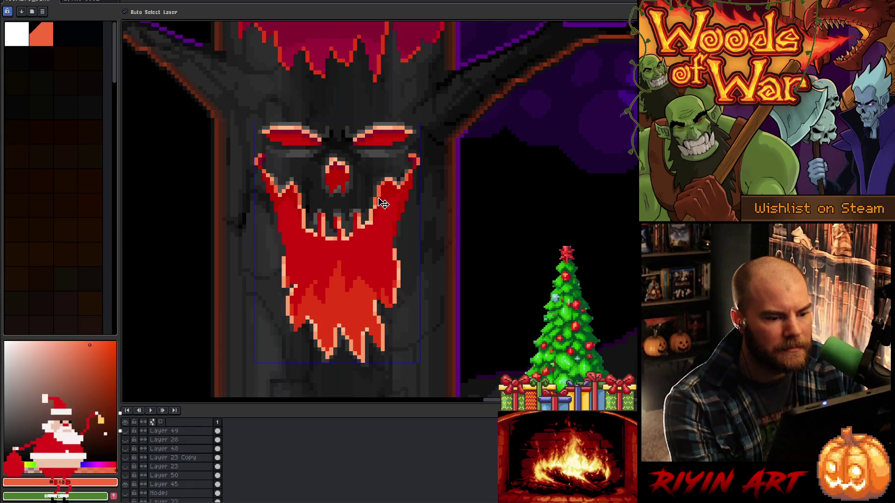
pyautogui.press('b')
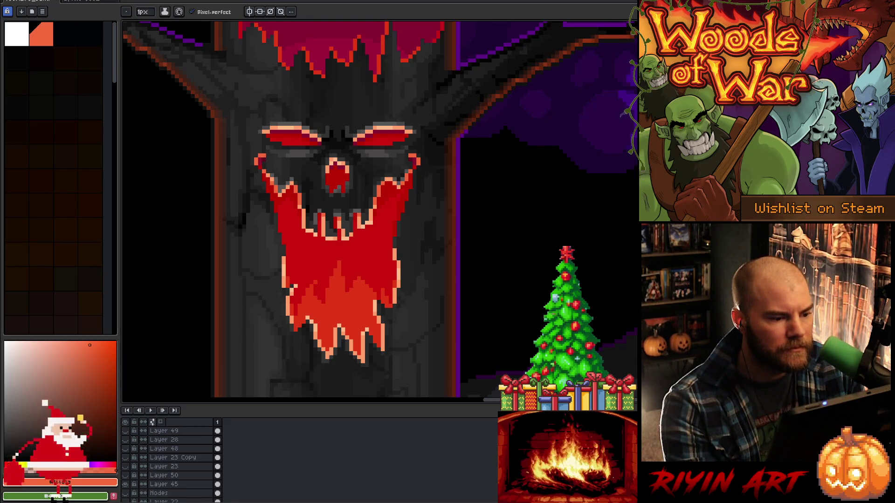
pyautogui.keyDown('alt'); pyautogui.click(259, 161); pyautogui.keyUp('alt')
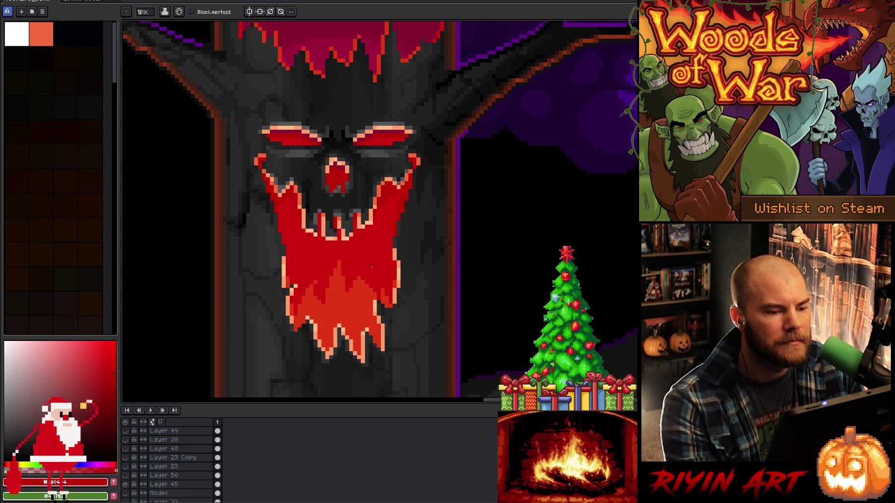
pyautogui.keyDown('alt'); pyautogui.click(387, 208); pyautogui.keyUp('alt')
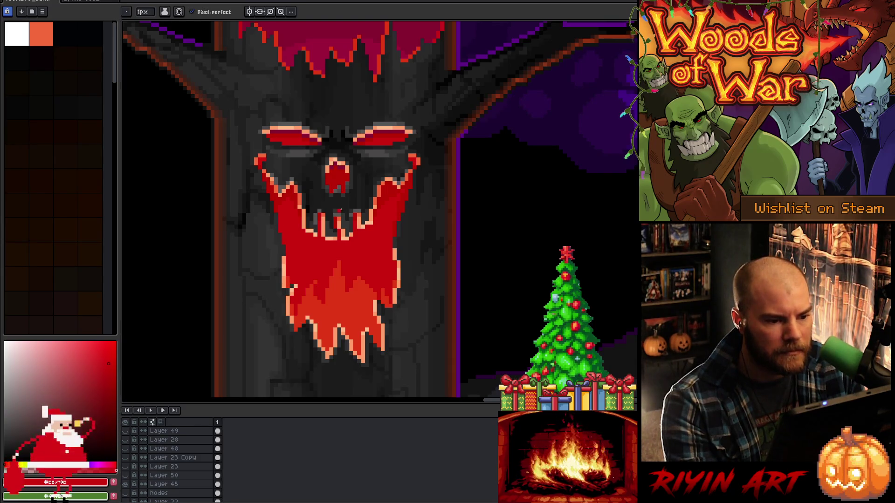
pyautogui.keyDown('alt'); pyautogui.click(416, 167); pyautogui.keyUp('alt')
pyautogui.keyDown('alt'); pyautogui.click(416, 167); pyautogui.keyUp('alt')
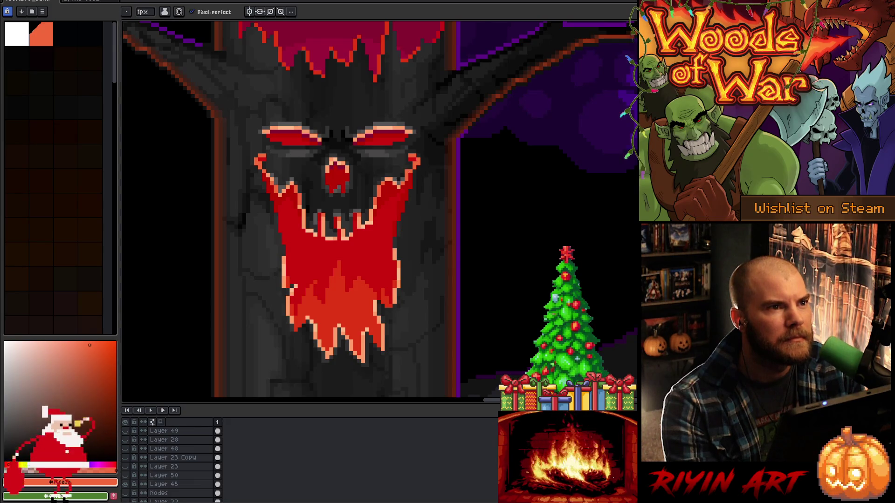
pyautogui.scroll(2, 416, 151)
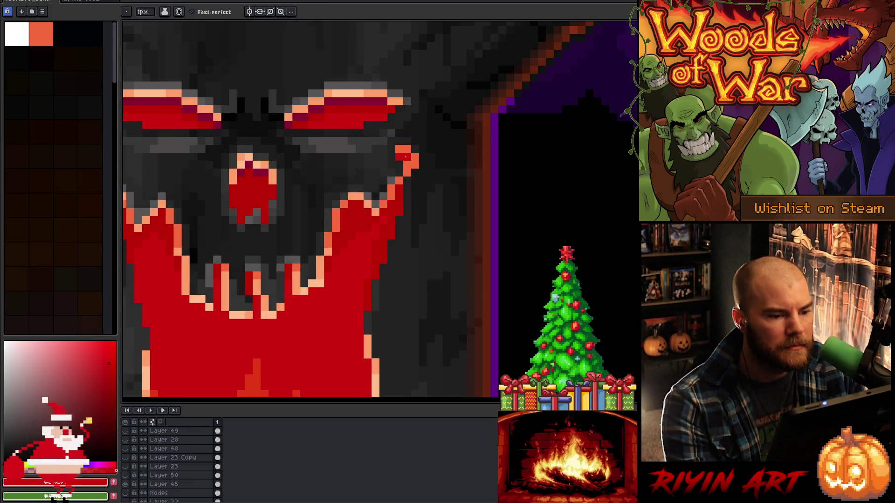
# Sample the flame reds, then take the solid red from the horn tip as drawing colour
pyautogui.scroll(-1, 405, 157)
pyautogui.press('i')
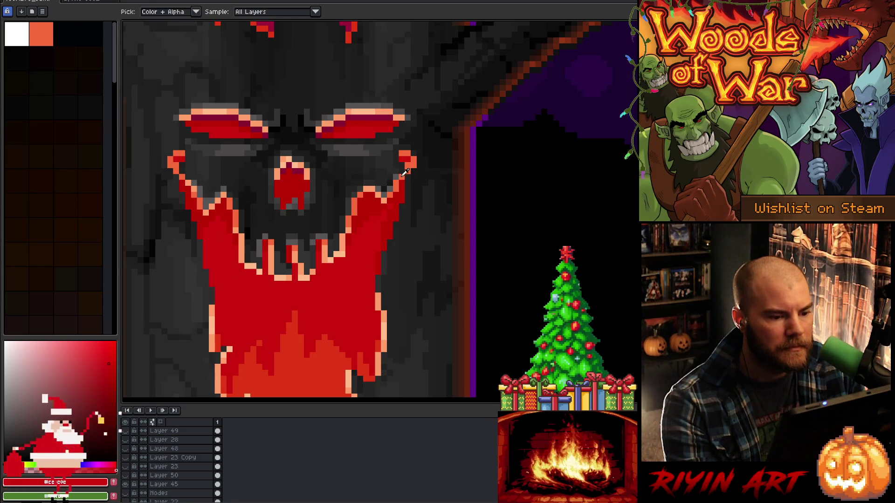
pyautogui.click(404, 173)
pyautogui.click(324, 376)
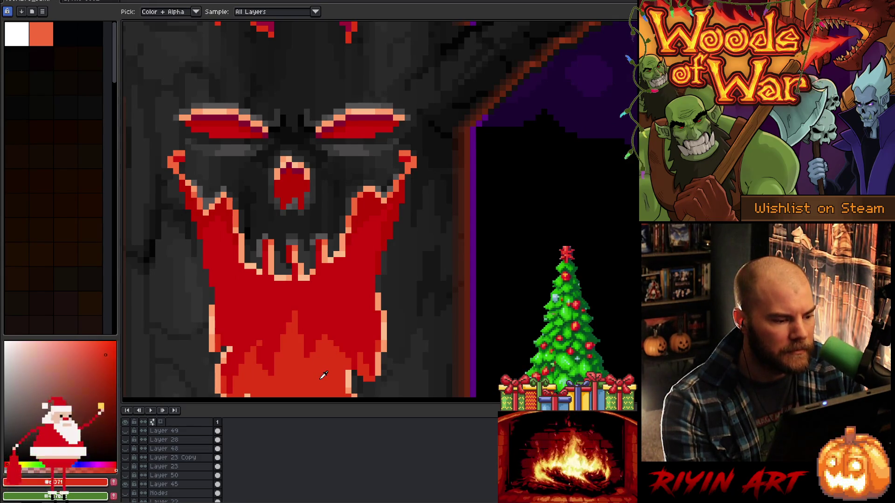
pyautogui.click(407, 161)
pyautogui.press('b')
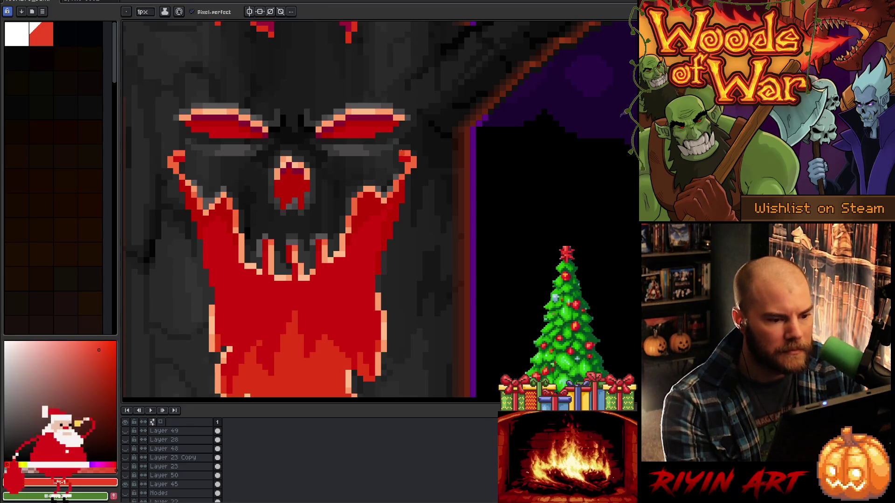
pyautogui.scroll(-3, 411, 164)
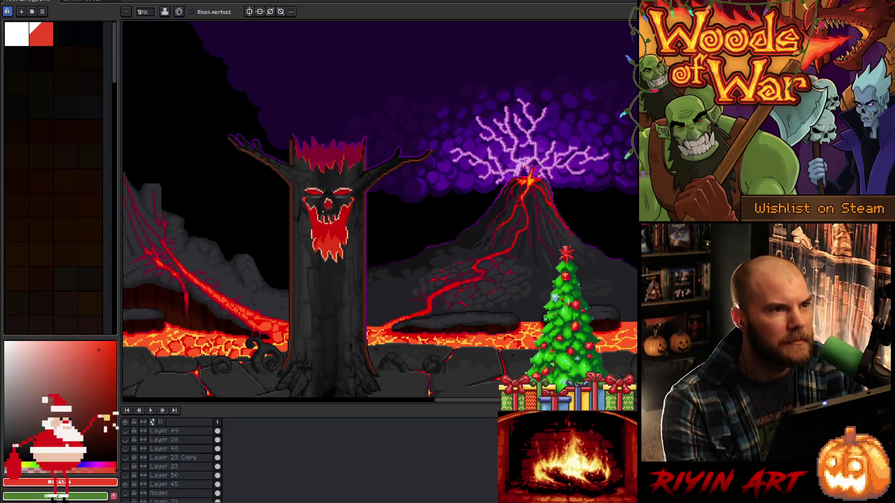
pyautogui.scroll(1, 370, 191)
pyautogui.scroll(1, 303, 216)
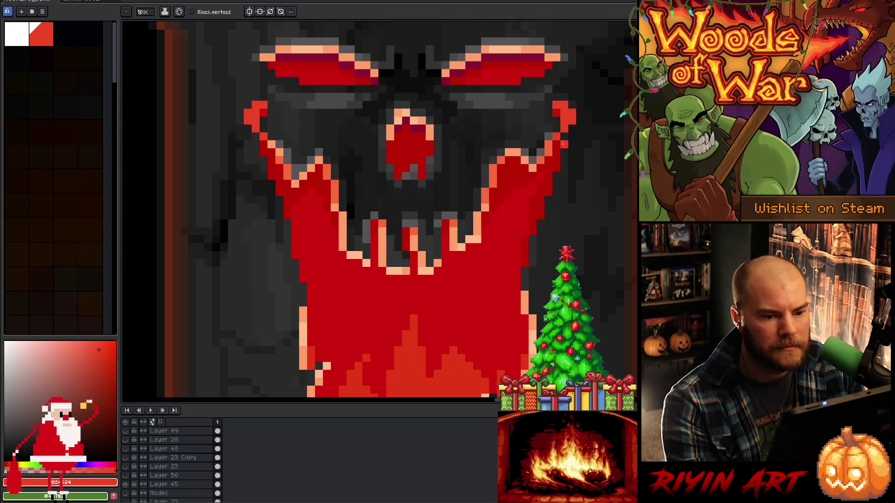
pyautogui.keyDown('alt'); pyautogui.click(562, 113); pyautogui.keyUp('alt')
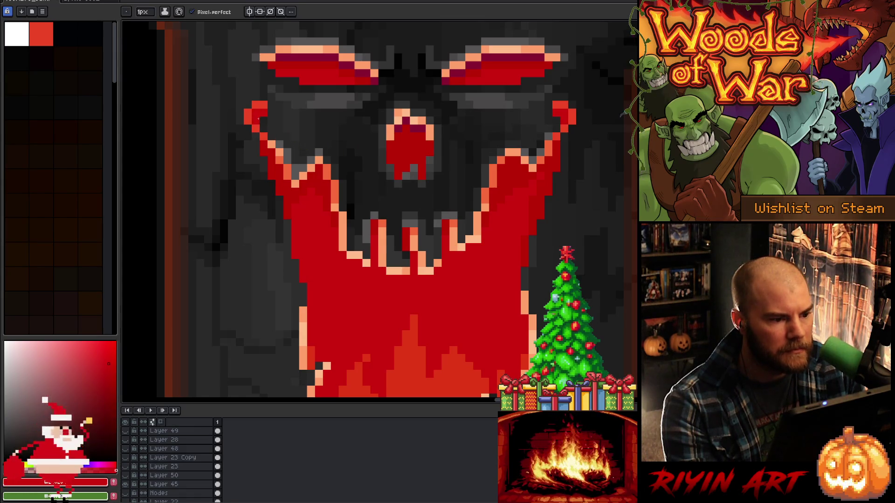
# Reframe the tree, pick a lighter red from the face, and switch to greyscale view
pyautogui.scroll(-3, 375, 232)
pyautogui.scroll(3, 417, 206)
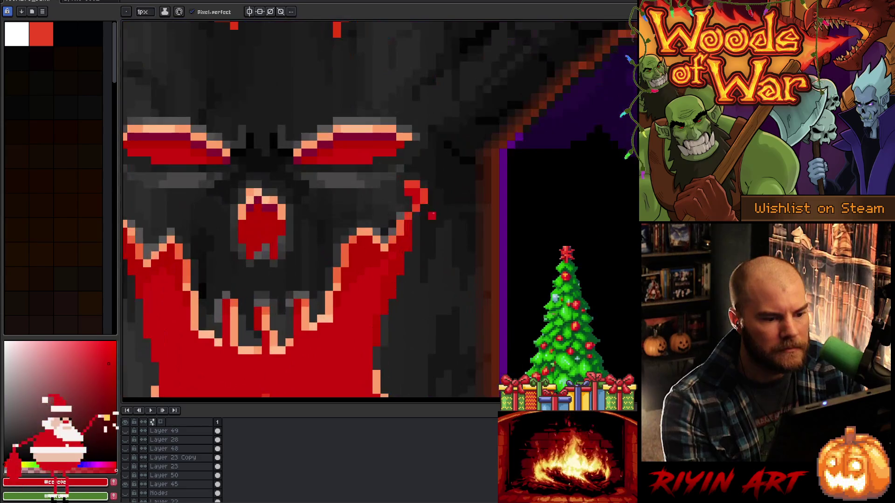
pyautogui.press('space')
pyautogui.scroll(-3, 323, 264)
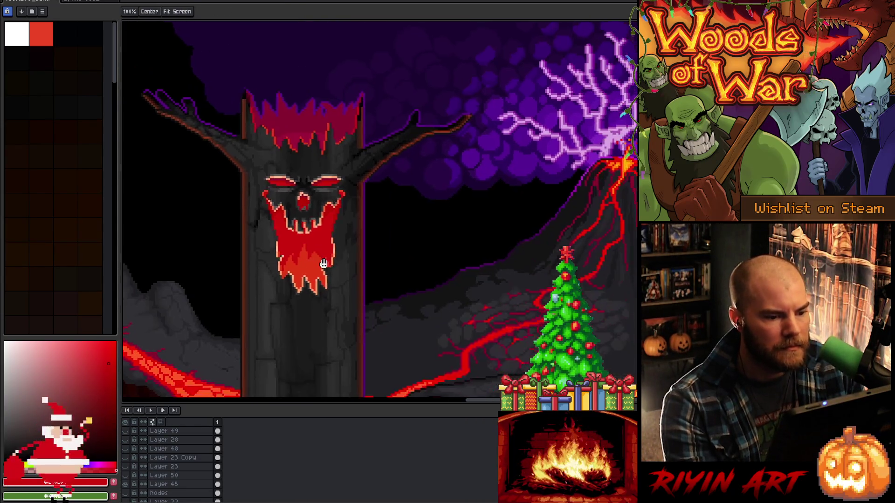
pyautogui.moveTo(324, 263); pyautogui.dragTo(316, 262)
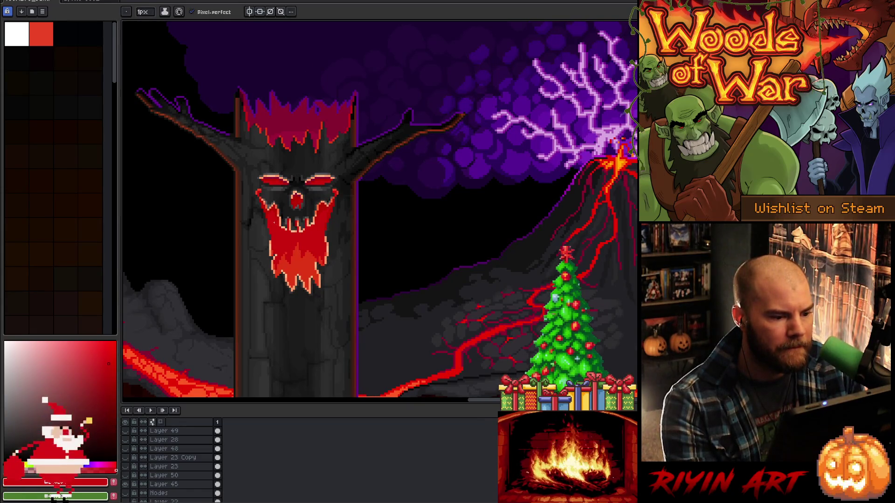
pyautogui.scroll(2, 334, 205)
pyautogui.keyDown('alt'); pyautogui.click(337, 200); pyautogui.keyUp('alt')
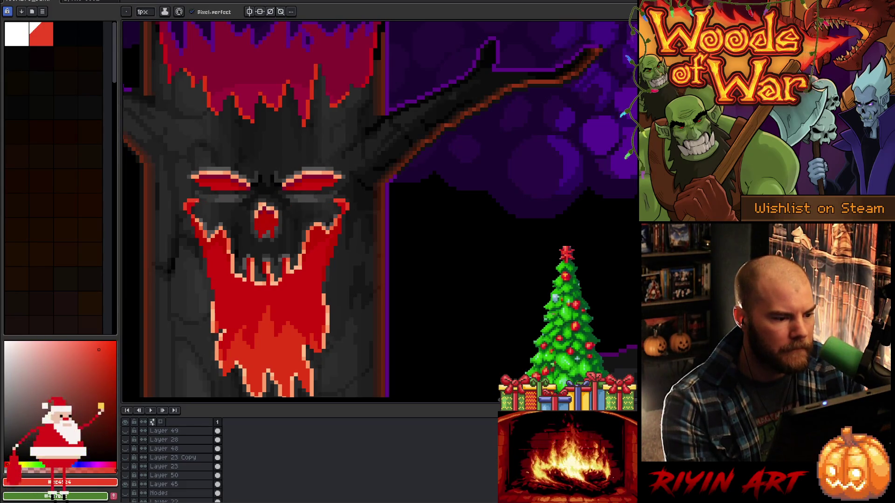
pyautogui.press('alt')
pyautogui.scroll(1, 196, 199)
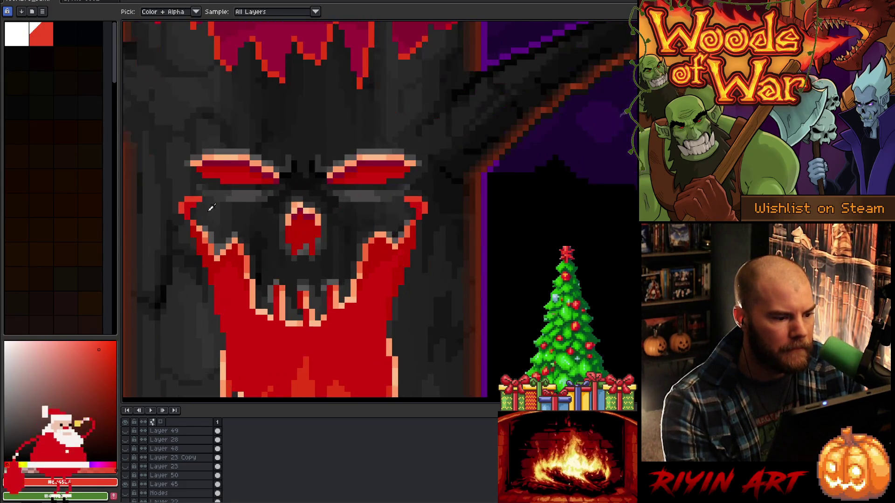
pyautogui.scroll(-3, 311, 226)
pyautogui.scroll(2, 307, 280)
pyautogui.press('alt')
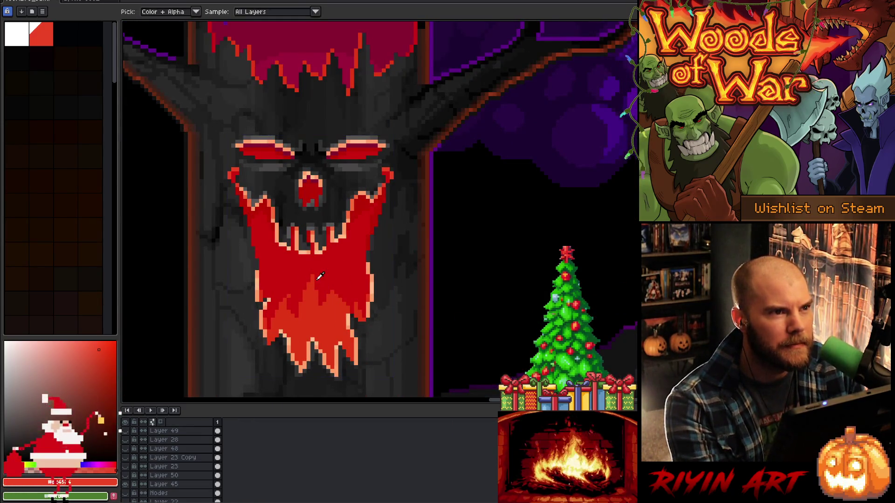
pyautogui.scroll(-1, 320, 276)
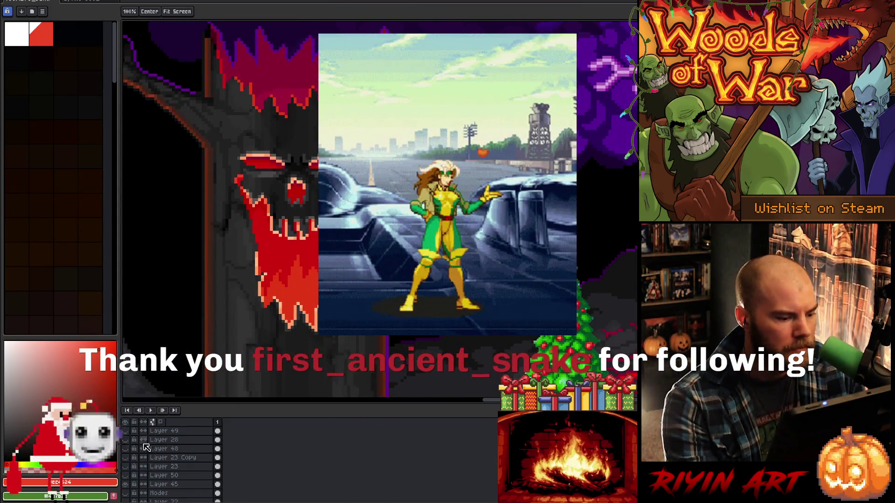
pyautogui.click(126, 431)
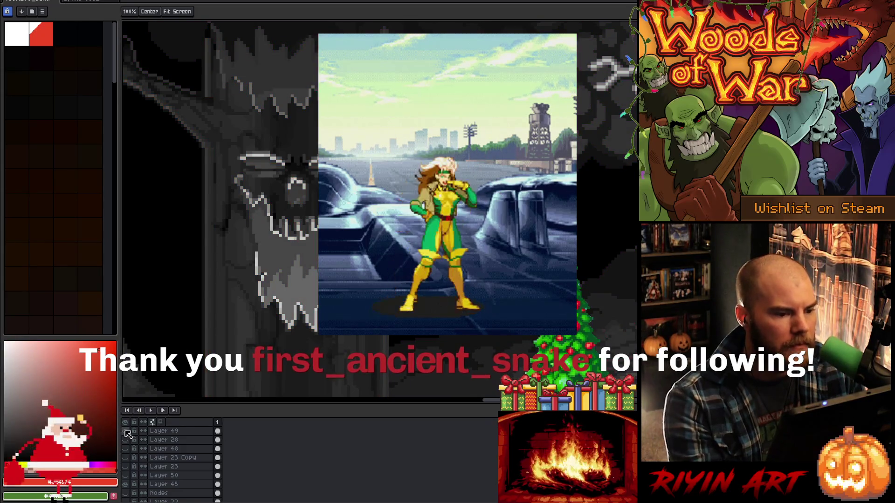
pyautogui.press('i')
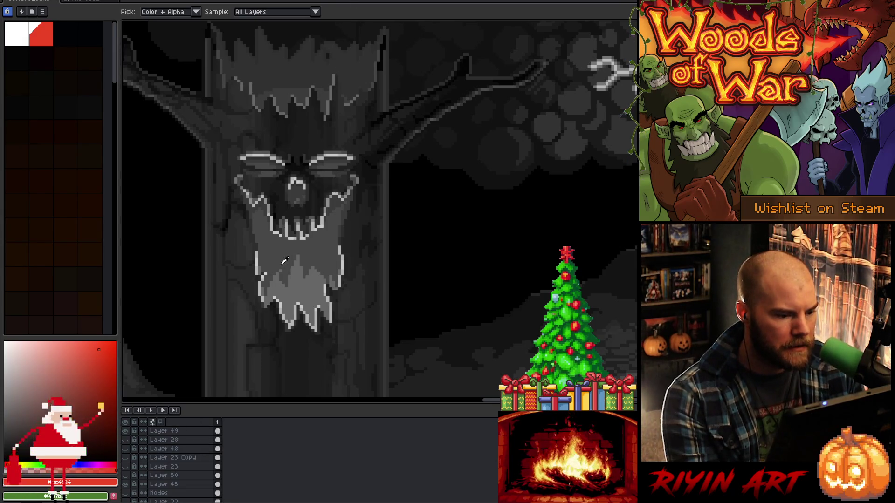
pyautogui.press('v')
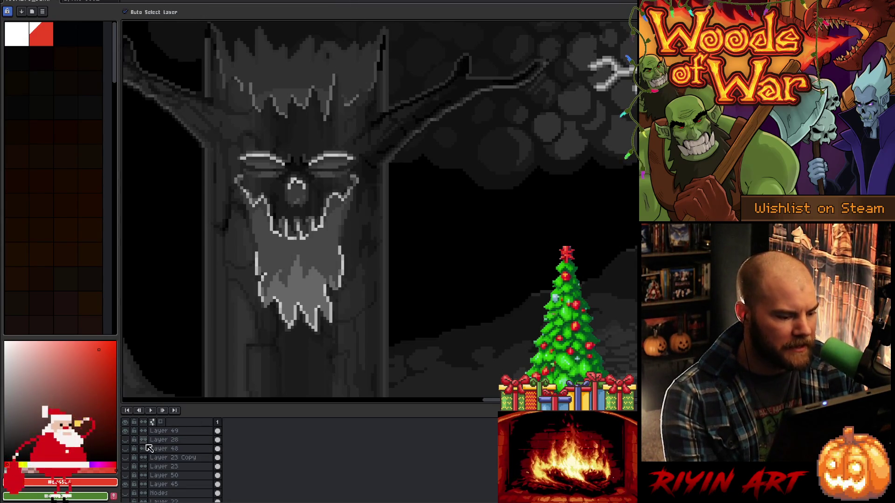
pyautogui.click(129, 432)
pyautogui.scroll(1, 287, 269)
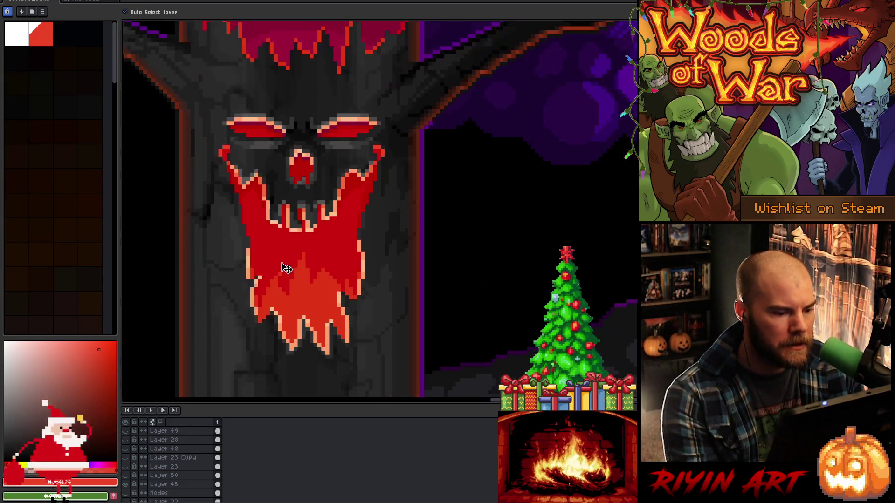
# Sample the lower flames' orange and the mouth's darker red
pyautogui.press('i')
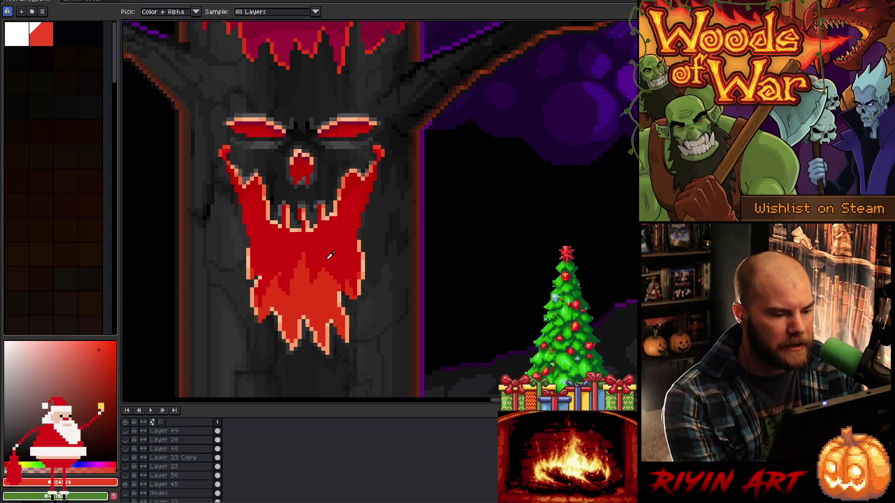
pyautogui.press('w')
pyautogui.press('i')
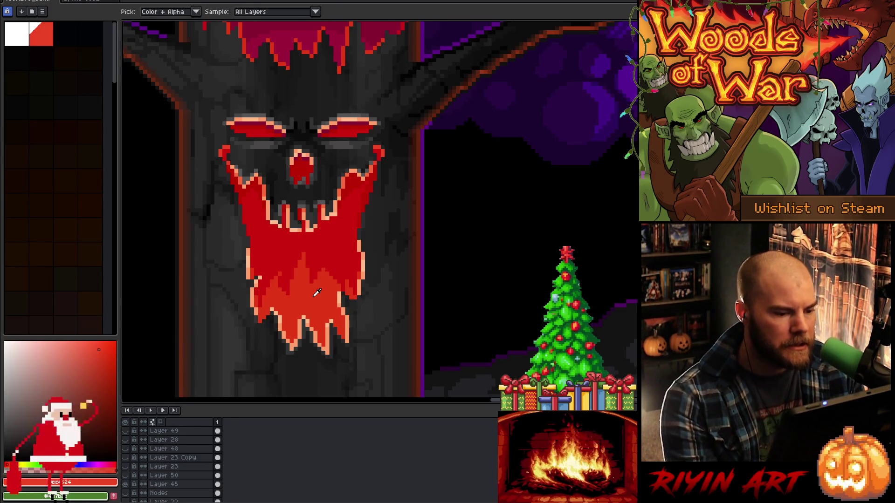
pyautogui.click(316, 293)
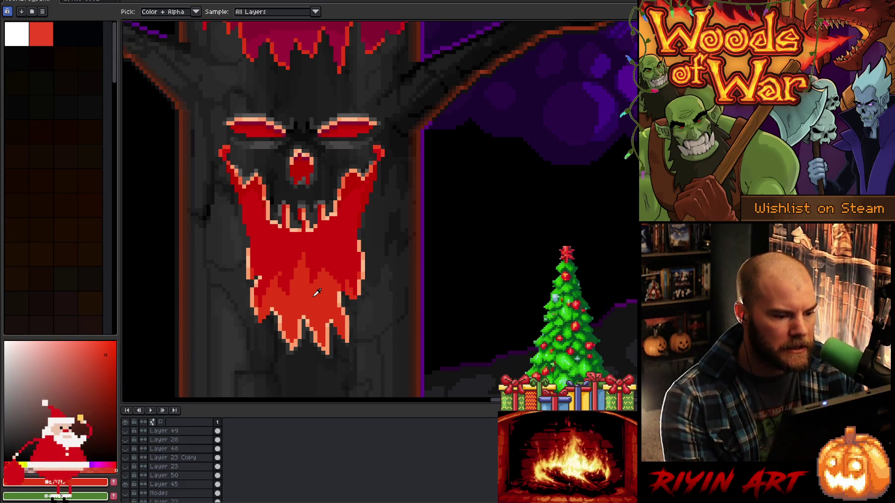
pyautogui.click(339, 242)
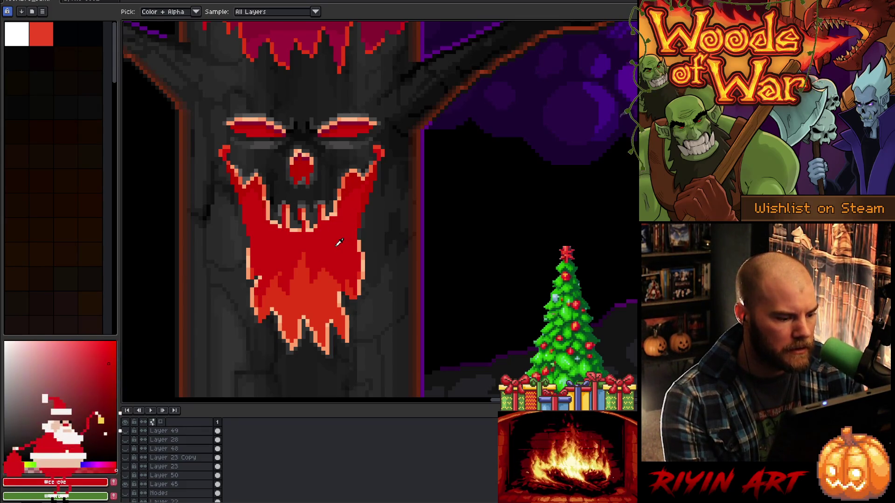
pyautogui.click(315, 298)
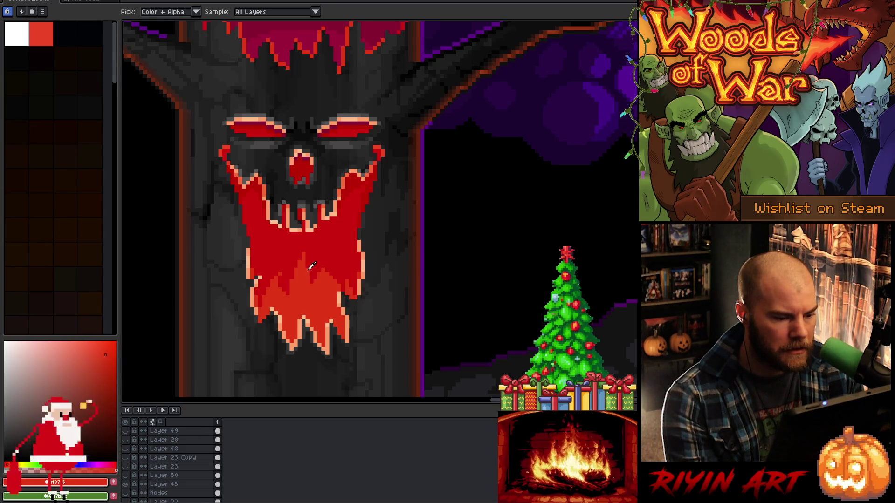
# Lasso-select the area around the mouth and sample its darker red
pyautogui.press('m')
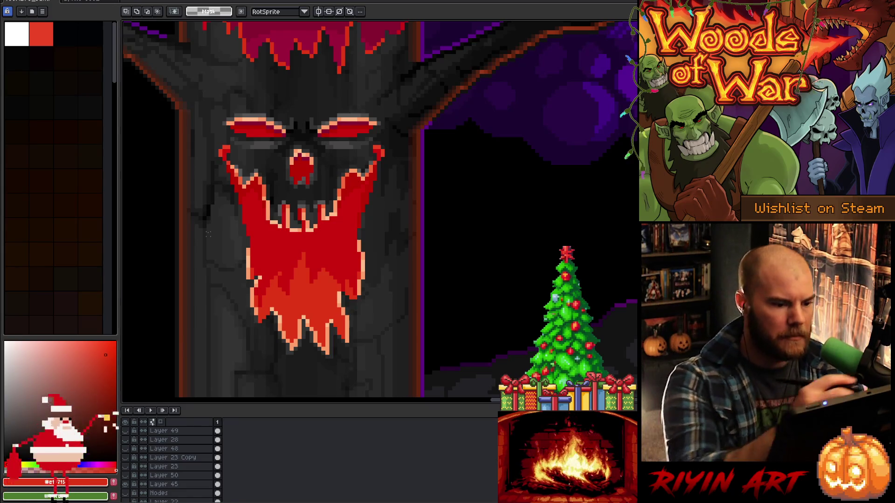
pyautogui.press('q')
pyautogui.moveTo(228, 201)
pyautogui.mouseDown()
pyautogui.moveTo(326, 261)
pyautogui.moveTo(396, 219)
pyautogui.mouseUp()
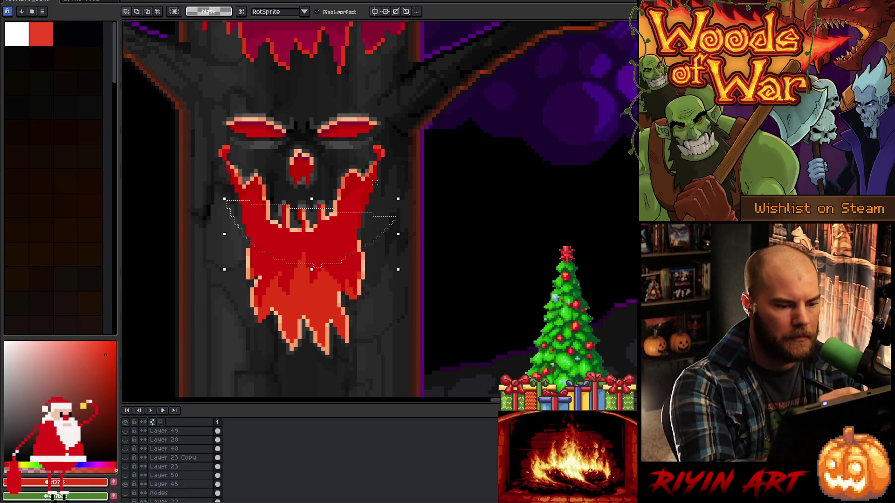
pyautogui.moveTo(194, 138)
pyautogui.mouseDown()
pyautogui.moveTo(239, 218)
pyautogui.moveTo(417, 182)
pyautogui.moveTo(396, 154)
pyautogui.mouseUp()
pyautogui.moveTo(206, 160)
pyautogui.mouseDown()
pyautogui.moveTo(216, 199)
pyautogui.moveTo(329, 266)
pyautogui.moveTo(208, 162)
pyautogui.mouseUp()
pyautogui.press('i')
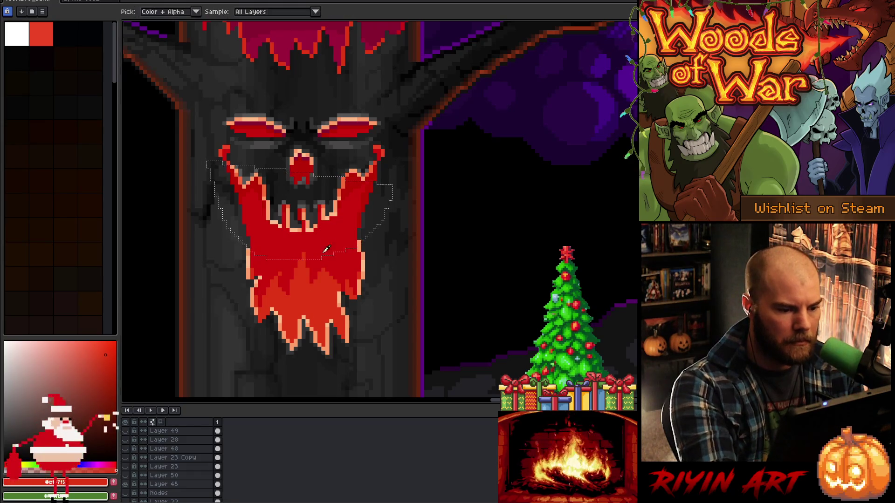
pyautogui.click(313, 236)
pyautogui.press('b')
pyautogui.press('g')
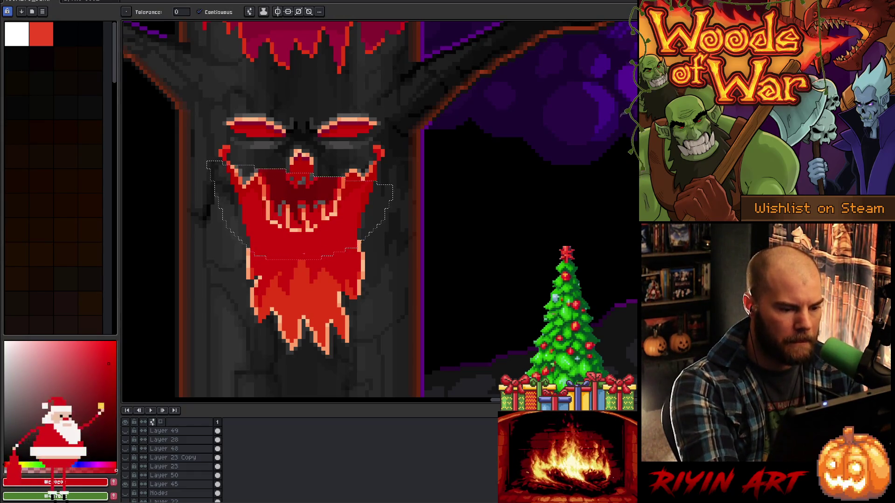
pyautogui.press('b')
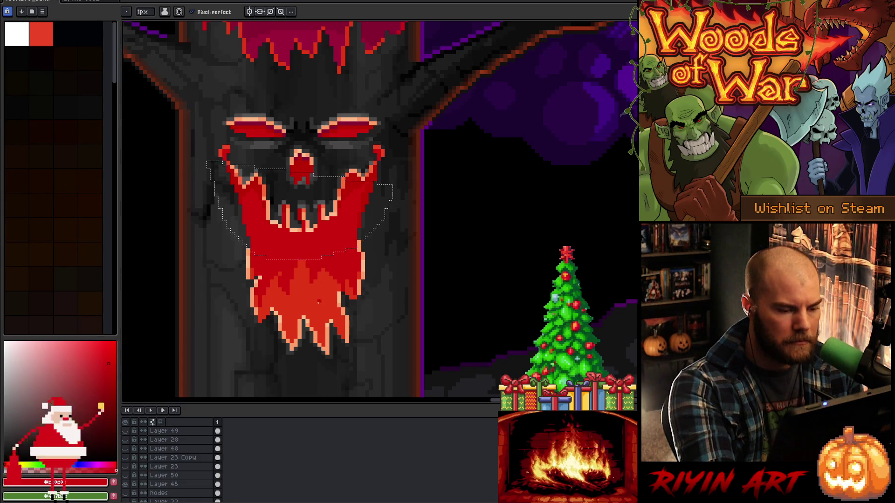
# Locate the mouth's red fill on Layer 29 and make it the working layer
pyautogui.hotkey('ctrl', 'd')
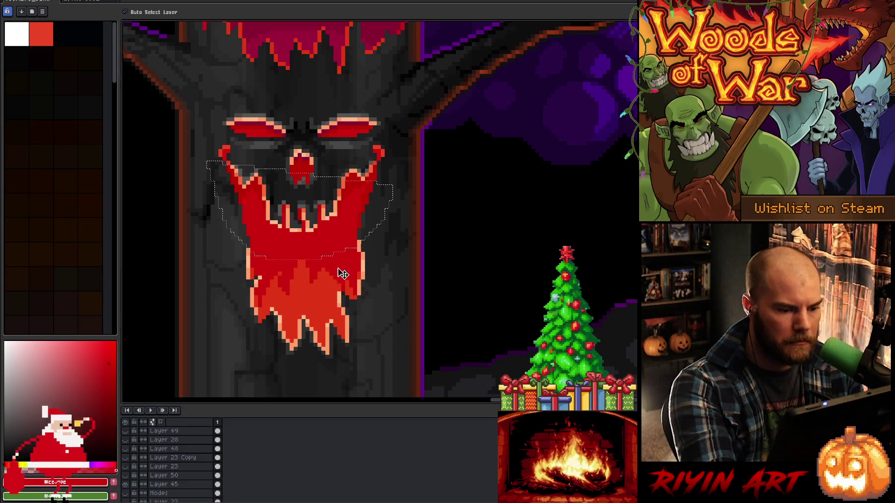
pyautogui.keyDown('ctrl'); pyautogui.click(341, 271); pyautogui.keyUp('ctrl')
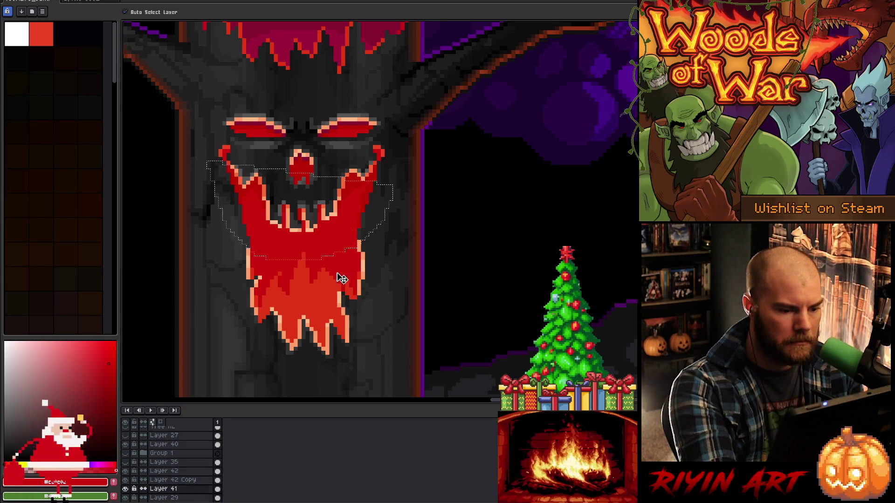
pyautogui.click(339, 278)
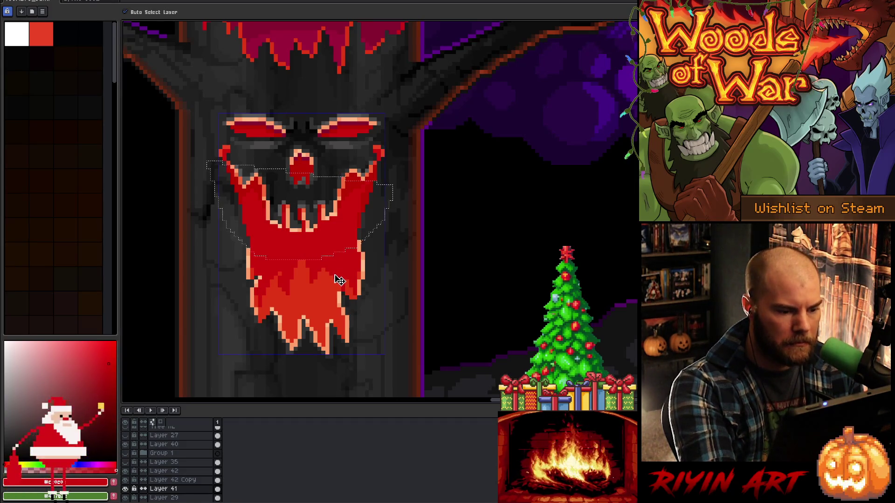
pyautogui.hotkey('ctrl', 'shift', 'd')
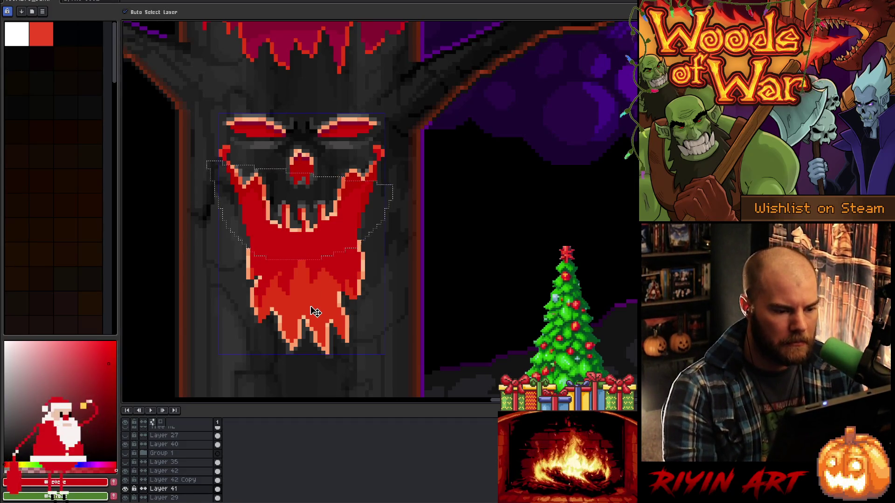
pyautogui.click(343, 273)
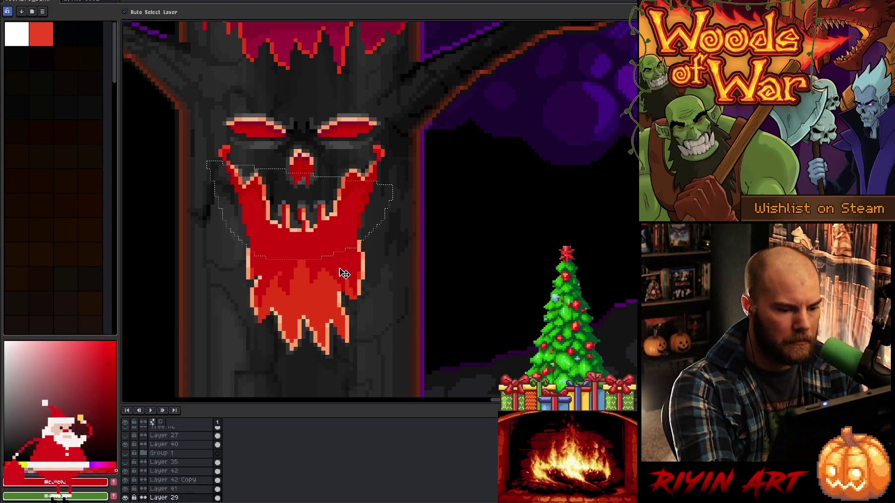
pyautogui.hotkey('ctrl', 'z')
pyautogui.click(163, 497)
# Solo Layer 29 to confirm it holds the red eyes, nose and mouth fill
pyautogui.click(125, 497)
pyautogui.click(126, 497)
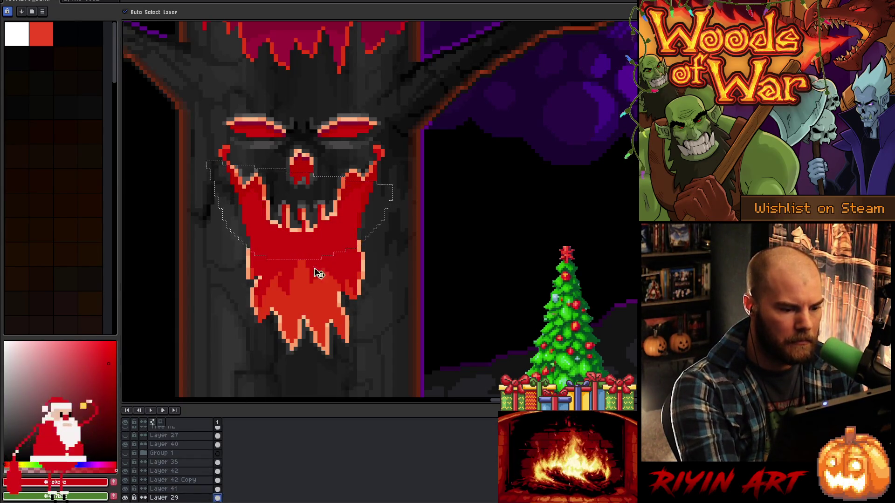
pyautogui.press('w')
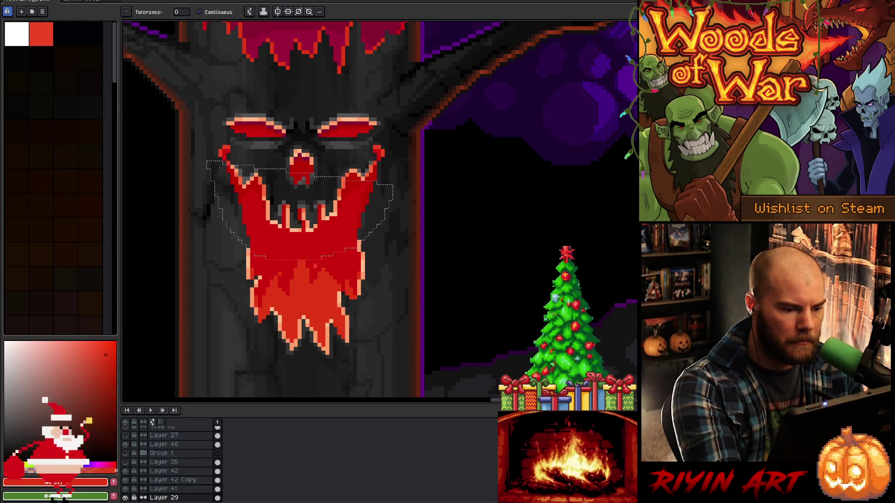
pyautogui.press('b')
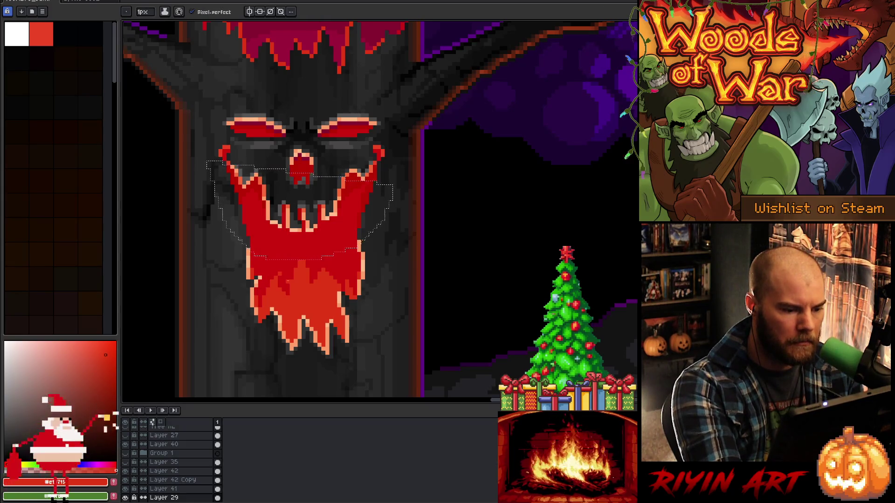
pyautogui.keyDown('alt'); pyautogui.click(125, 492); pyautogui.keyUp('alt')
pyautogui.keyDown('alt'); pyautogui.click(125, 491); pyautogui.keyUp('alt')
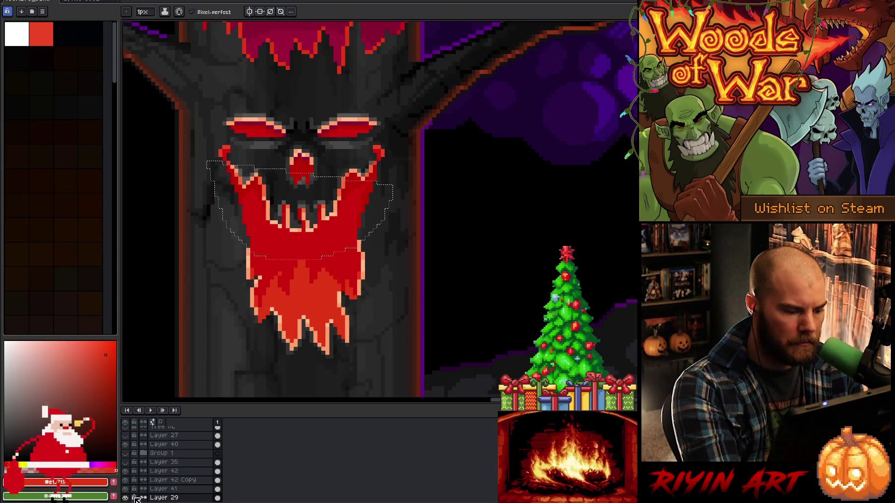
pyautogui.keyDown('alt'); pyautogui.click(125, 498); pyautogui.keyUp('alt')
pyautogui.keyDown('alt'); pyautogui.click(125, 498); pyautogui.keyUp('alt')
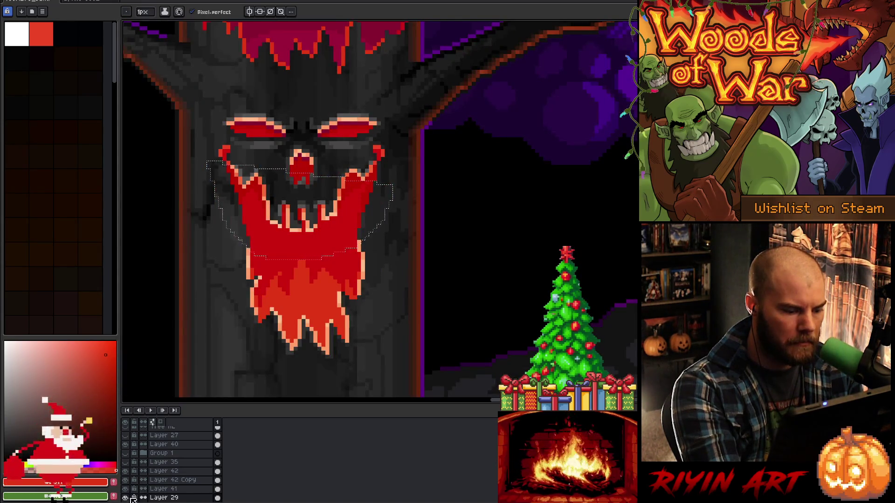
pyautogui.keyDown('alt'); pyautogui.click(125, 498); pyautogui.keyUp('alt')
pyautogui.press('w')
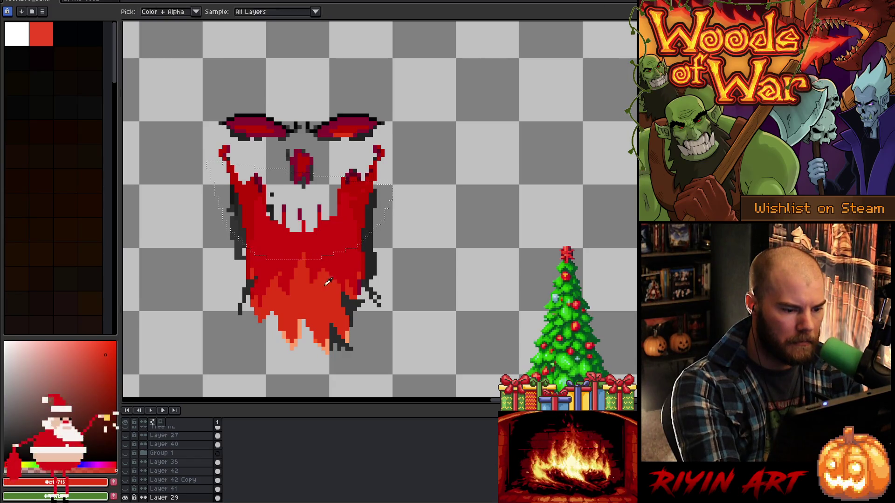
# Bucket-fill the lower beard's dark red patches with orange-red on Layer 29, then unhide the other layers
pyautogui.press('i')
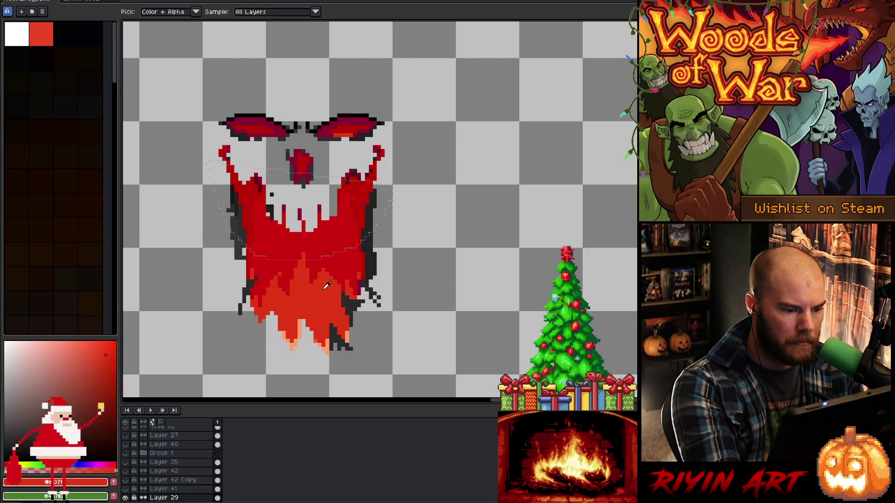
pyautogui.press('w')
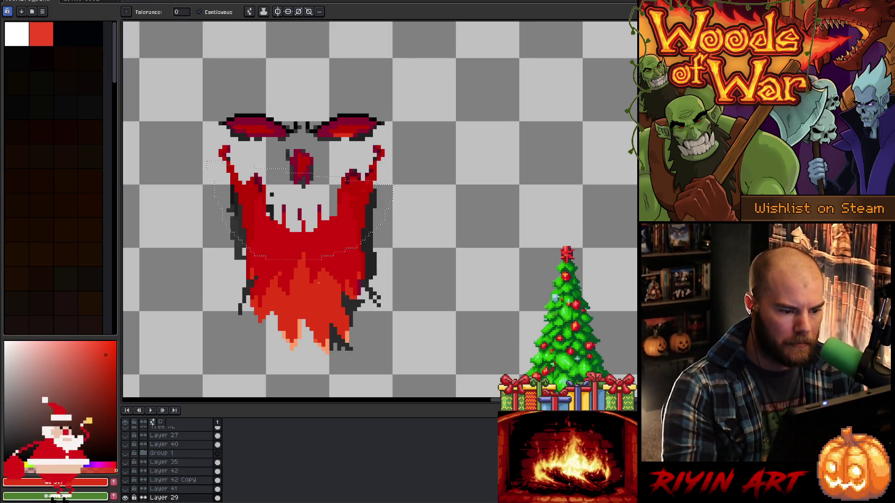
pyautogui.click(286, 260)
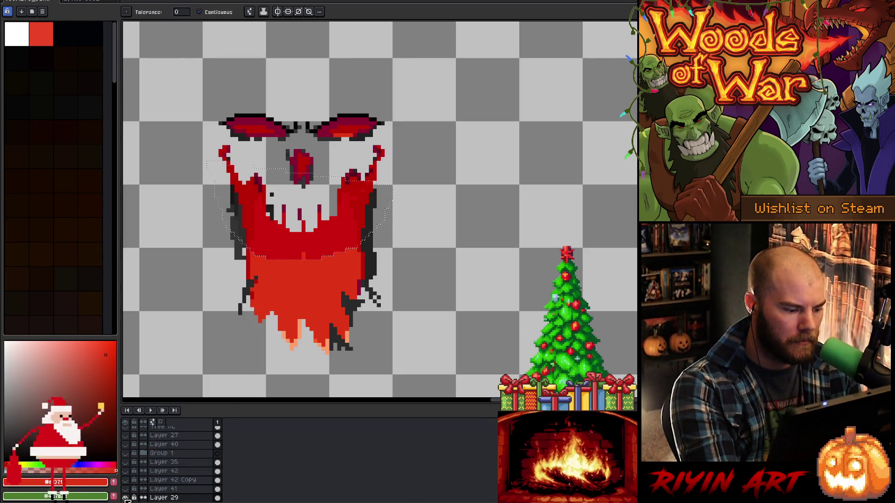
pyautogui.keyDown('alt'); pyautogui.click(125, 497); pyautogui.keyUp('alt')
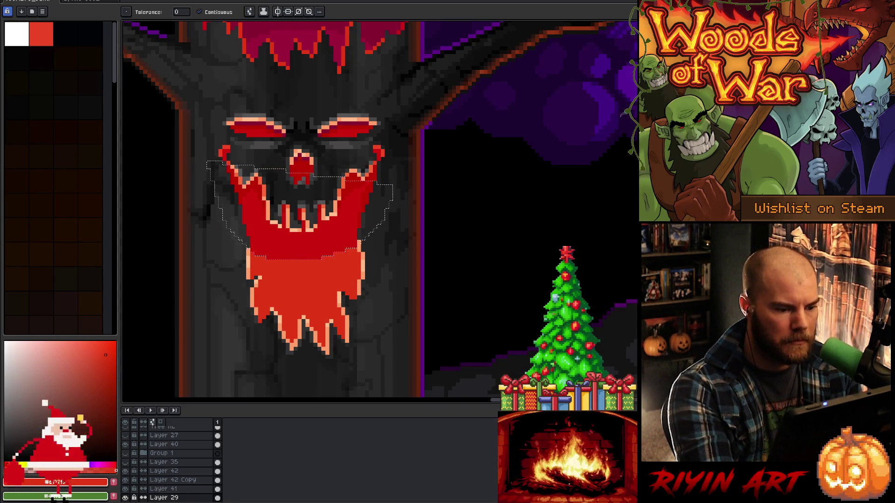
# Deselect, then sample the mouth's crimson and orange-red tones
pyautogui.hotkey('ctrl', 'd')
pyautogui.press('i')
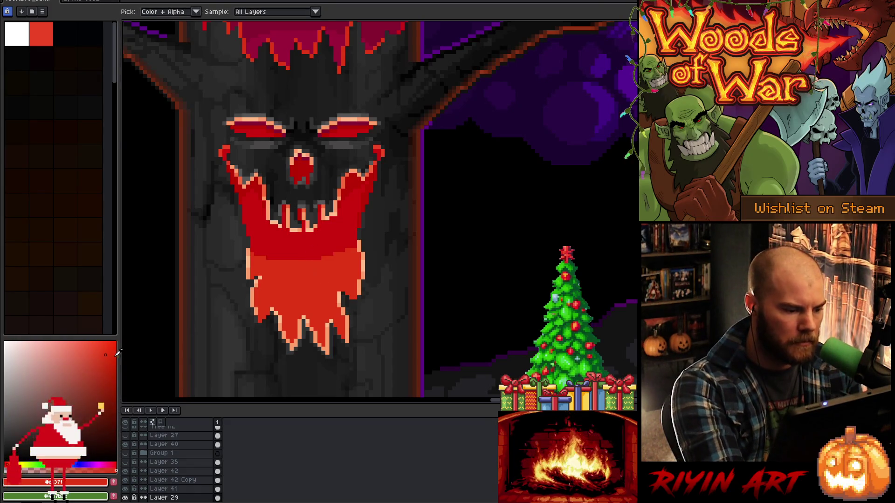
pyautogui.click(315, 248)
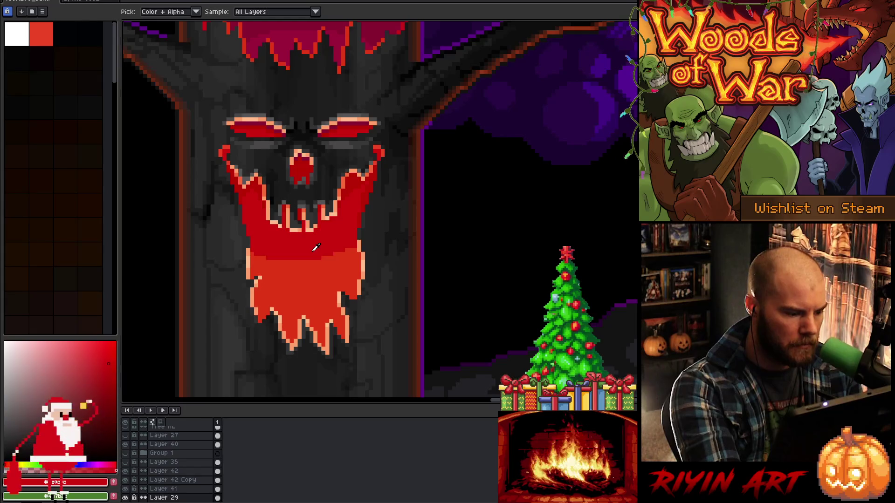
pyautogui.click(314, 261)
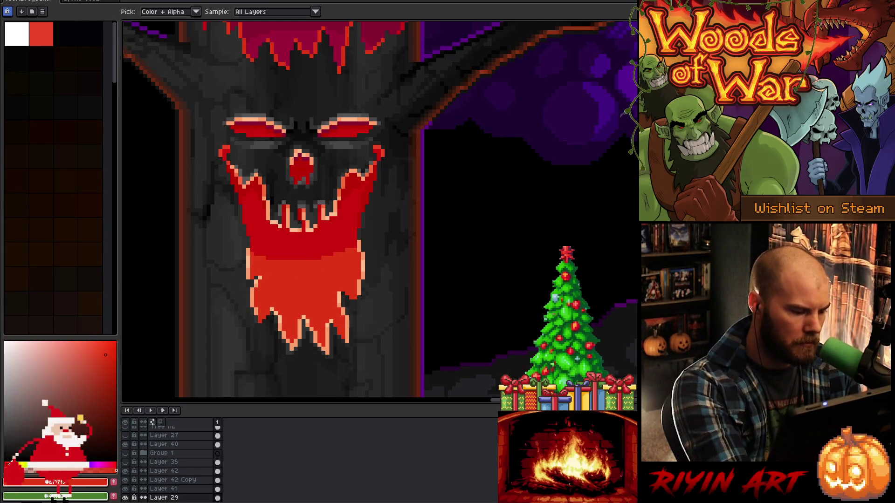
pyautogui.click(8, 464)
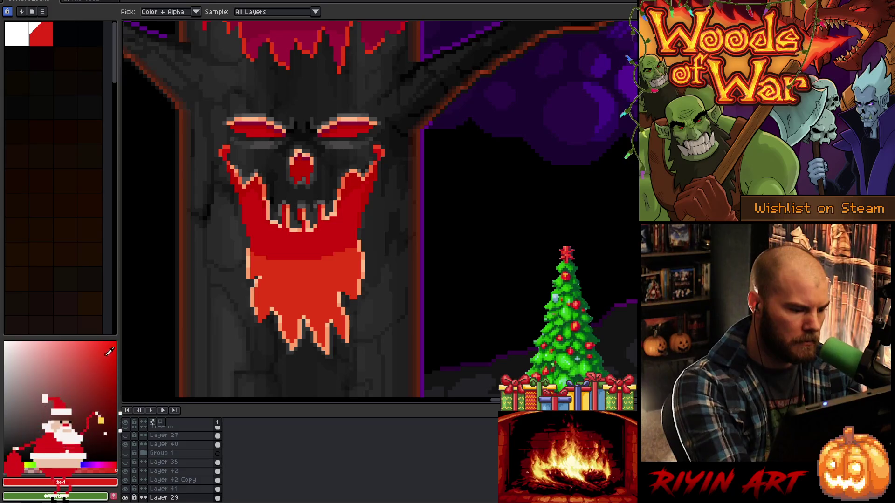
pyautogui.press('b')
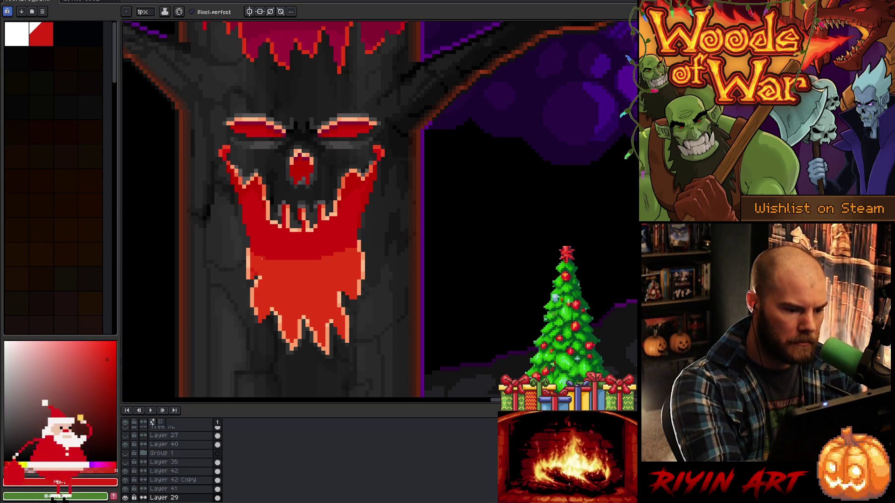
# Try filling a lassoed lower-beard area with red, then undo it
pyautogui.press('m')
pyautogui.moveTo(228, 250)
pyautogui.mouseDown()
pyautogui.moveTo(266, 282)
pyautogui.moveTo(321, 296)
pyautogui.moveTo(280, 277)
pyautogui.mouseUp()
pyautogui.moveTo(236, 259)
pyautogui.mouseDown()
pyautogui.moveTo(287, 307)
pyautogui.moveTo(356, 277)
pyautogui.moveTo(375, 225)
pyautogui.mouseUp()
pyautogui.press('g')
pyautogui.click(345, 242)
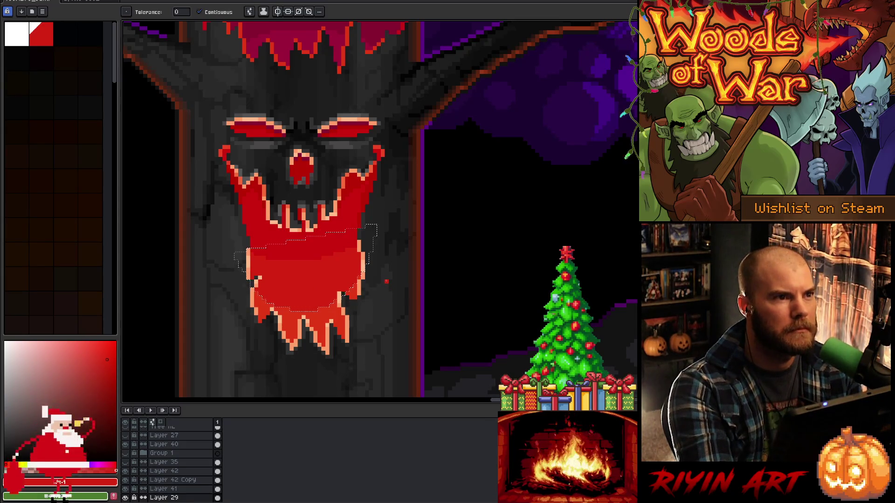
pyautogui.hotkey('ctrl', 'z')
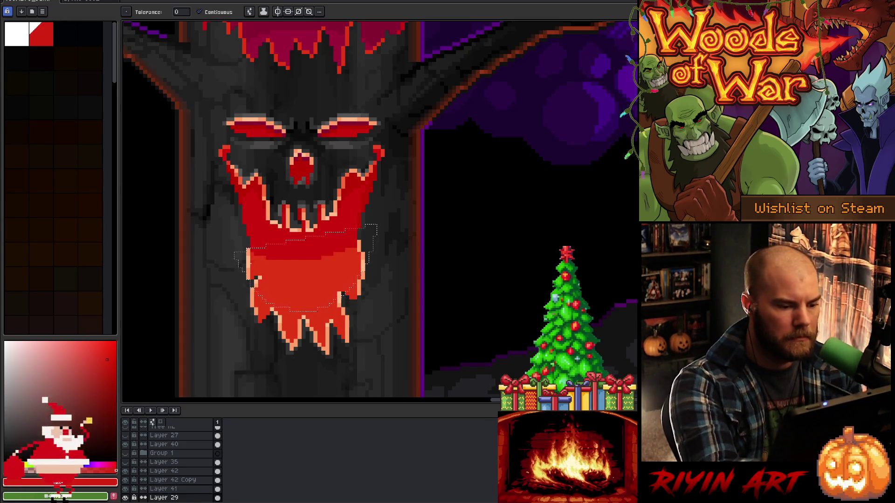
# Lasso the upper beard, bucket-fill its orange with red, and deselect
pyautogui.press('q')
pyautogui.moveTo(215, 242)
pyautogui.mouseDown()
pyautogui.moveTo(218, 256)
pyautogui.moveTo(285, 296)
pyautogui.moveTo(377, 236)
pyautogui.moveTo(373, 228)
pyautogui.mouseUp()
pyautogui.moveTo(228, 238)
pyautogui.mouseDown()
pyautogui.moveTo(247, 280)
pyautogui.moveTo(345, 298)
pyautogui.moveTo(400, 237)
pyautogui.mouseUp()
pyautogui.press('g')
pyautogui.click(354, 261)
pyautogui.hotkey('ctrl', 'd')
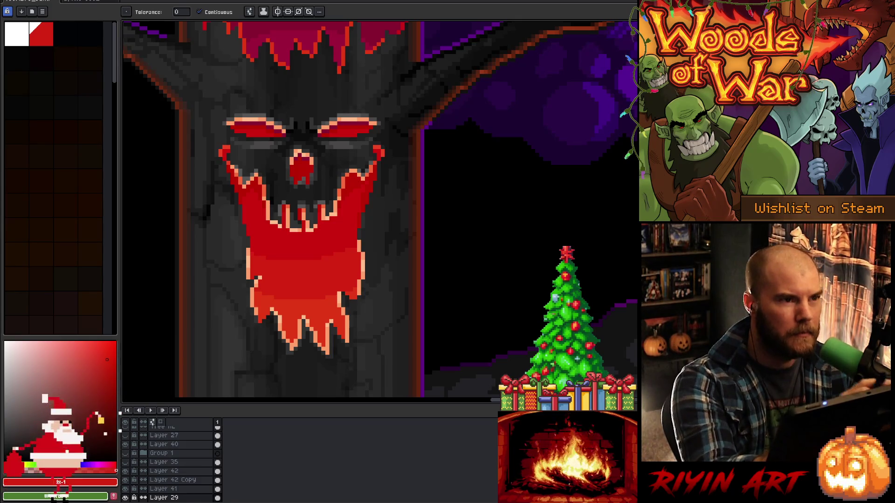
pyautogui.moveTo(358, 269)
pyautogui.mouseDown()
pyautogui.moveTo(401, 260)
pyautogui.moveTo(364, 248)
pyautogui.mouseUp()
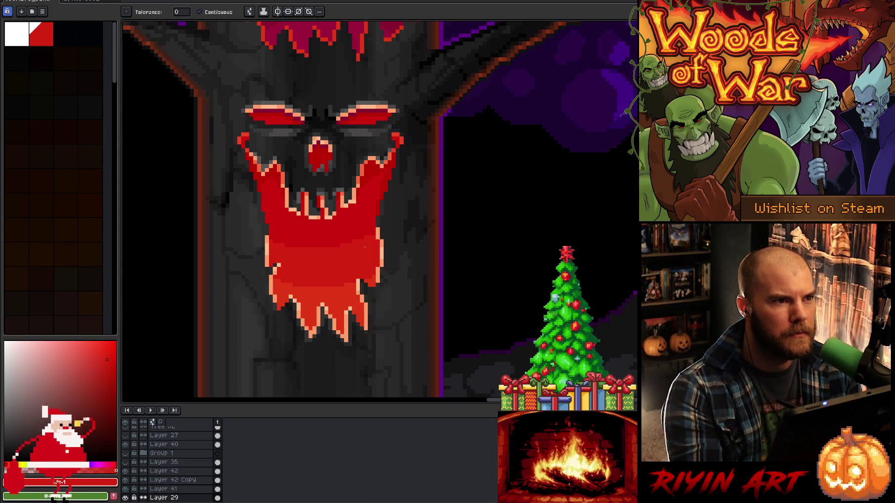
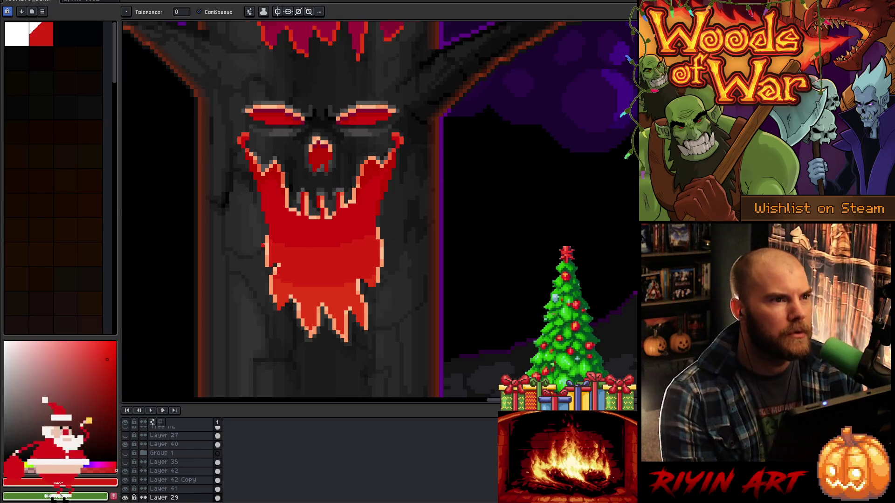
# Pan down to the tree's mouth and start a lasso selection around it
pyautogui.moveTo(253, 196); pyautogui.dragTo(267, 247)
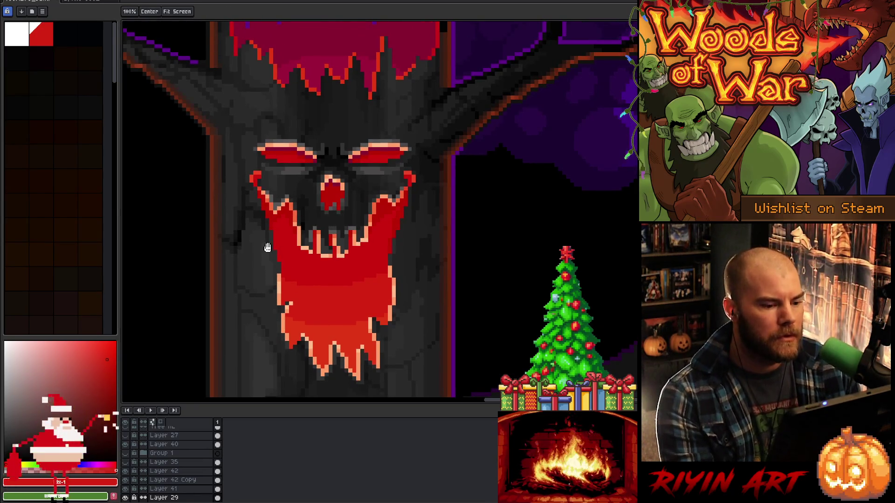
pyautogui.press('space')
pyautogui.moveTo(325, 294); pyautogui.dragTo(314, 260)
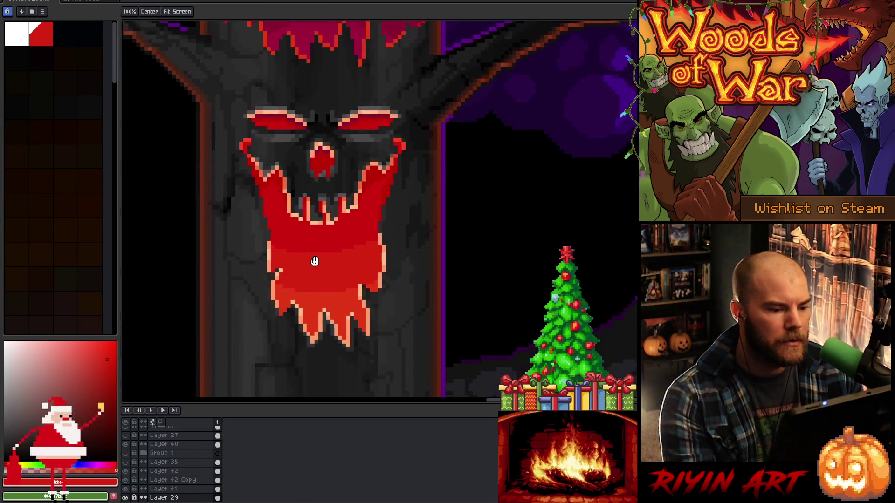
pyautogui.moveTo(312, 226)
pyautogui.mouseDown()
pyautogui.moveTo(312, 282)
pyautogui.moveTo(312, 258)
pyautogui.mouseUp()
pyautogui.press('space')
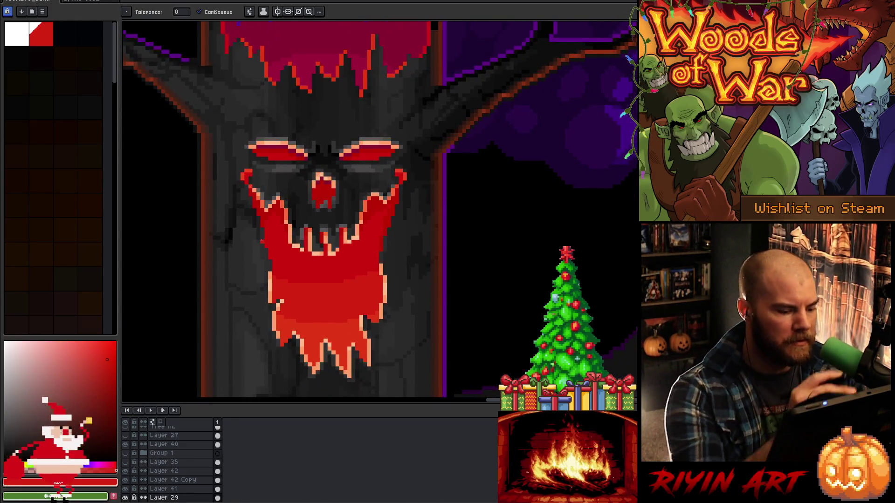
pyautogui.press('q')
pyautogui.moveTo(242, 310)
pyautogui.mouseDown()
pyautogui.moveTo(275, 270)
pyautogui.moveTo(426, 293)
pyautogui.moveTo(262, 292)
pyautogui.moveTo(330, 256)
pyautogui.moveTo(429, 313)
pyautogui.mouseUp()
pyautogui.moveTo(205, 281)
pyautogui.mouseDown()
pyautogui.moveTo(437, 274)
pyautogui.moveTo(317, 314)
pyautogui.moveTo(206, 282)
pyautogui.mouseUp()
# Redraw the lasso selection so it encloses the upper part of the mouth
pyautogui.click(432, 278)
pyautogui.moveTo(433, 291)
pyautogui.mouseDown()
pyautogui.moveTo(317, 242)
pyautogui.moveTo(238, 313)
pyautogui.moveTo(410, 328)
pyautogui.mouseUp()
pyautogui.click(439, 292)
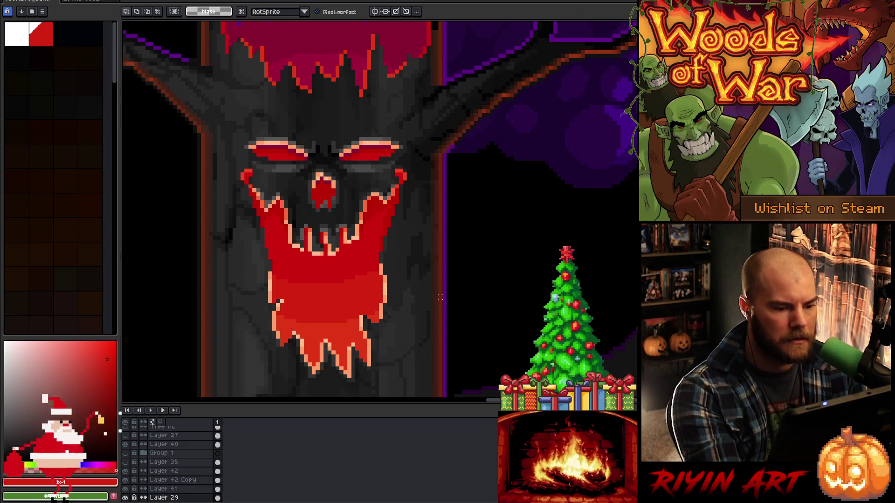
pyautogui.moveTo(431, 297)
pyautogui.mouseDown()
pyautogui.moveTo(205, 270)
pyautogui.moveTo(344, 310)
pyautogui.mouseUp()
pyautogui.click(447, 308)
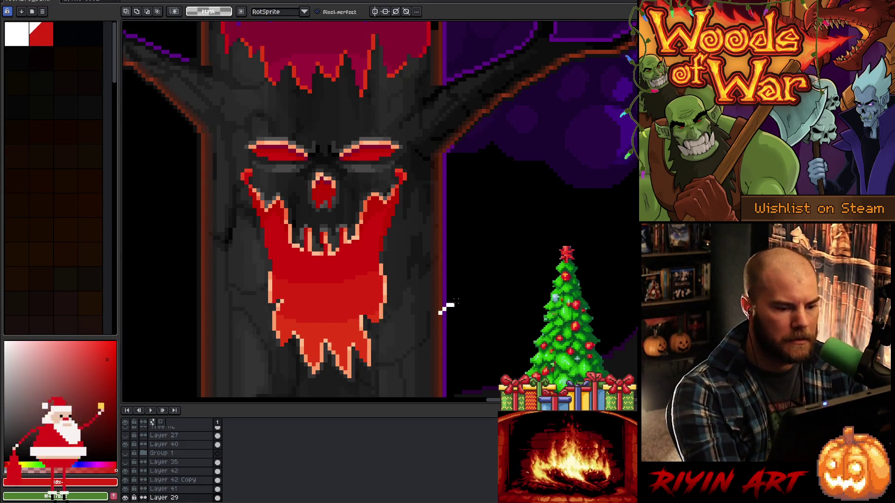
pyautogui.moveTo(440, 312); pyautogui.dragTo(318, 267)
# Bucket-fill the selected upper mouth with solid red on Layer 41
pyautogui.press('v')
pyautogui.press('g')
pyautogui.click(325, 279)
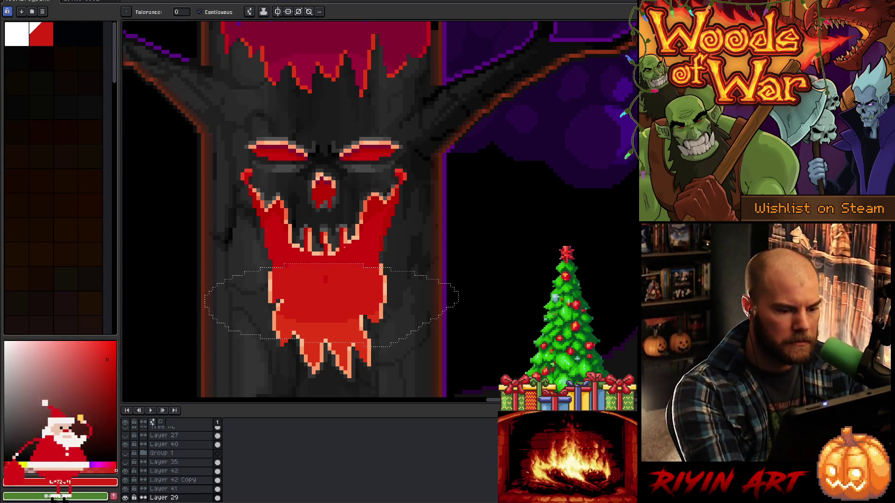
pyautogui.press('b')
pyautogui.keyDown('ctrl'); pyautogui.click(330, 282); pyautogui.keyUp('ctrl')
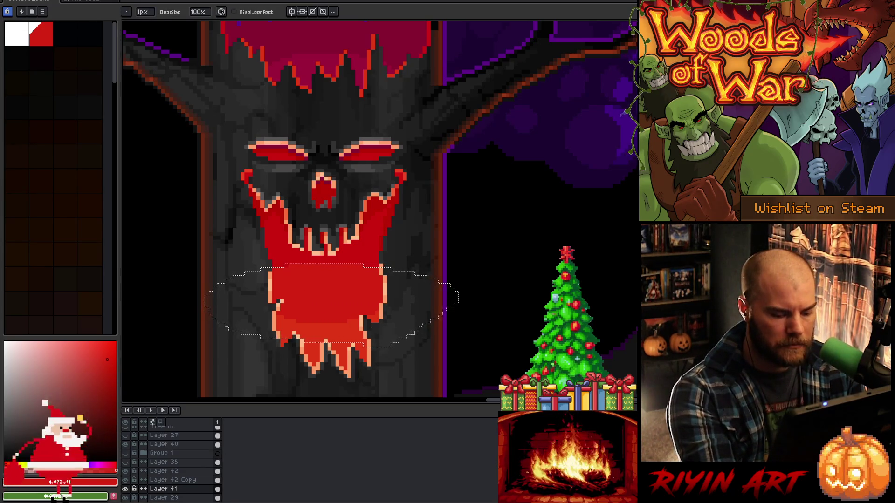
# Move the oval selection down over the lower mouth, switch to Layer 29, then deselect
pyautogui.press('m')
pyautogui.moveTo(411, 343); pyautogui.dragTo(409, 390)
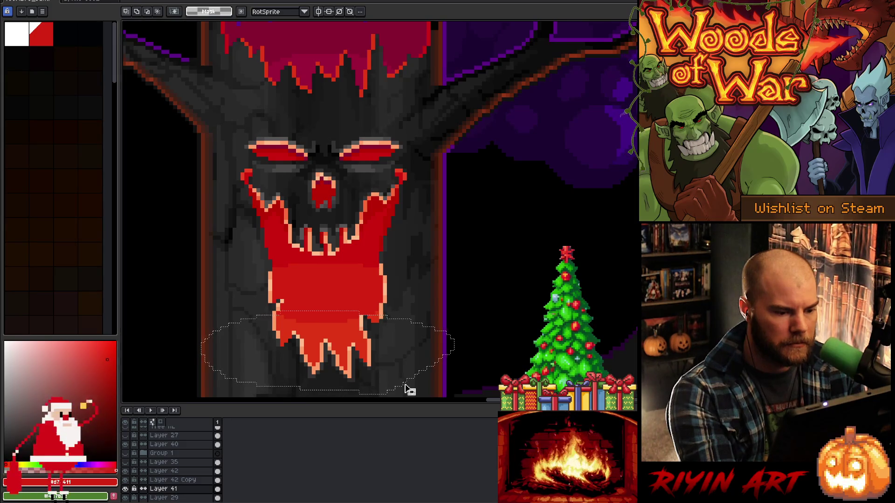
pyautogui.press('v')
pyautogui.click(332, 326)
pyautogui.press('w')
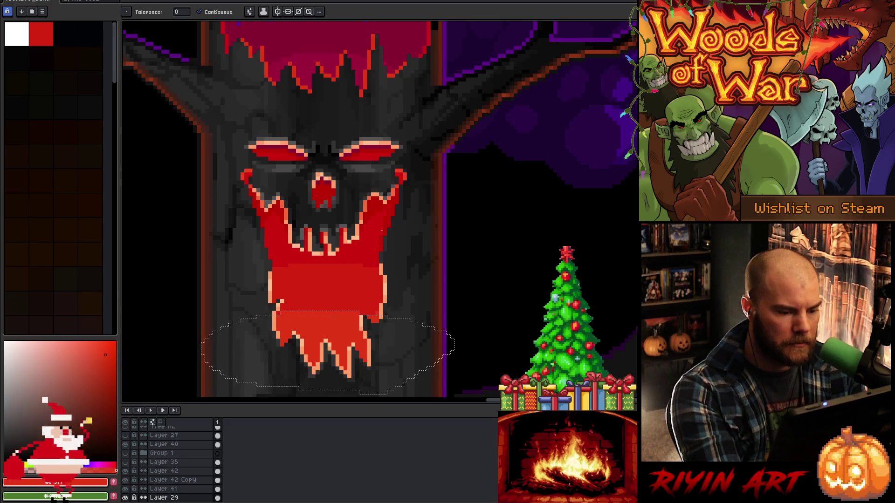
pyautogui.press('v')
pyautogui.hotkey('ctrl', 'd')
# With the Pencil, eyedrop brighter reds from the mouth and the bark's dark grey
pyautogui.press('b')
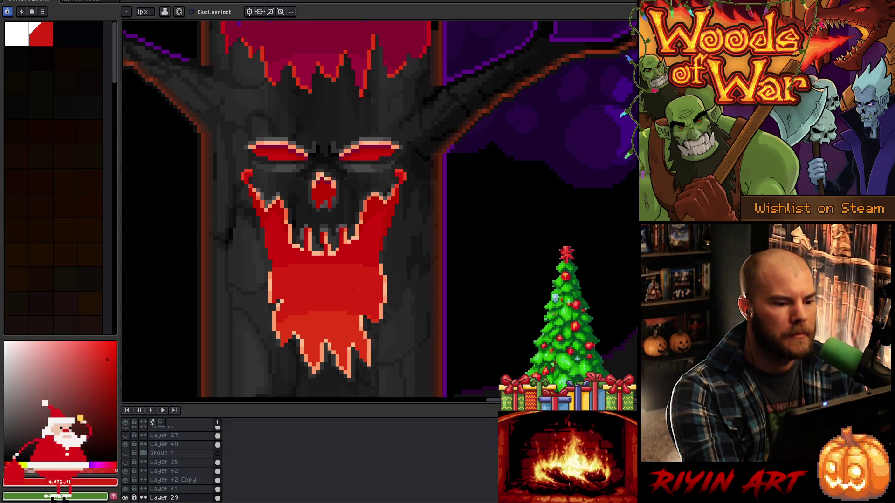
pyautogui.keyDown('alt'); pyautogui.click(334, 285); pyautogui.keyUp('alt')
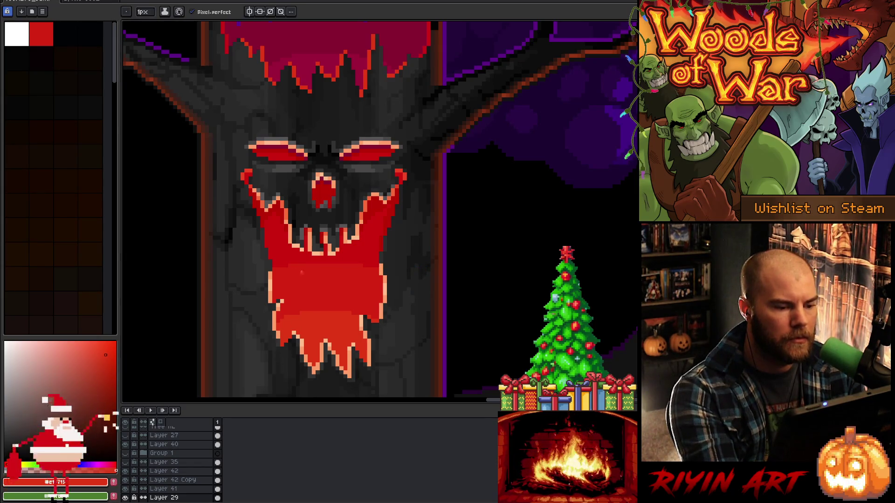
pyautogui.keyDown('alt'); pyautogui.click(286, 253); pyautogui.keyUp('alt')
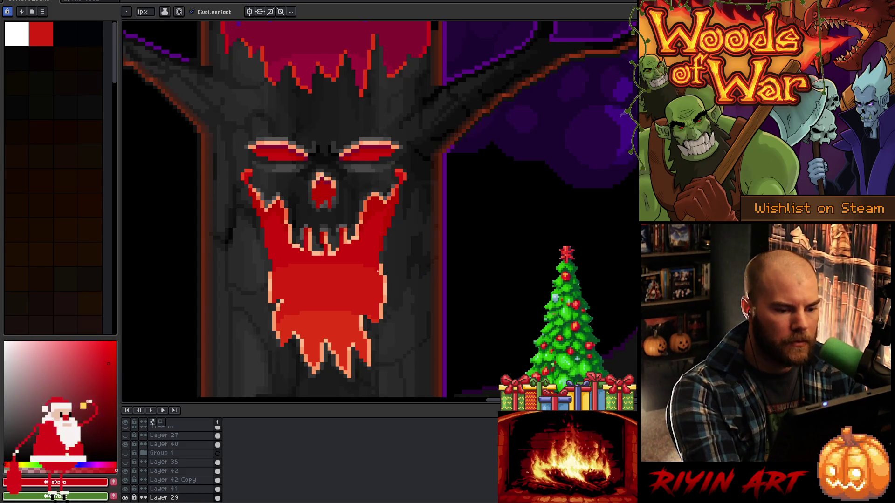
pyautogui.press('alt')
pyautogui.keyDown('alt'); pyautogui.click(382, 256); pyautogui.keyUp('alt')
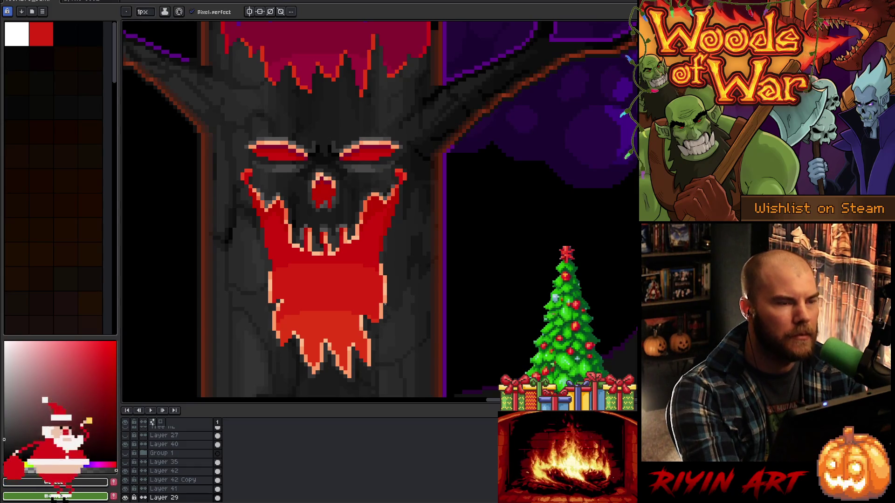
pyautogui.hotkey('ctrl', 'alt', 'c')
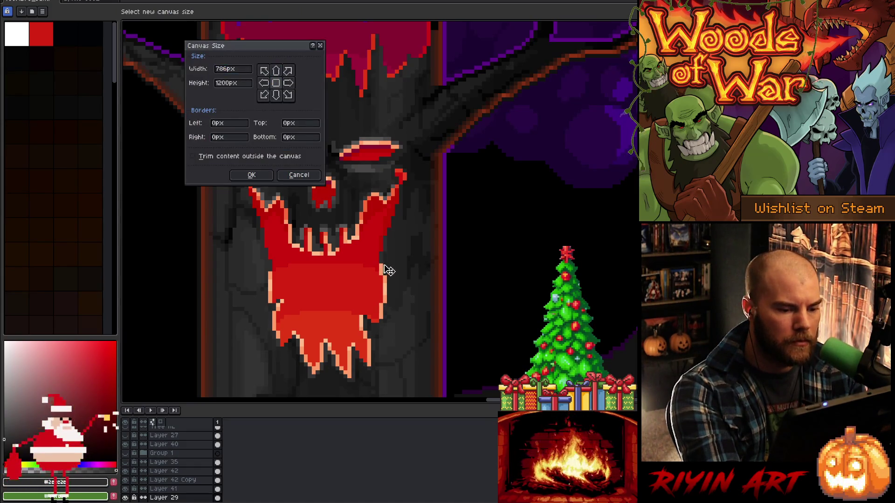
pyautogui.press('Escape')
pyautogui.press('v')
pyautogui.keyDown('ctrl'); pyautogui.click(386, 272); pyautogui.keyUp('ctrl')
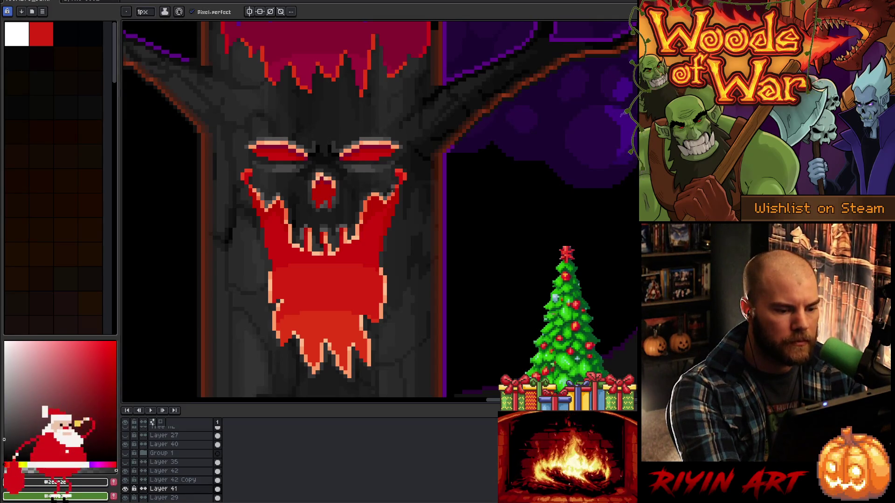
pyautogui.keyDown('alt'); pyautogui.click(365, 212); pyautogui.keyUp('alt')
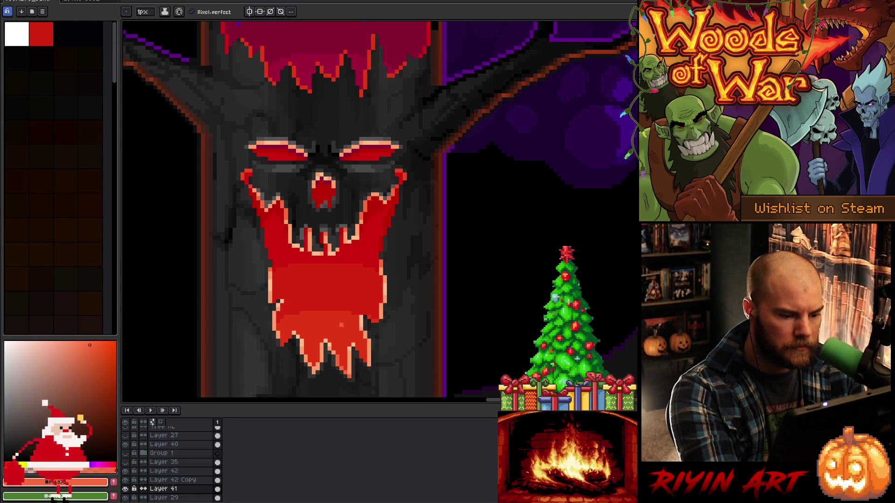
# Pick the mouth's dark red and orange and redraw its outline and inner shading
pyautogui.keyDown('alt'); pyautogui.click(313, 368); pyautogui.keyUp('alt')
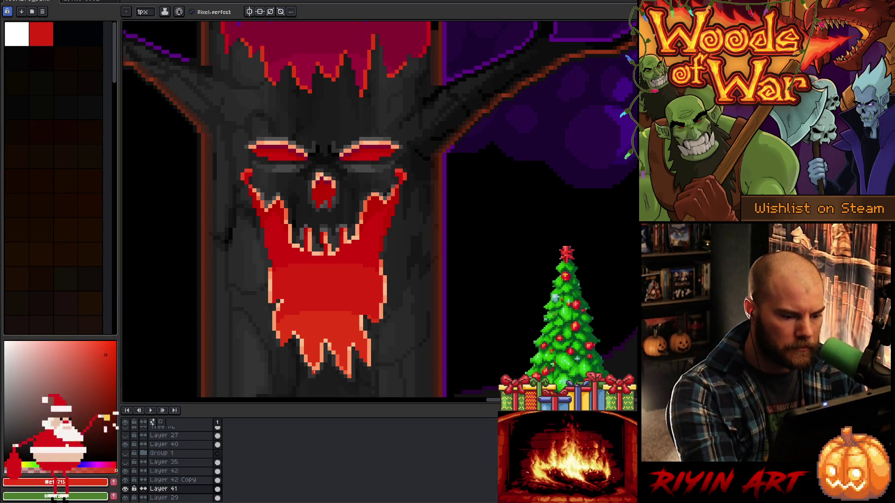
pyautogui.keyDown('alt'); pyautogui.click(352, 373); pyautogui.keyUp('alt')
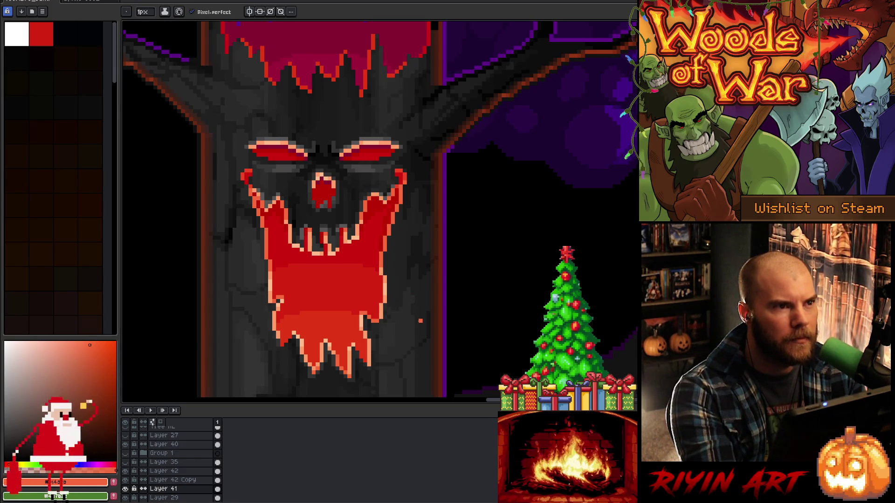
pyautogui.scroll(-5, 161, 461)
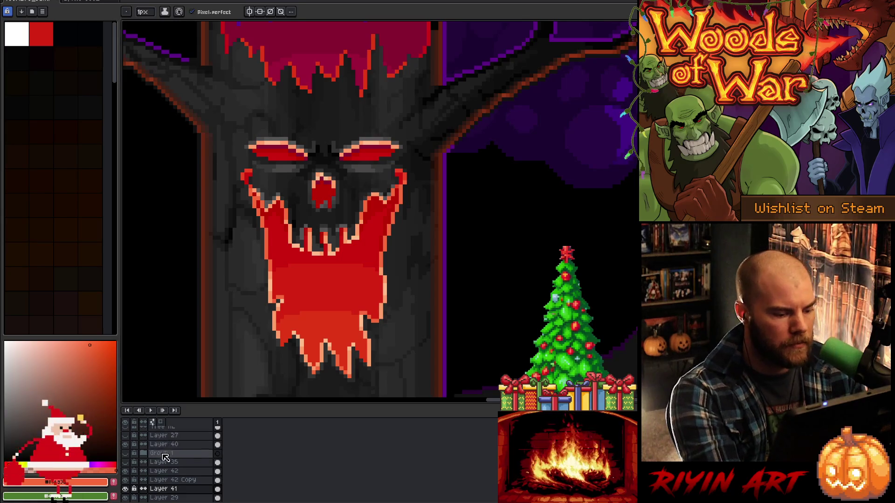
pyautogui.scroll(2, 161, 461)
pyautogui.click(125, 431)
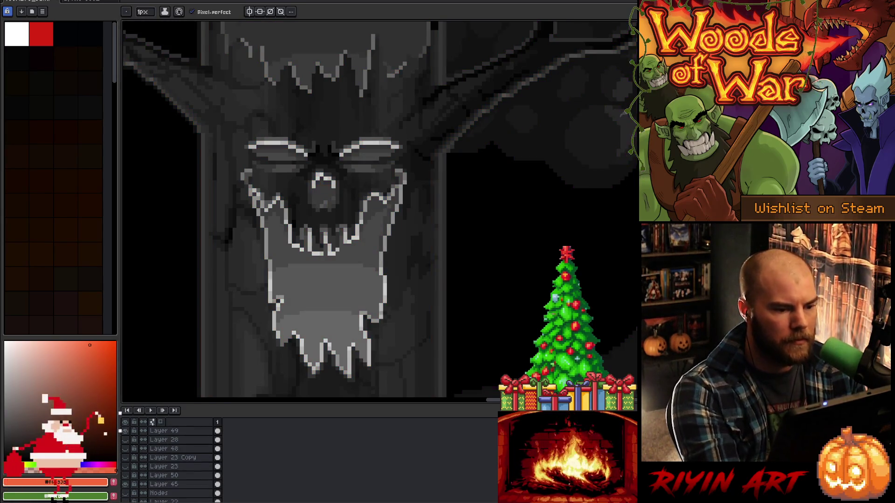
pyautogui.scroll(-3, 432, 245)
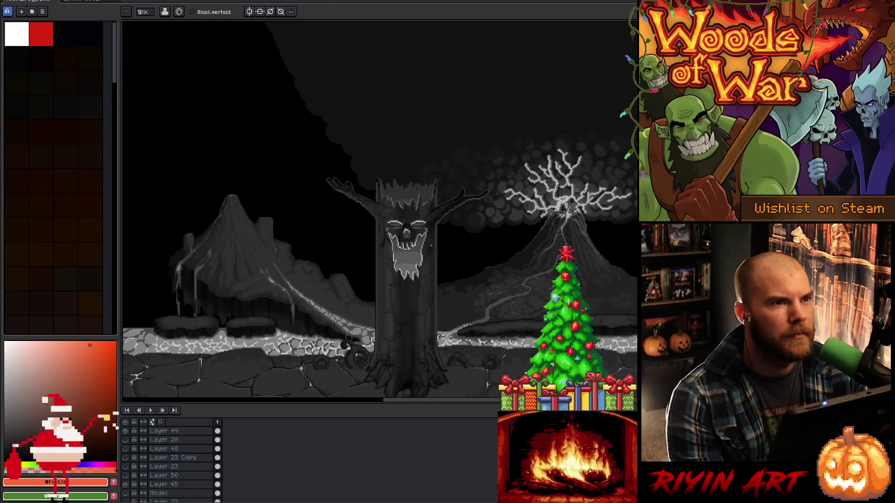
pyautogui.scroll(2, 431, 245)
pyautogui.press('v')
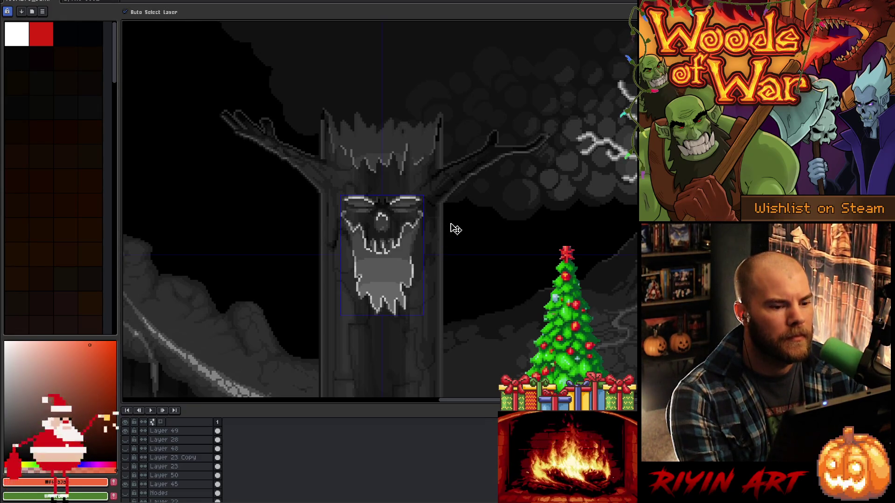
pyautogui.press('b')
pyautogui.scroll(2, 440, 230)
pyautogui.scroll(-1, 440, 230)
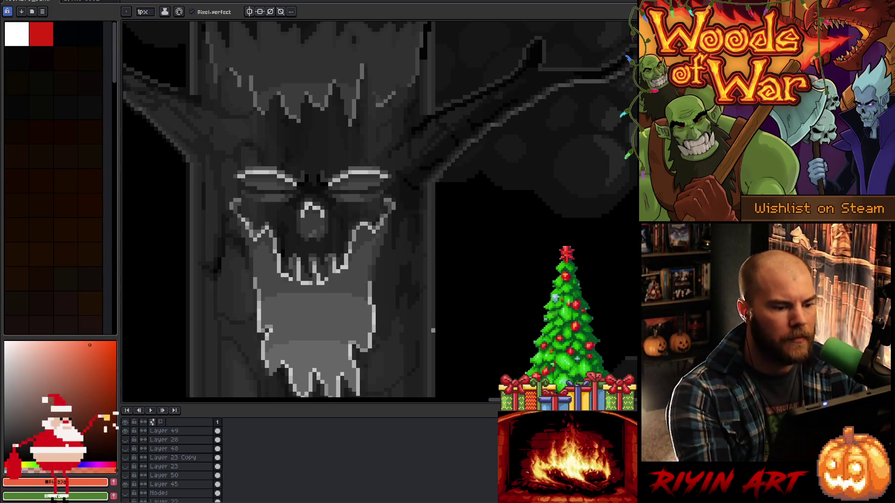
pyautogui.press('space')
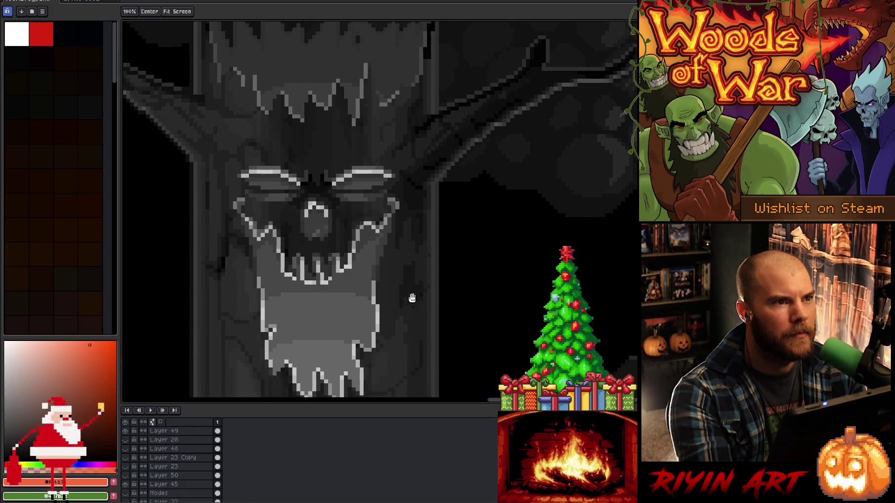
pyautogui.moveTo(410, 298); pyautogui.dragTo(451, 292)
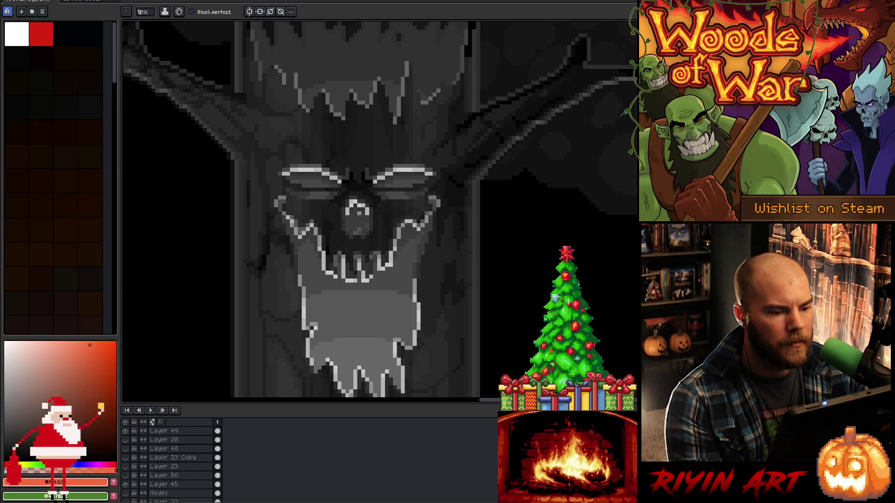
pyautogui.scroll(3, 359, 212)
pyautogui.scroll(-1, 359, 212)
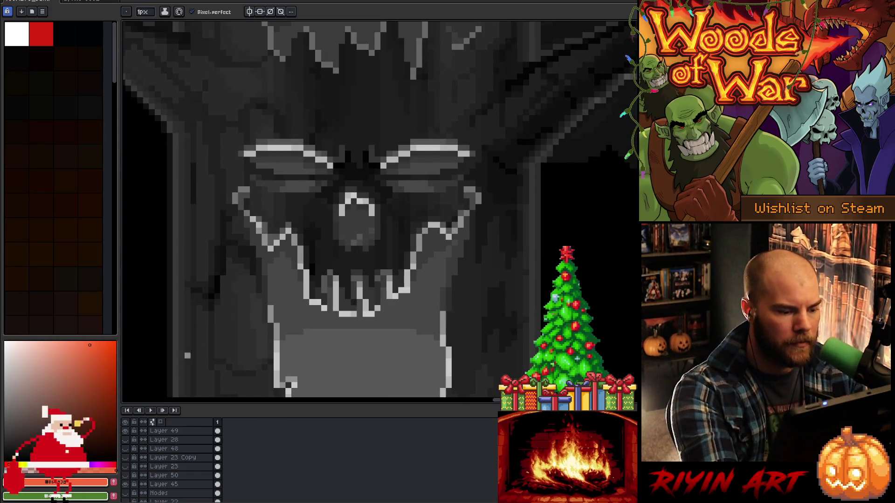
pyautogui.hotkey('shift', 'x')
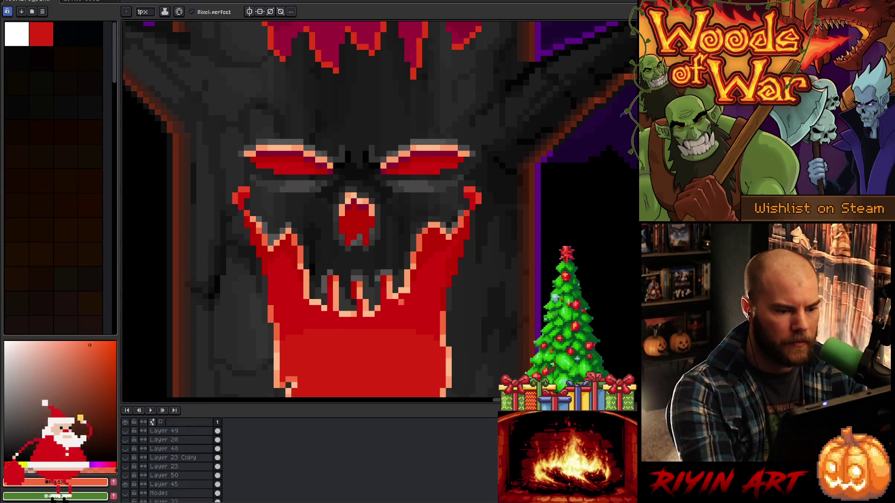
pyautogui.scroll(-3, 387, 277)
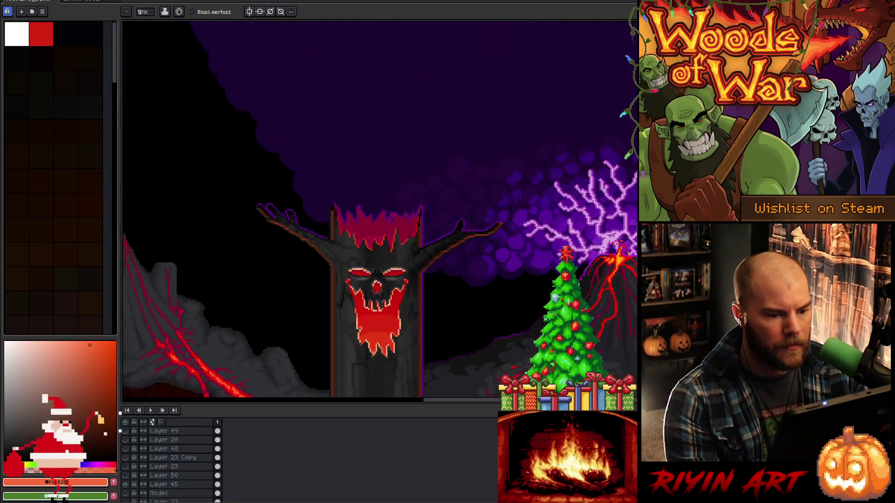
pyautogui.scroll(2, 387, 277)
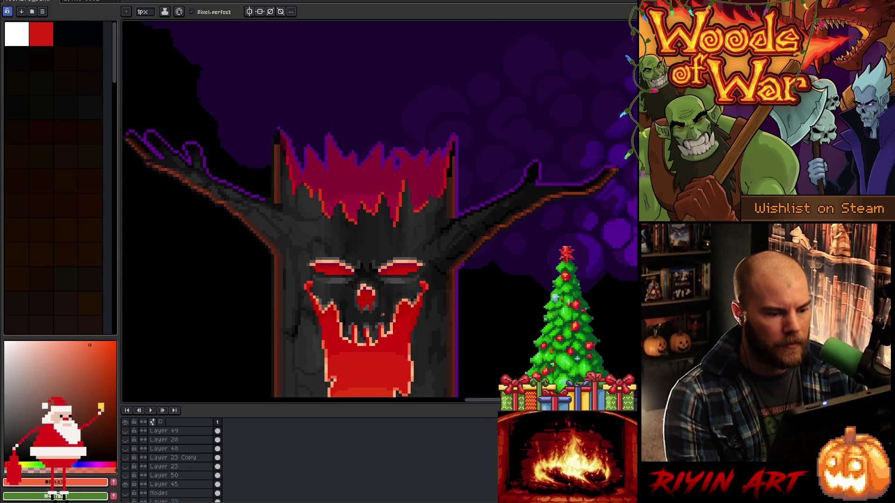
pyautogui.scroll(2, 400, 290)
pyautogui.press('alt')
pyautogui.keyDown('alt'); pyautogui.click(399, 271); pyautogui.keyUp('alt')
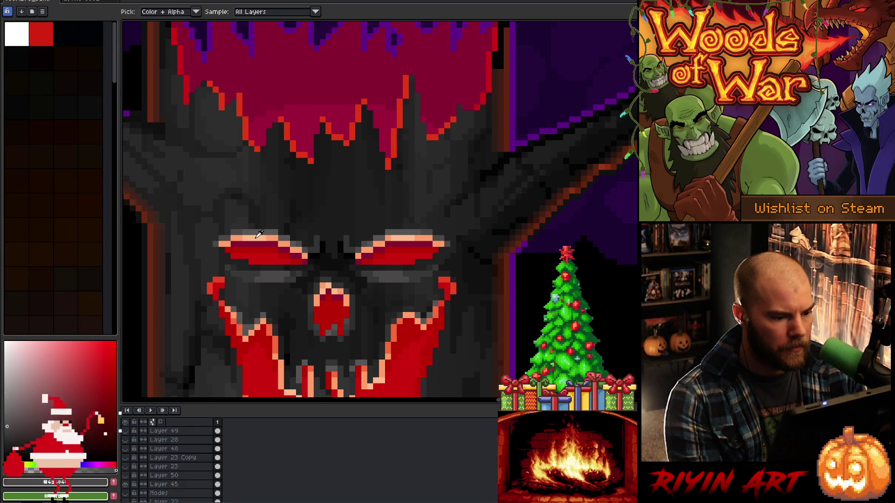
# Pick a light grey and draw a highlight row under the right eye
pyautogui.keyDown('alt'); pyautogui.click(274, 235); pyautogui.keyUp('alt')
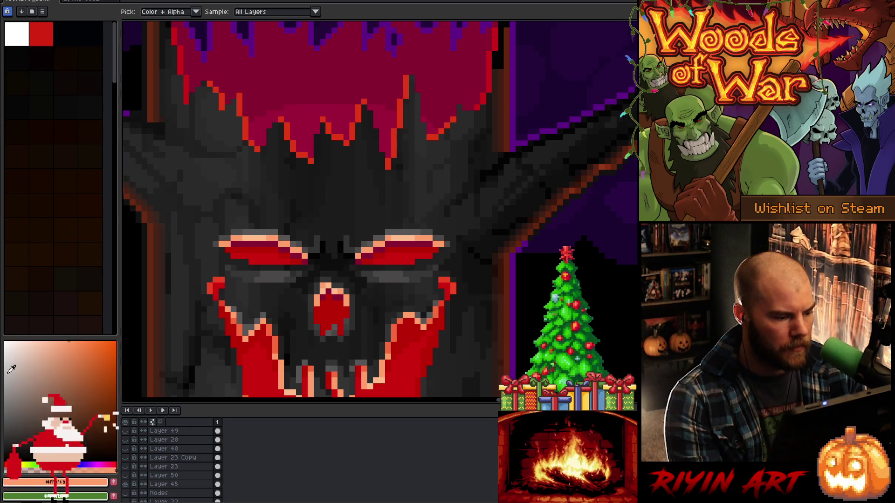
pyautogui.keyDown('alt'); pyautogui.click(227, 332); pyautogui.keyUp('alt')
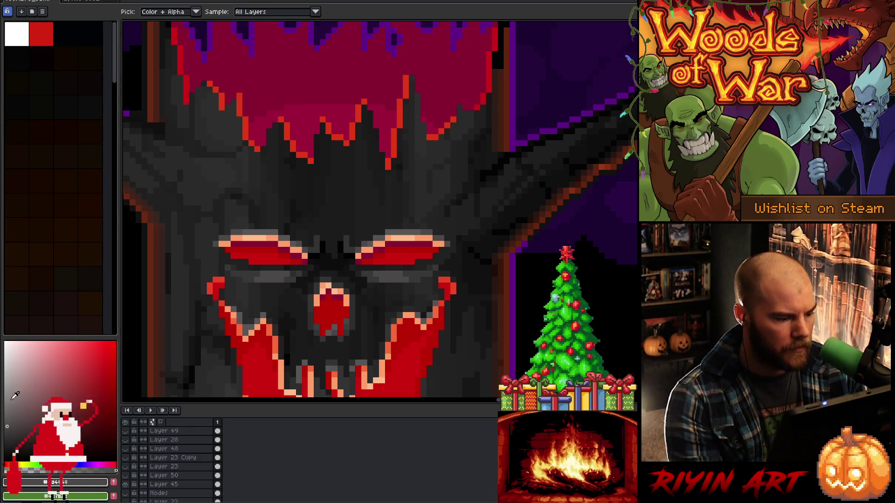
pyautogui.click(10, 386)
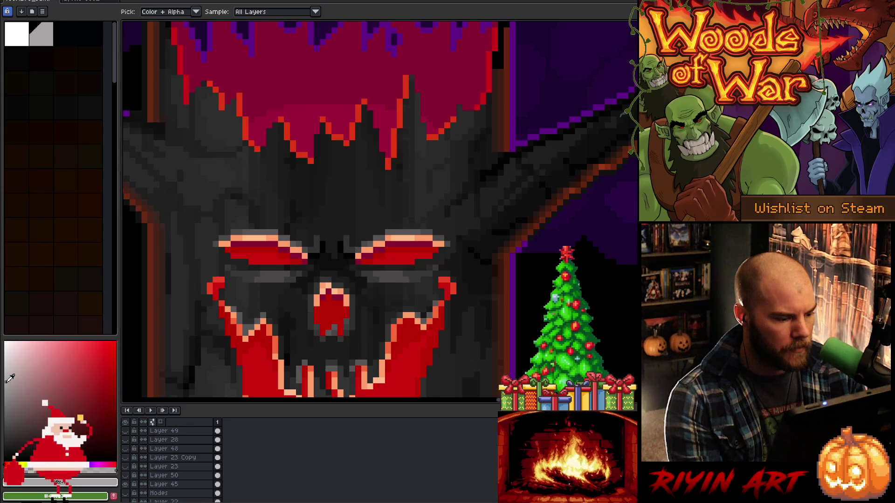
pyautogui.scroll(1, 361, 245)
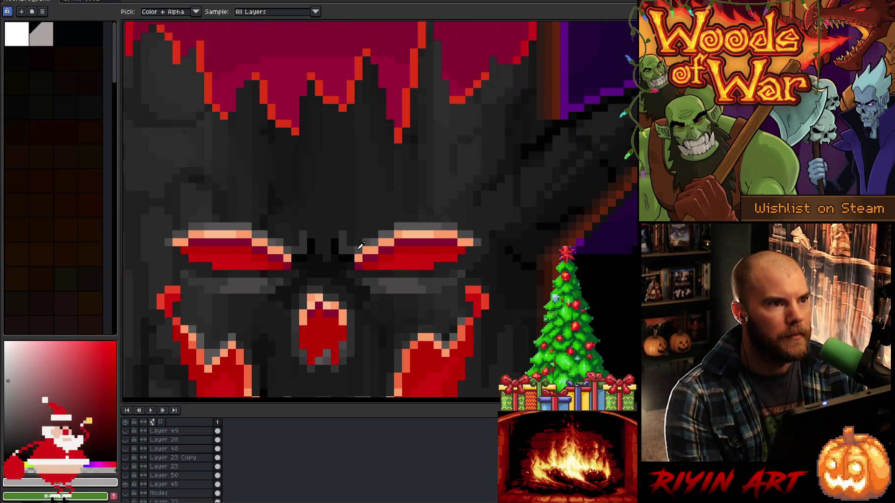
pyautogui.press('b')
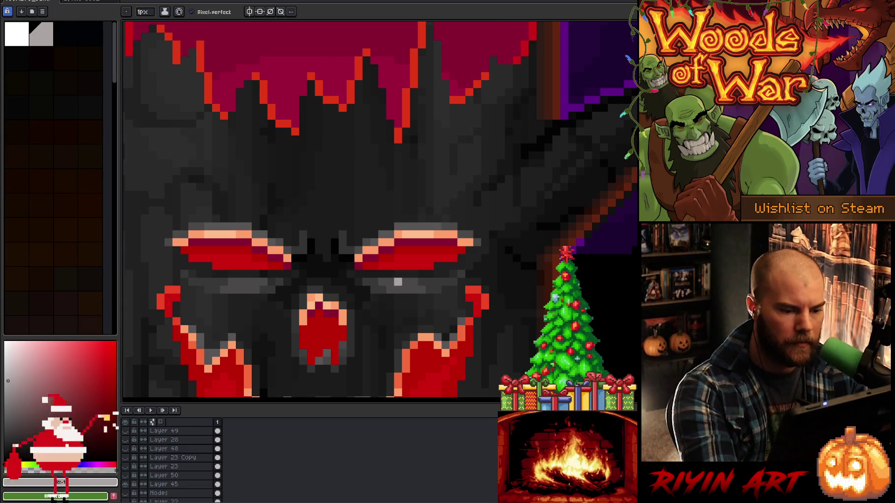
pyautogui.moveTo(381, 282); pyautogui.dragTo(418, 282)
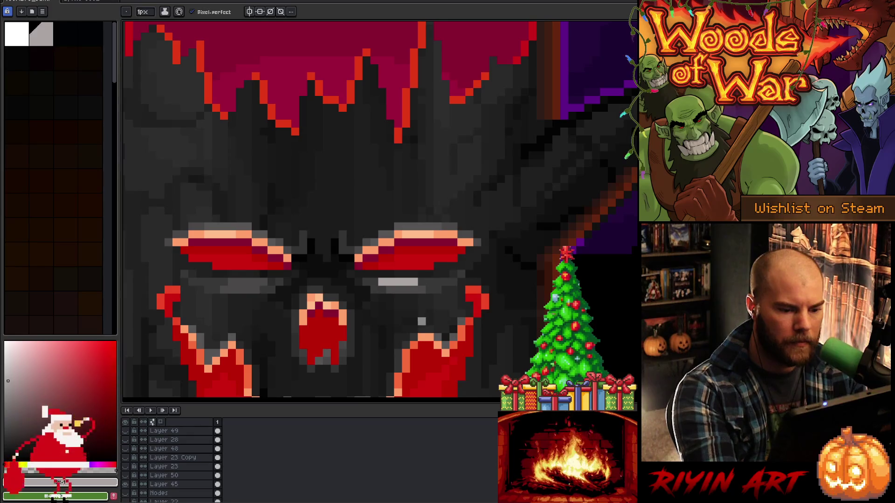
pyautogui.click(422, 282)
pyautogui.hotkey('ctrl', 'z')
pyautogui.moveTo(429, 282); pyautogui.dragTo(445, 274)
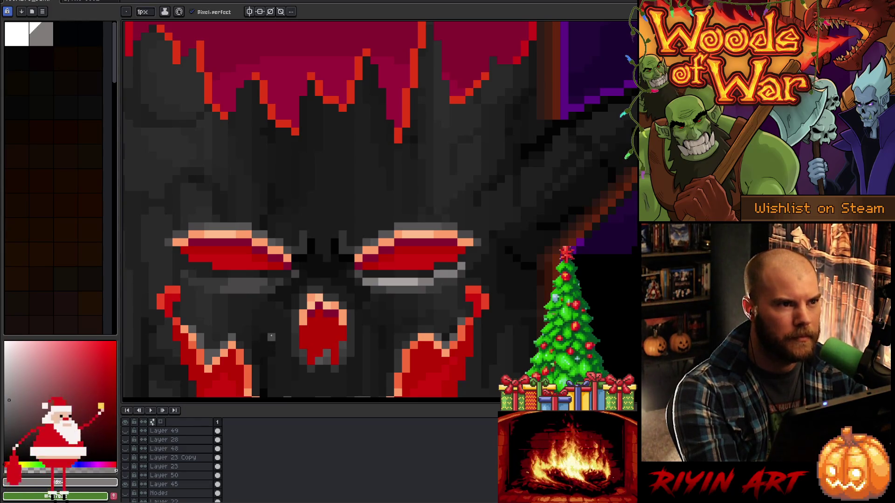
# Paint a matching light-grey row beneath the left eye
pyautogui.moveTo(223, 282); pyautogui.dragTo(196, 281)
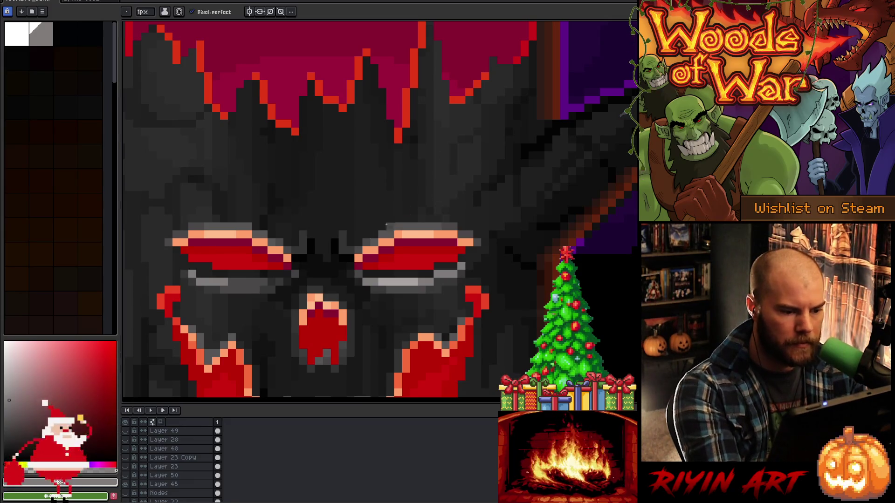
pyautogui.keyDown('alt'); pyautogui.click(397, 280); pyautogui.keyUp('alt')
pyautogui.moveTo(242, 282); pyautogui.dragTo(273, 281)
pyautogui.keyDown('alt'); pyautogui.click(263, 260); pyautogui.keyUp('alt')
pyautogui.click(278, 282)
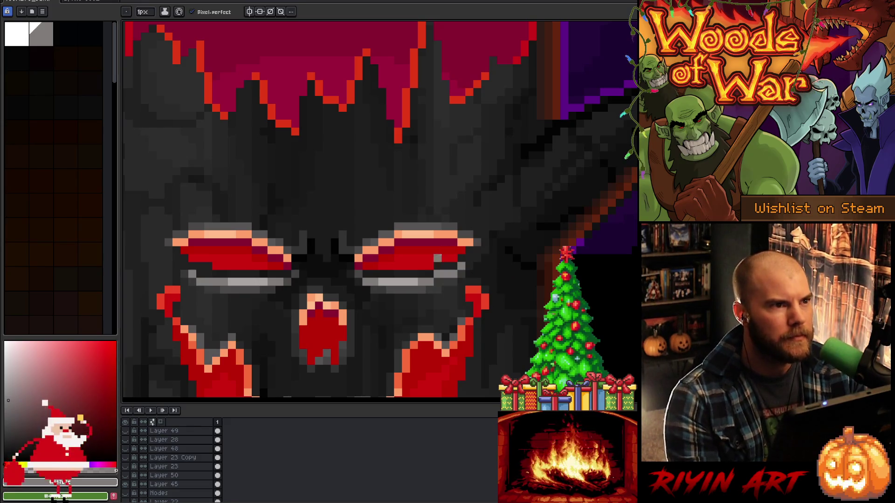
pyautogui.scroll(-3, 445, 250)
pyautogui.press('space')
pyautogui.moveTo(392, 337); pyautogui.dragTo(352, 220)
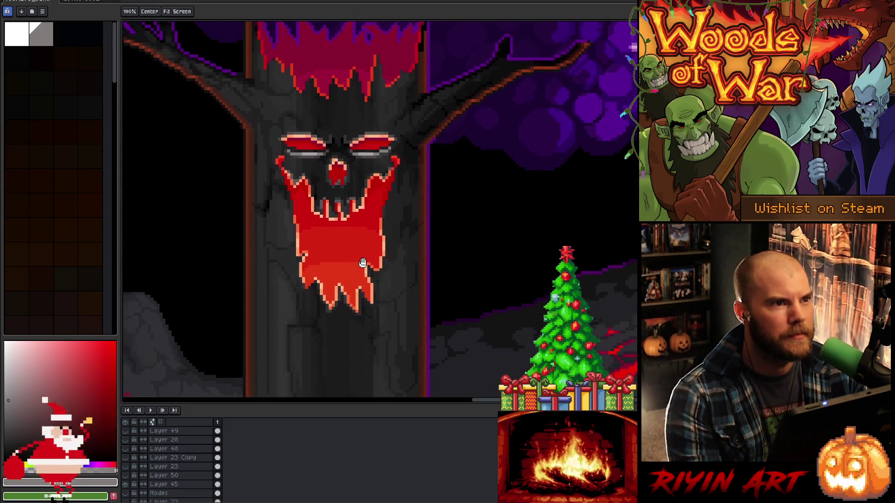
pyautogui.scroll(3, 371, 257)
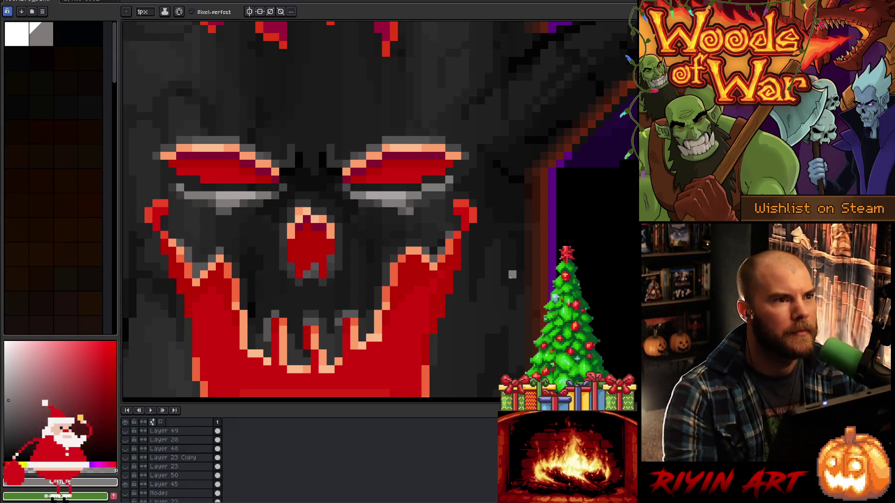
pyautogui.scroll(-5, 512, 275)
pyautogui.press('space')
pyautogui.moveTo(508, 311); pyautogui.dragTo(410, 219)
pyautogui.scroll(2, 401, 232)
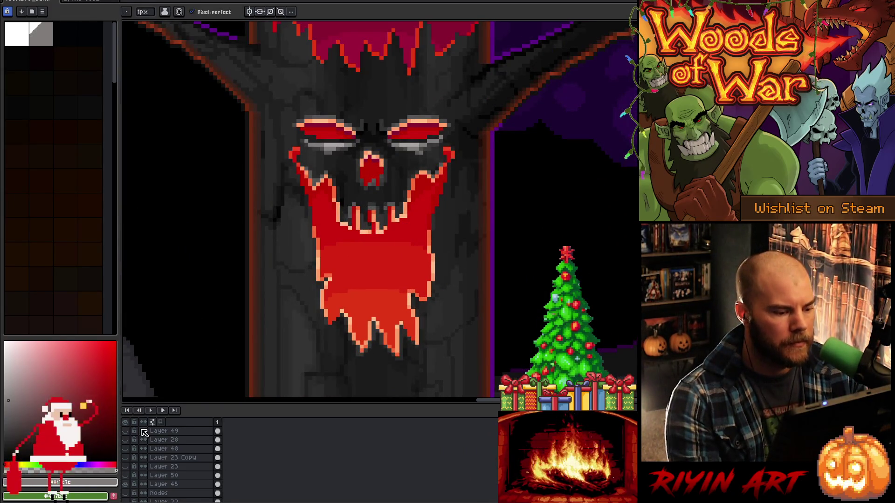
pyautogui.click(126, 432)
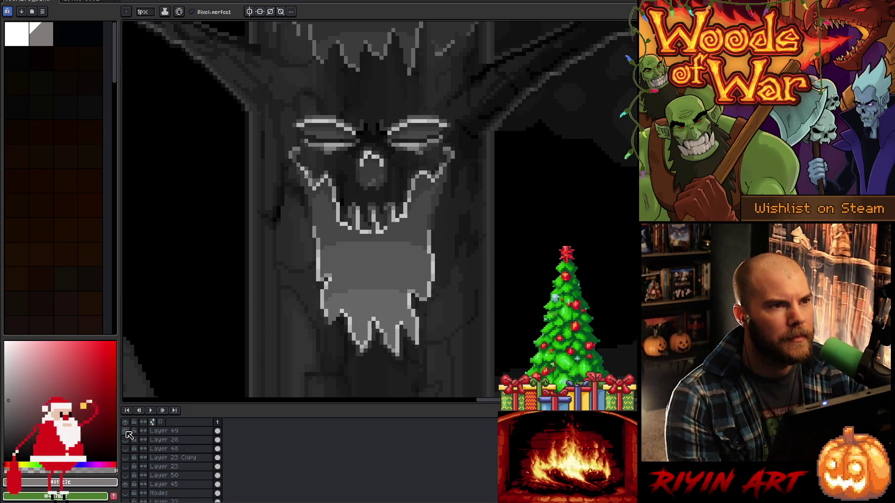
pyautogui.click(126, 432)
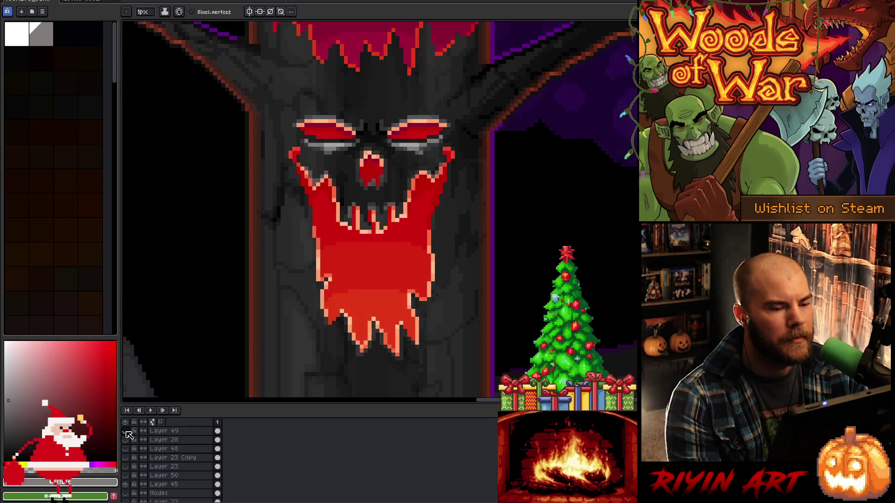
pyautogui.scroll(2, 390, 172)
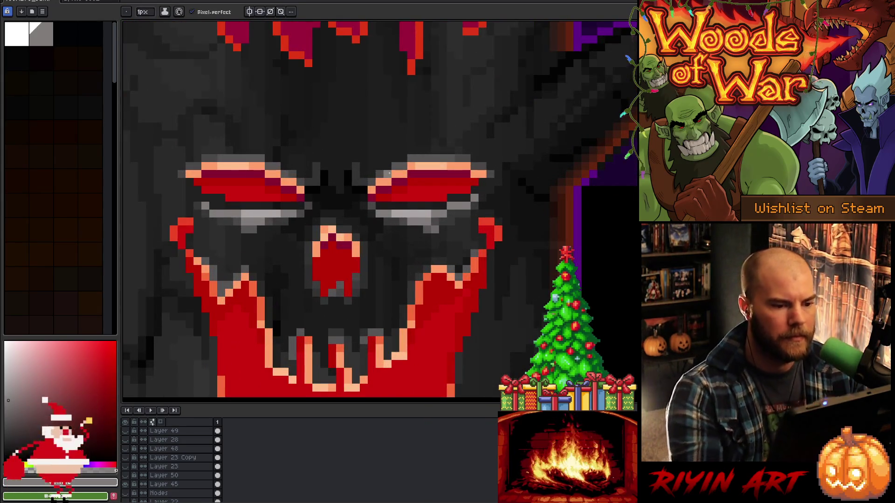
# On Layer 41, recolour the right eye's peach top rows in dark red and red
pyautogui.keyDown('ctrl'); pyautogui.click(379, 183); pyautogui.keyUp('ctrl')
pyautogui.keyDown('alt'); pyautogui.click(378, 183); pyautogui.keyUp('alt')
pyautogui.press('g')
pyautogui.click(410, 166)
pyautogui.click(466, 166)
pyautogui.press('b')
pyautogui.moveTo(461, 166); pyautogui.dragTo(417, 166)
pyautogui.click(482, 166)
pyautogui.moveTo(490, 175); pyautogui.dragTo(422, 173)
pyautogui.keyDown('alt'); pyautogui.click(466, 184); pyautogui.keyUp('alt')
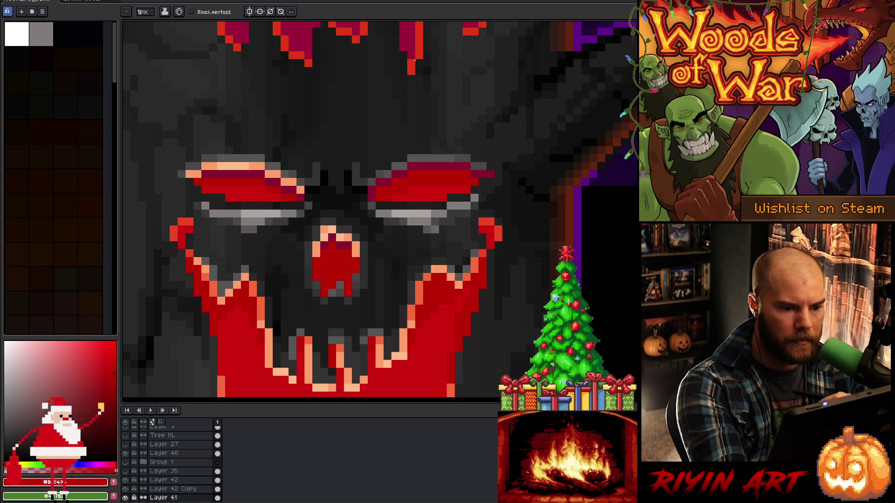
# Darken the left eye's inner corner with crimson and paint its top row red #ba0404
pyautogui.keyDown('alt'); pyautogui.click(291, 189); pyautogui.keyUp('alt')
pyautogui.moveTo(300, 190); pyautogui.dragTo(254, 166)
pyautogui.click(197, 173)
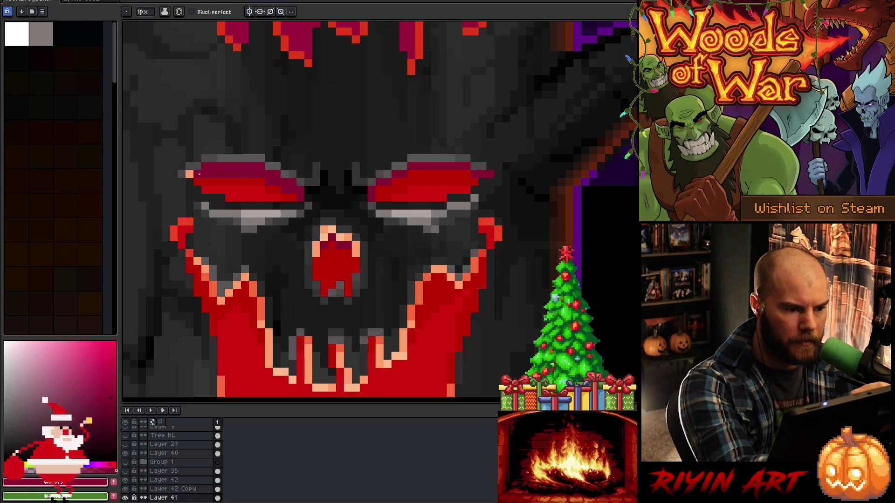
pyautogui.keyDown('alt'); pyautogui.click(210, 182); pyautogui.keyUp('alt')
pyautogui.moveTo(204, 174); pyautogui.dragTo(249, 174)
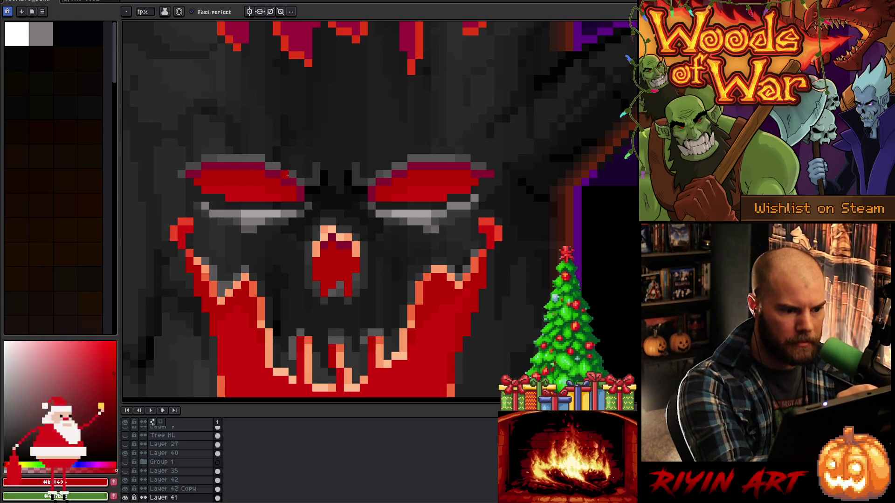
pyautogui.keyDown('alt'); pyautogui.click(277, 194); pyautogui.keyUp('alt')
pyautogui.keyDown('alt'); pyautogui.click(287, 199); pyautogui.keyUp('alt')
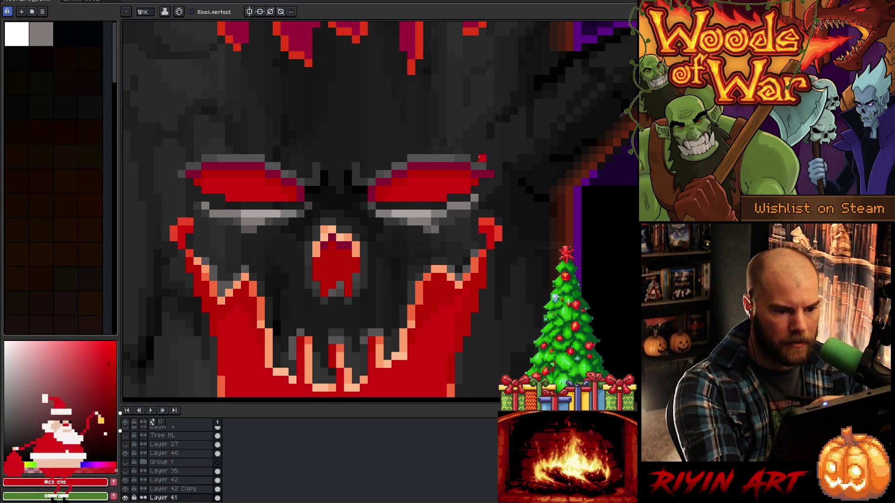
pyautogui.press('i')
pyautogui.keyDown('alt'); pyautogui.click(469, 171); pyautogui.keyUp('alt')
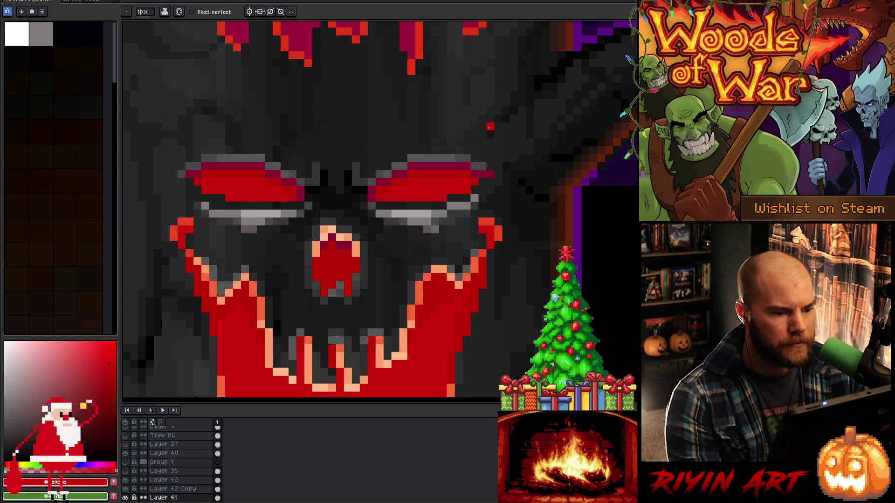
pyautogui.scroll(-4, 411, 174)
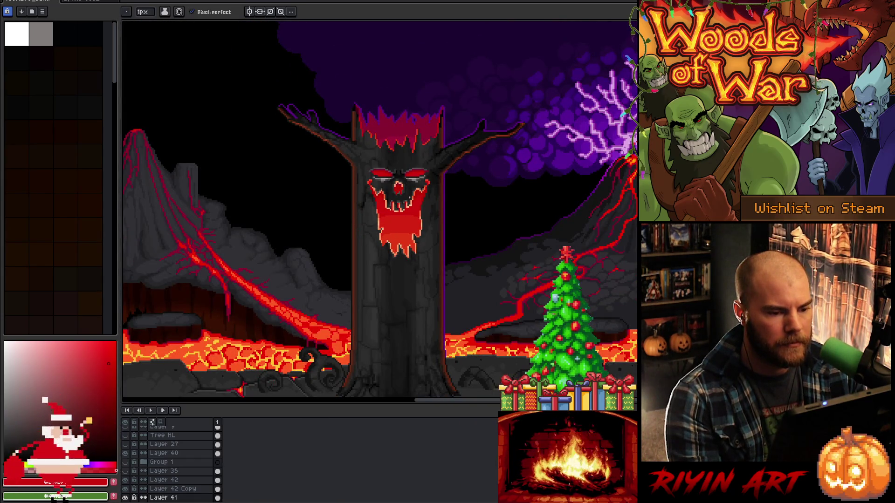
pyautogui.scroll(3, 400, 179)
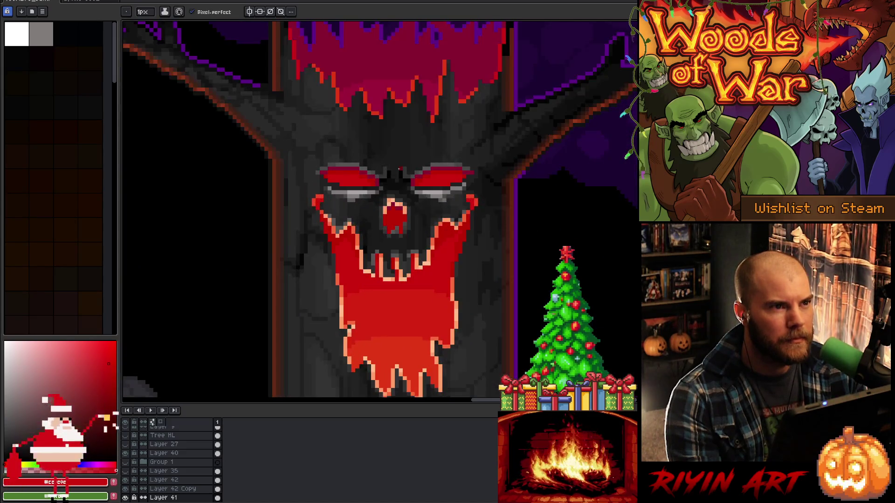
pyautogui.scroll(-4, 397, 181)
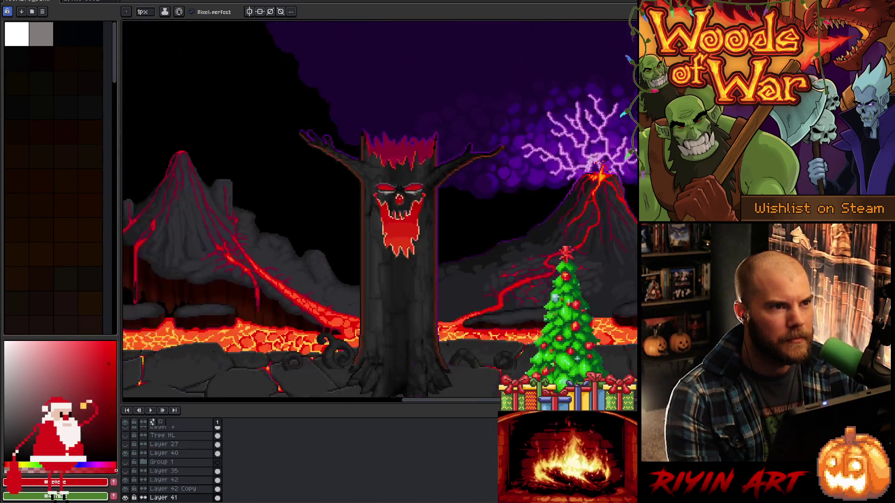
pyautogui.scroll(3, 399, 200)
pyautogui.scroll(3, 400, 201)
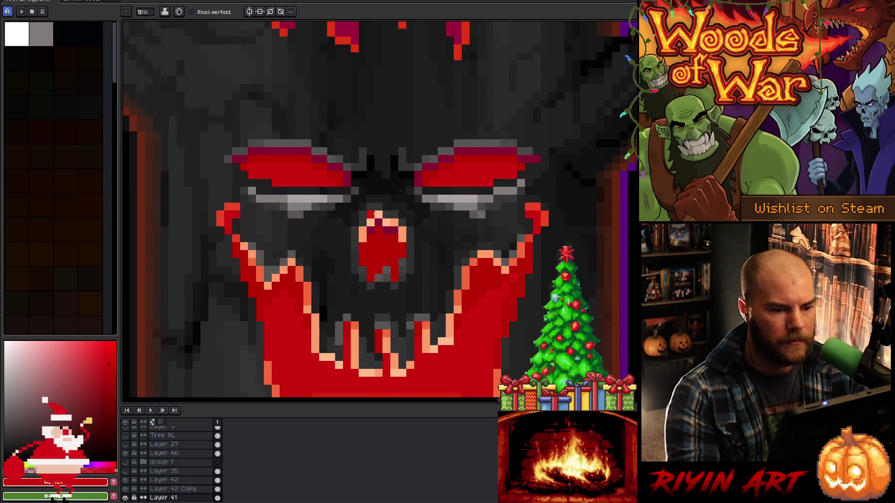
pyautogui.press('v')
pyautogui.press('b')
pyautogui.moveTo(423, 198)
pyautogui.mouseDown()
pyautogui.moveTo(473, 201)
pyautogui.moveTo(521, 183)
pyautogui.mouseUp()
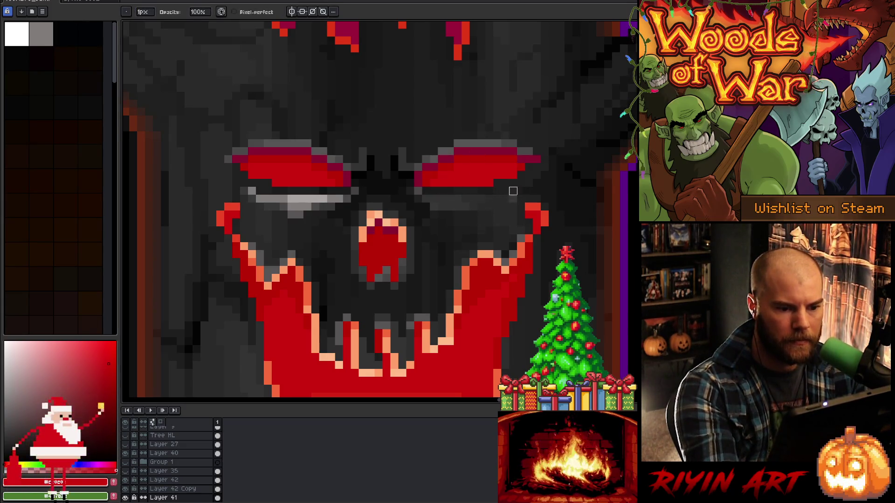
pyautogui.click(422, 191)
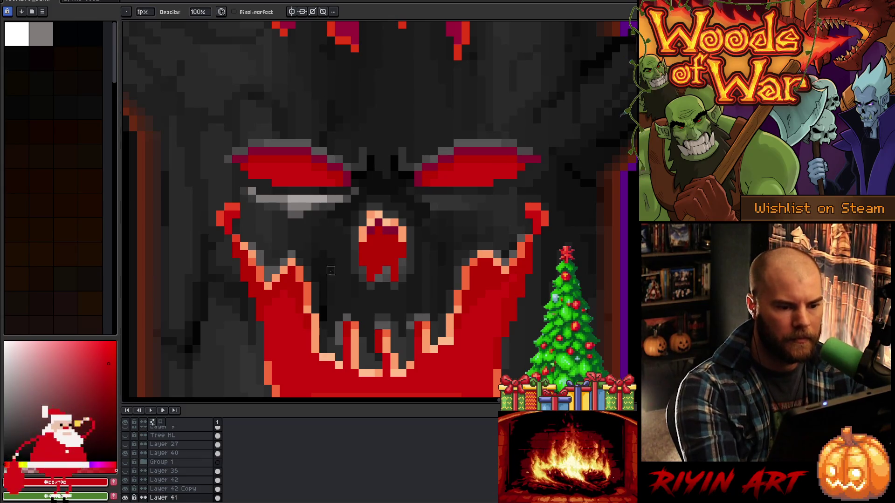
pyautogui.hotkey('ctrl', 'z')
pyautogui.hotkey('ctrl', 'z')
pyautogui.hotkey('ctrl', 'z')
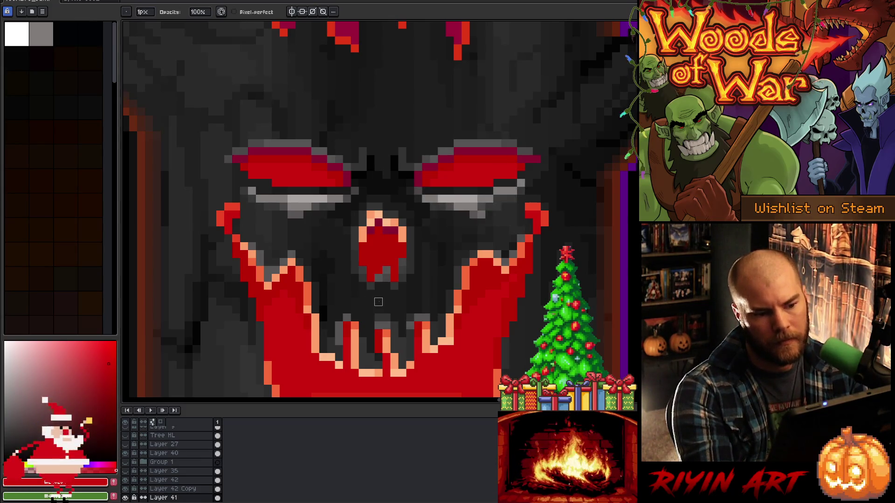
# Select the area around both eyes and undo/redo the eye edits to compare them
pyautogui.press('m')
pyautogui.moveTo(216, 115)
pyautogui.mouseDown()
pyautogui.moveTo(223, 139)
pyautogui.moveTo(546, 174)
pyautogui.mouseUp()
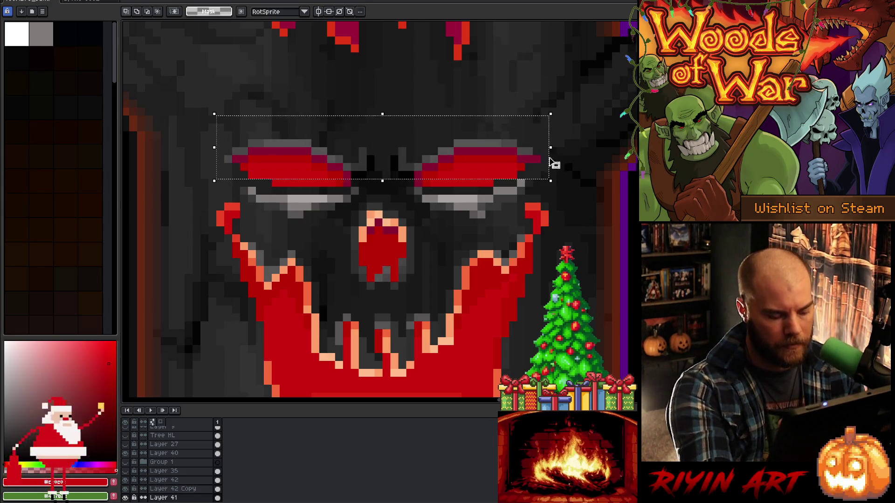
pyautogui.click(539, 195)
pyautogui.hotkey('ctrl', 'z')
pyautogui.hotkey('ctrl', 'z')
pyautogui.hotkey('ctrl', 'z')
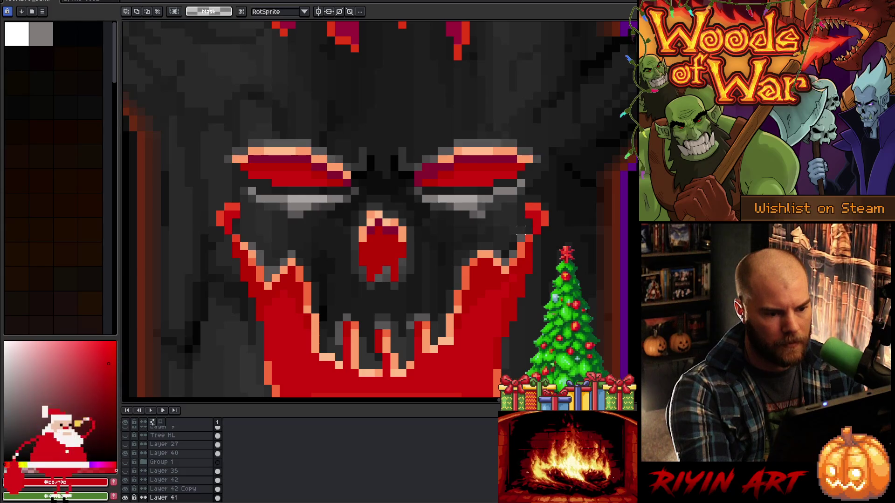
pyautogui.hotkey('ctrl', 'y')
pyautogui.hotkey('ctrl', 'y')
pyautogui.hotkey('ctrl', 'y')
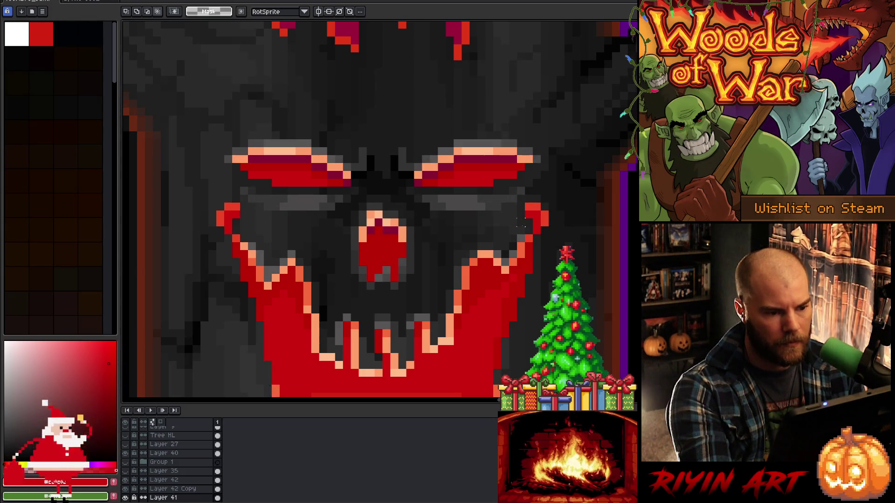
pyautogui.hotkey('ctrl', 'y')
pyautogui.hotkey('ctrl', 'y')
pyautogui.hotkey('ctrl', 'y')
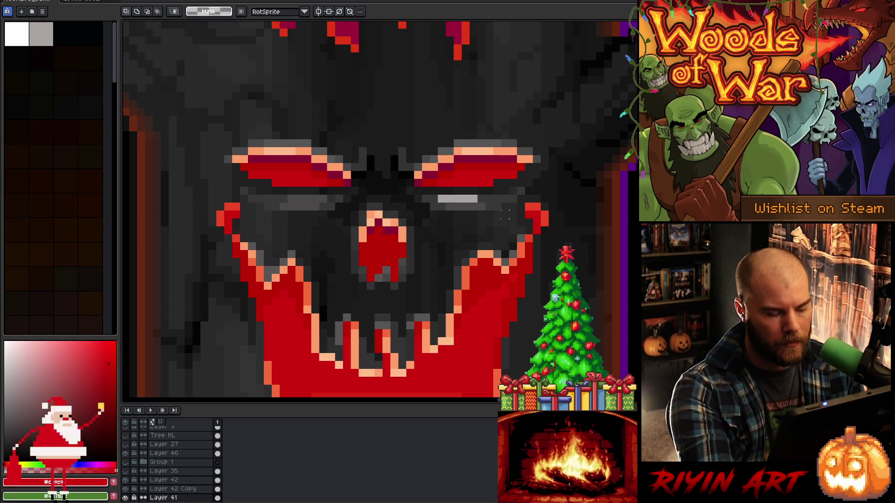
pyautogui.hotkey('ctrl', 'z')
pyautogui.hotkey('ctrl', 'z')
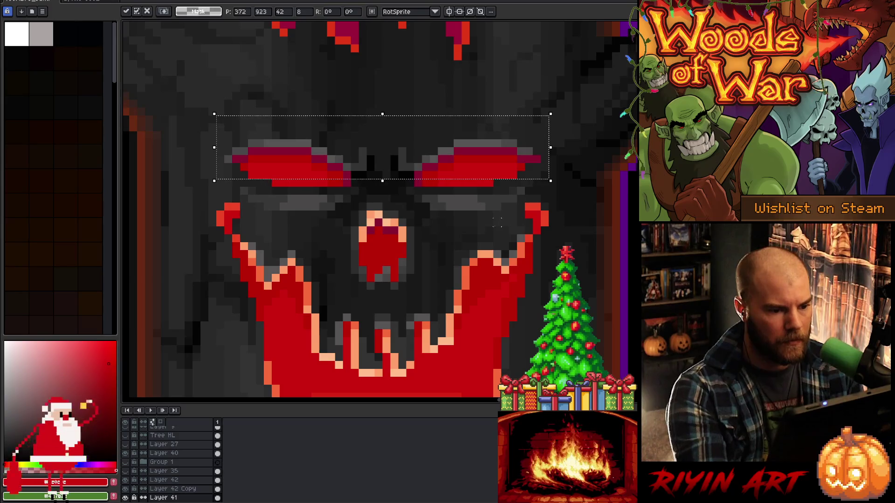
# Commit the eye transform, deselect, and bring the tree's face into view
pyautogui.press('Return')
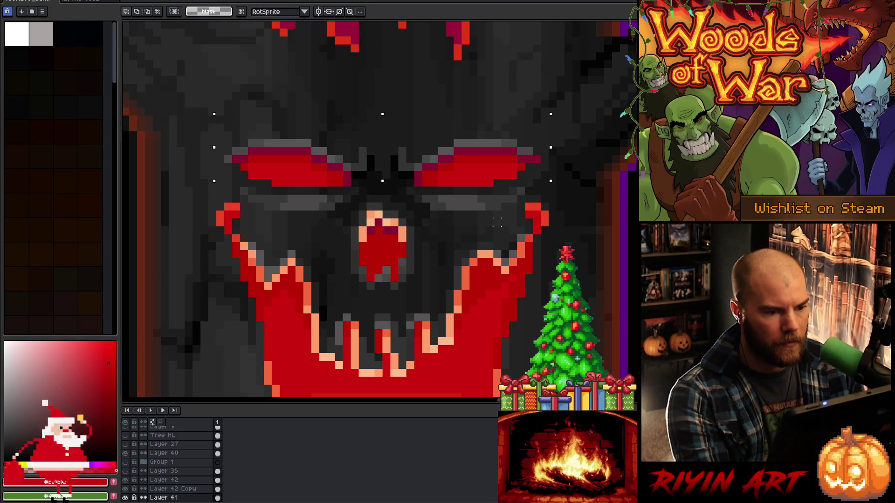
pyautogui.scroll(-5, 496, 222)
pyautogui.hotkey('ctrl', 'd')
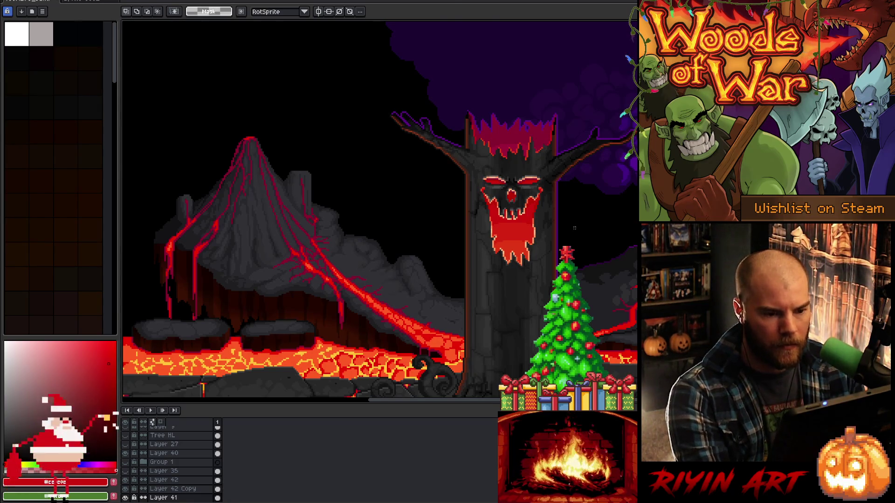
pyautogui.hotkey('ctrl', 't')
pyautogui.press('Return')
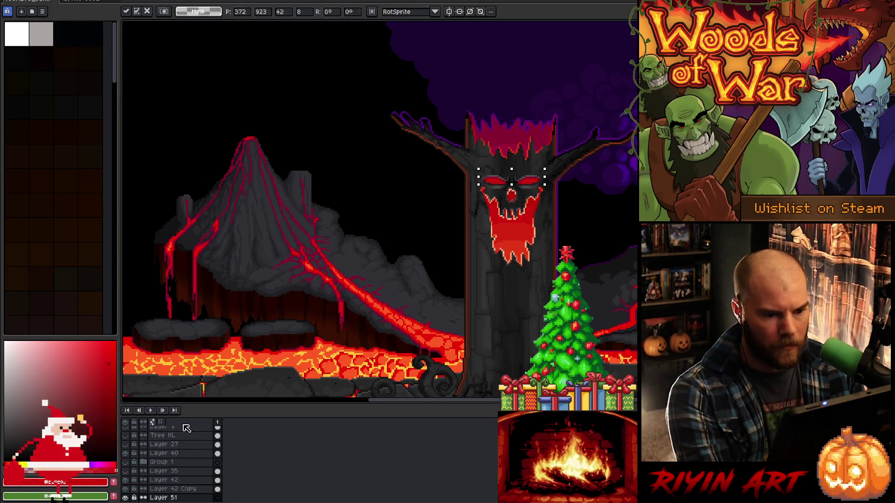
pyautogui.scroll(3, 562, 174)
pyautogui.moveTo(562, 174)
pyautogui.mouseDown()
pyautogui.moveTo(463, 119)
pyautogui.moveTo(466, 90)
pyautogui.mouseUp()
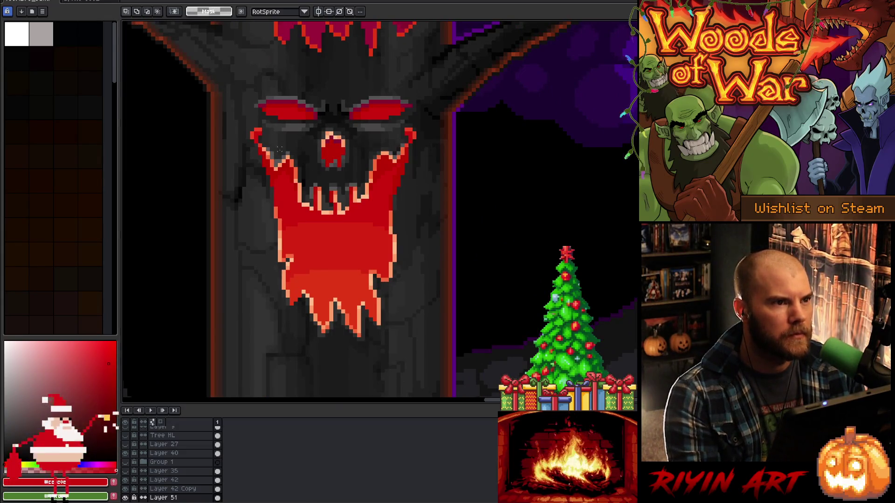
# Toggle Layer 51's eyebrow highlights on and off, leaving them hidden
pyautogui.click(127, 497)
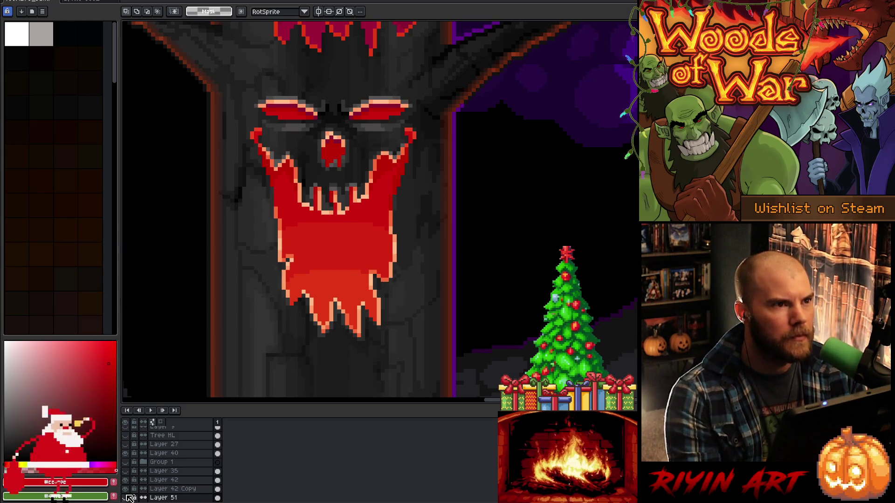
pyautogui.click(129, 497)
pyautogui.click(129, 498)
pyautogui.click(129, 498)
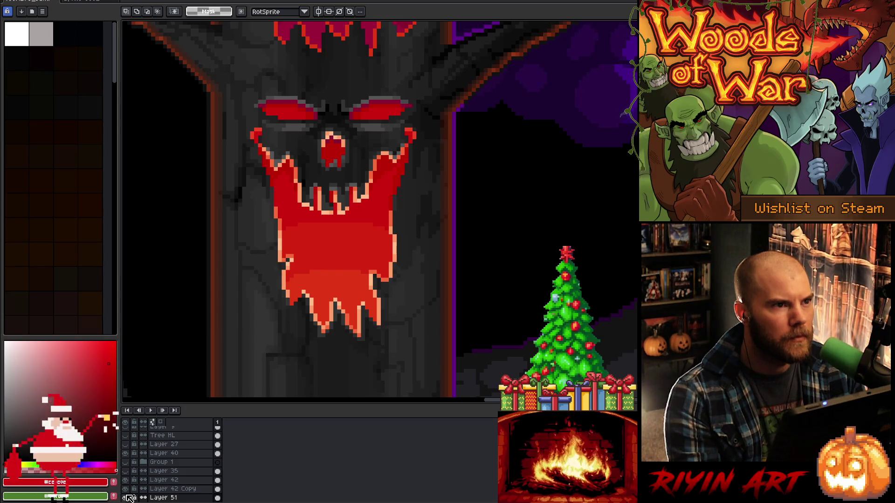
# Select the face layer and paint red pixels along the top of the nose
pyautogui.scroll(-3, 320, 232)
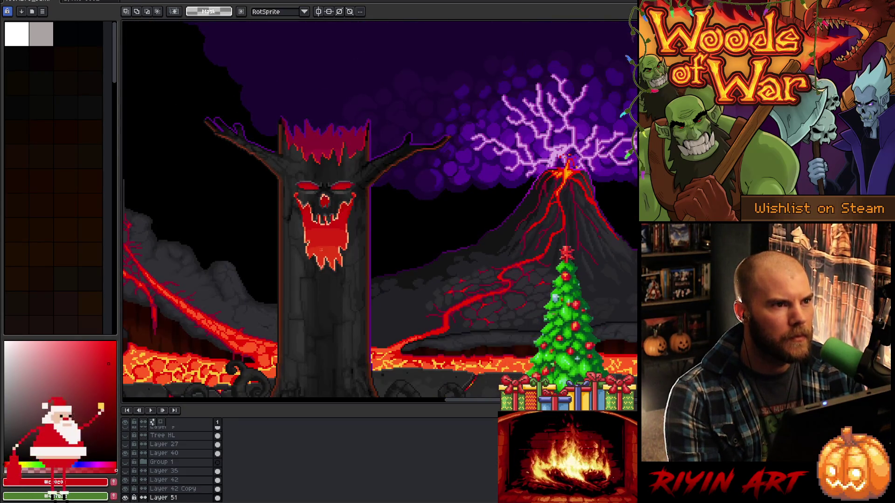
pyautogui.scroll(5, 325, 200)
pyautogui.scroll(-1, 326, 196)
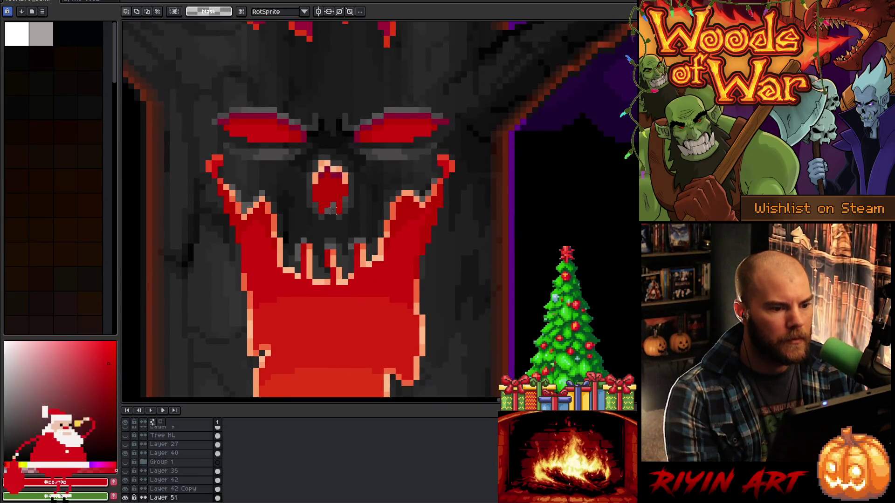
pyautogui.scroll(2, 331, 186)
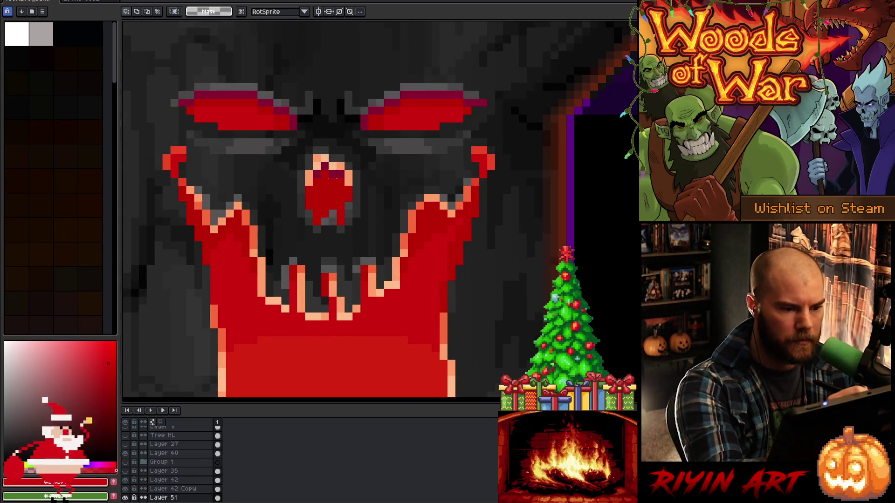
pyautogui.press('v')
pyautogui.click(338, 180)
pyautogui.press('b')
pyautogui.keyDown('alt'); pyautogui.click(380, 112); pyautogui.keyUp('alt')
pyautogui.click(317, 158)
pyautogui.click(340, 166)
# Cover the nose's orange upper highlight with dark crimson pixels
pyautogui.click(334, 167)
pyautogui.keyDown('alt'); pyautogui.click(336, 174); pyautogui.keyUp('alt')
pyautogui.click(332, 166)
pyautogui.moveTo(349, 166); pyautogui.dragTo(348, 175)
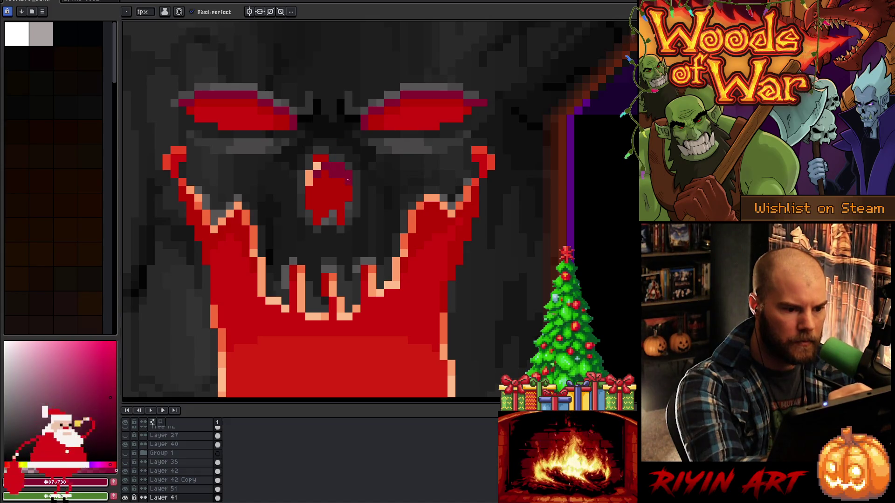
pyautogui.click(328, 158)
pyautogui.click(317, 167)
pyautogui.click(309, 173)
pyautogui.click(308, 179)
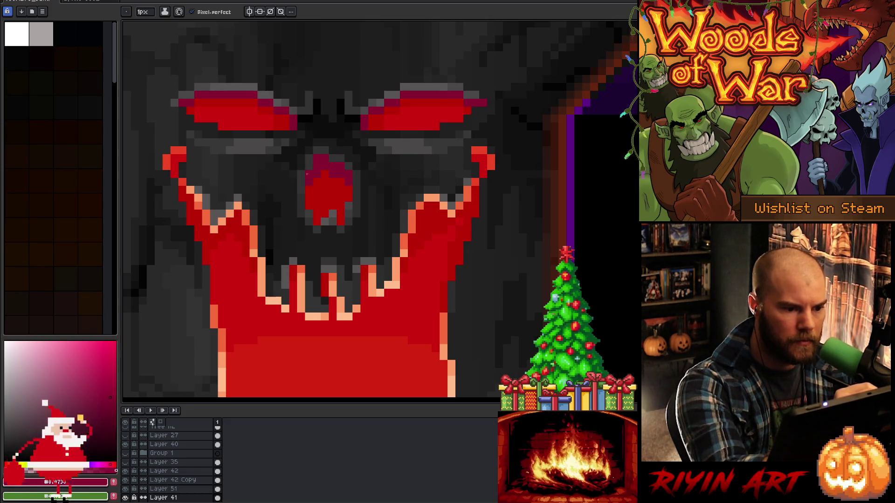
# Repaint parts of the nose top in the eye's red and touch up stray pixels
pyautogui.keyDown('alt'); pyautogui.click(381, 119); pyautogui.keyUp('alt')
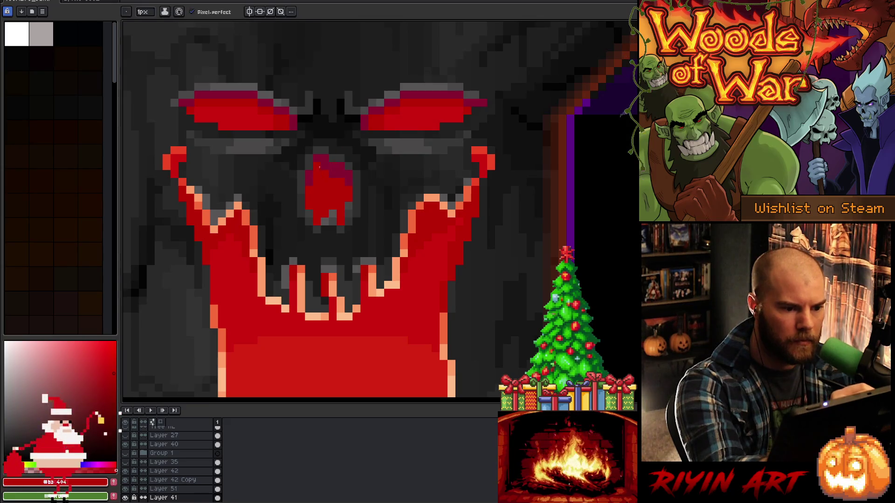
pyautogui.click(340, 173)
pyautogui.click(334, 167)
pyautogui.click(342, 170)
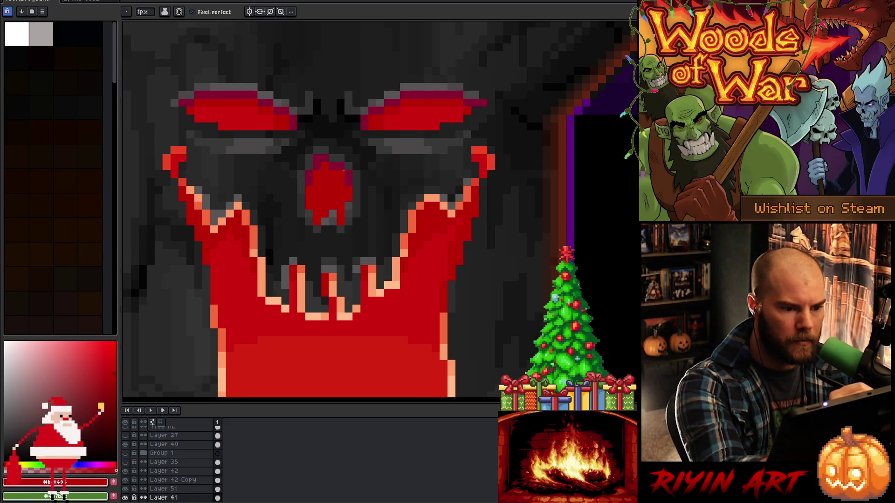
pyautogui.keyDown('alt'); pyautogui.click(405, 122); pyautogui.keyUp('alt')
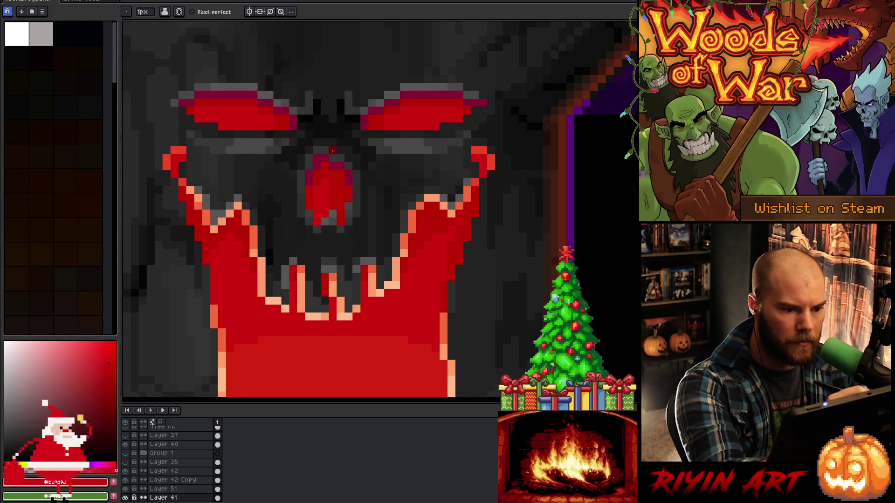
pyautogui.click(324, 161)
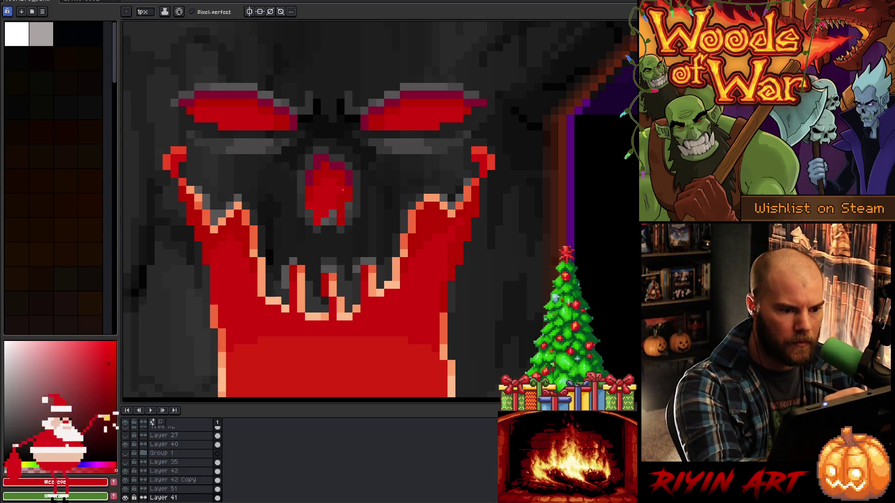
pyautogui.keyDown('alt'); pyautogui.click(410, 117); pyautogui.keyUp('alt')
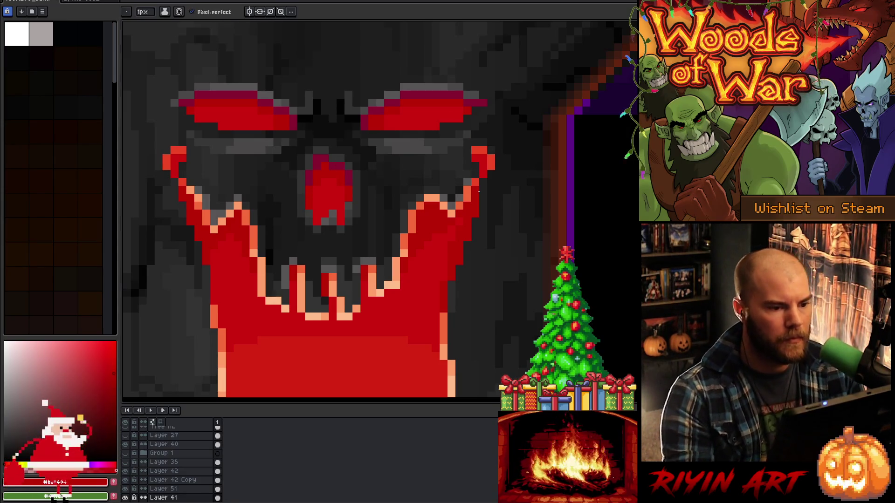
pyautogui.keyDown('alt'); pyautogui.click(382, 124); pyautogui.keyUp('alt')
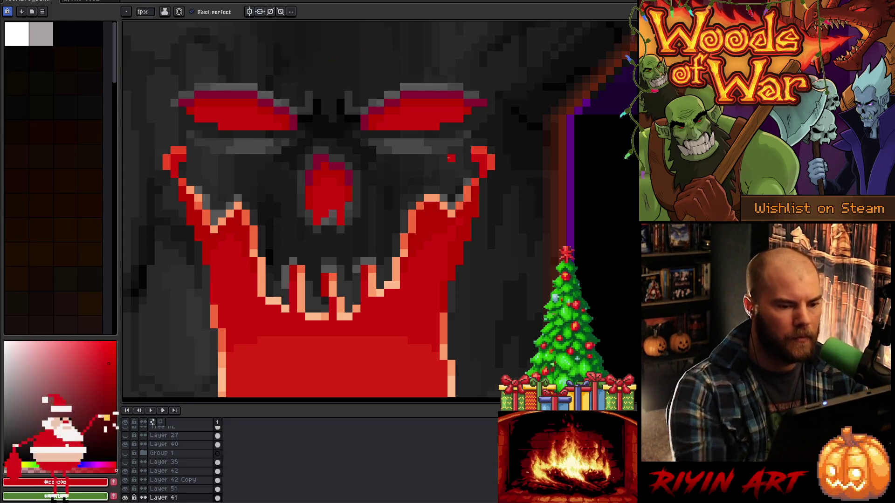
pyautogui.scroll(-5, 450, 159)
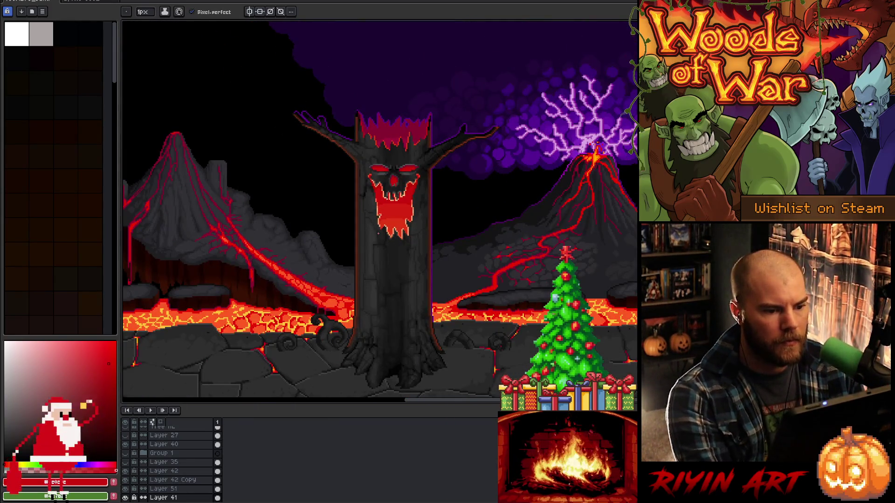
# Save the scene, pan back to the tree face, and turn on the greyscale check layer
pyautogui.rightClick(401, 218)
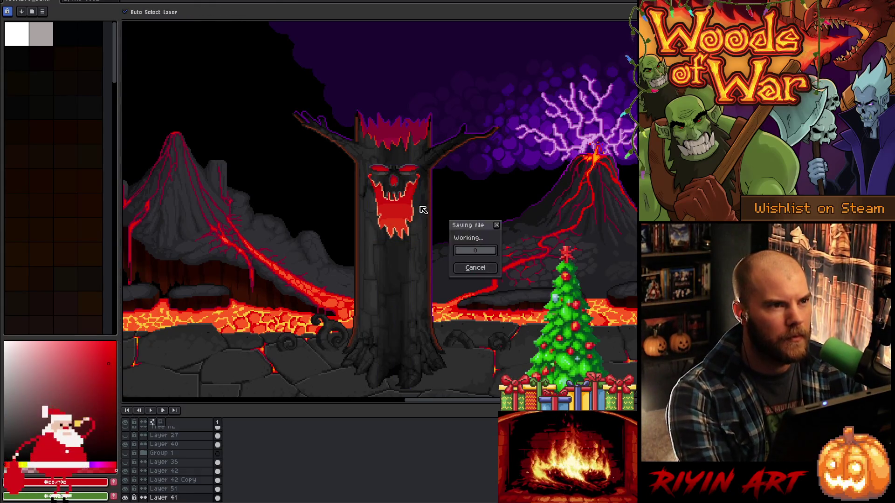
pyautogui.press('Escape')
pyautogui.scroll(3, 398, 201)
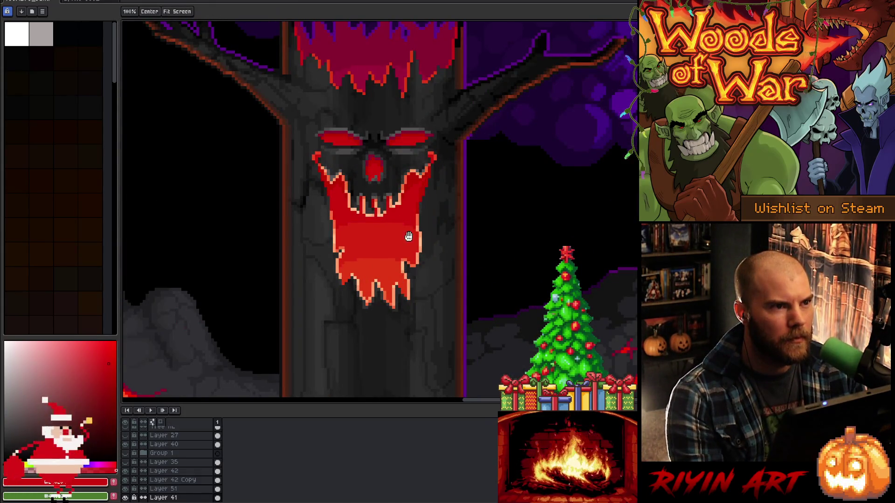
pyautogui.moveTo(359, 271); pyautogui.dragTo(330, 248)
pyautogui.press('b')
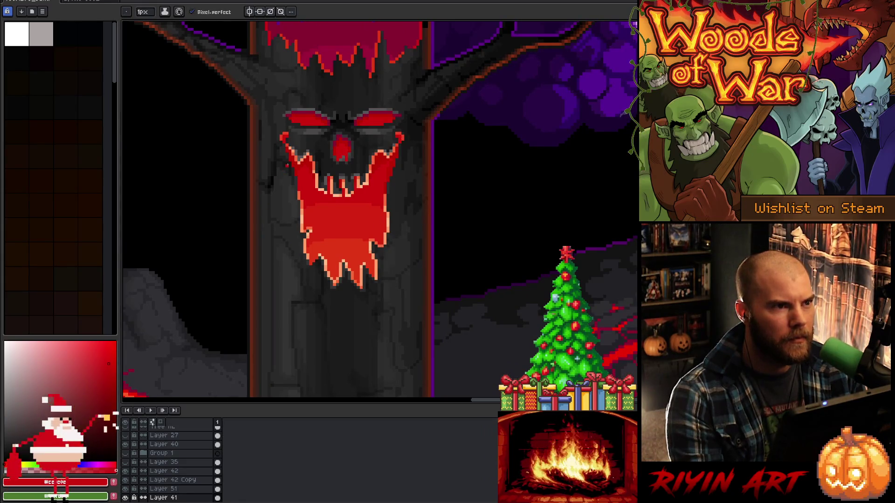
pyautogui.scroll(-5, 138, 438)
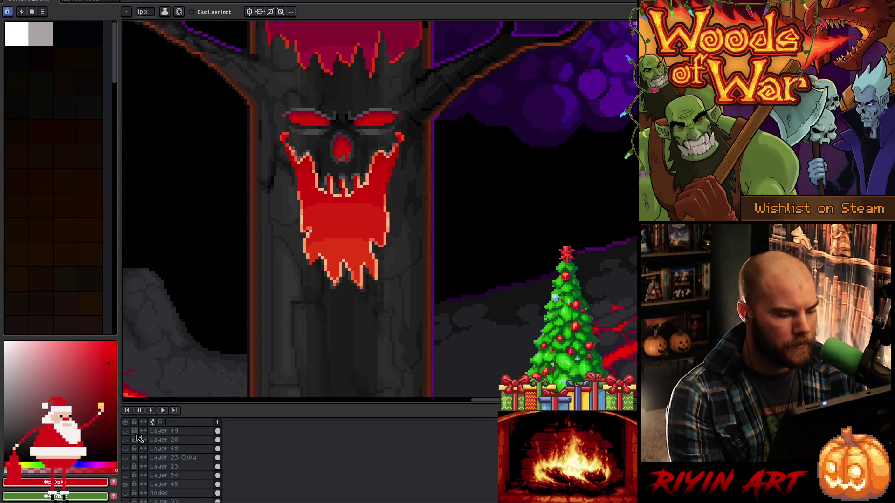
pyautogui.click(127, 431)
# Compare Layer 50's face highlights on and off, keep them shown, then hide greyscale Layer 49
pyautogui.scroll(-3, 142, 478)
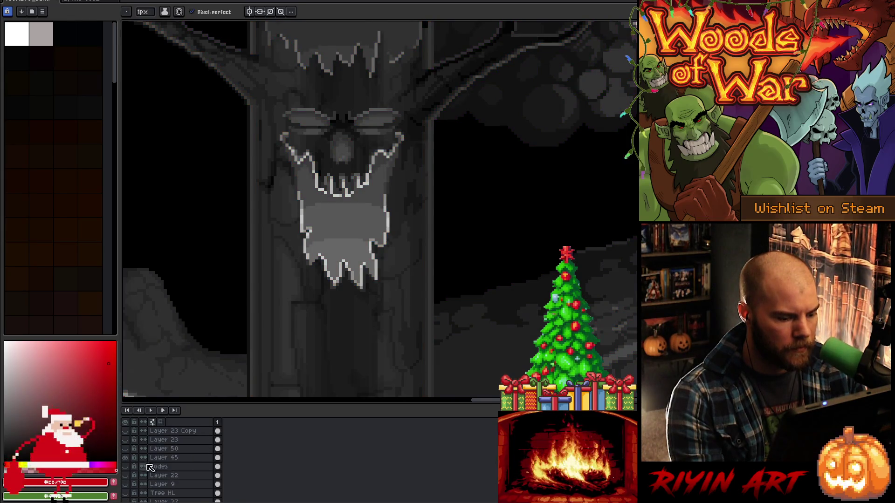
pyautogui.scroll(2, 146, 475)
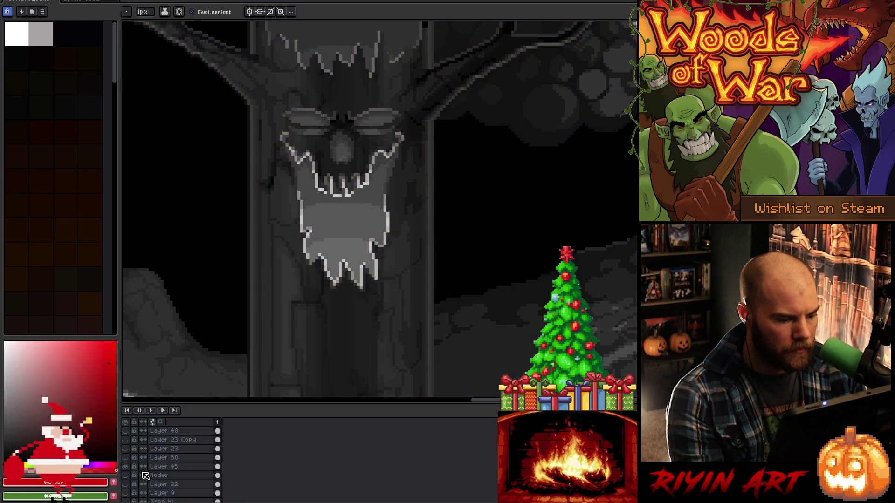
pyautogui.click(130, 460)
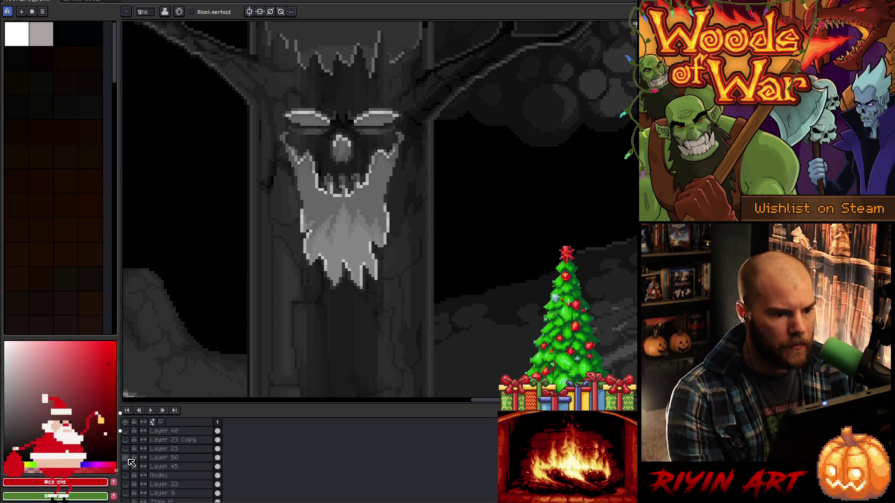
pyautogui.click(129, 460)
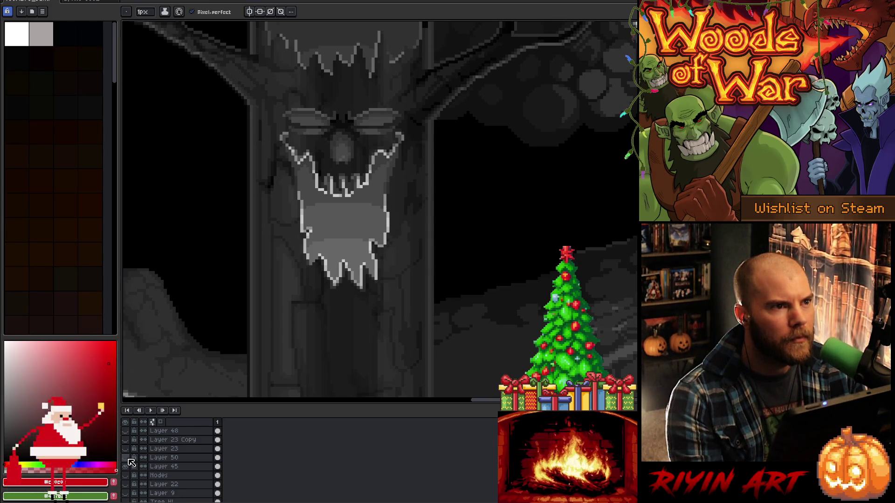
pyautogui.click(129, 459)
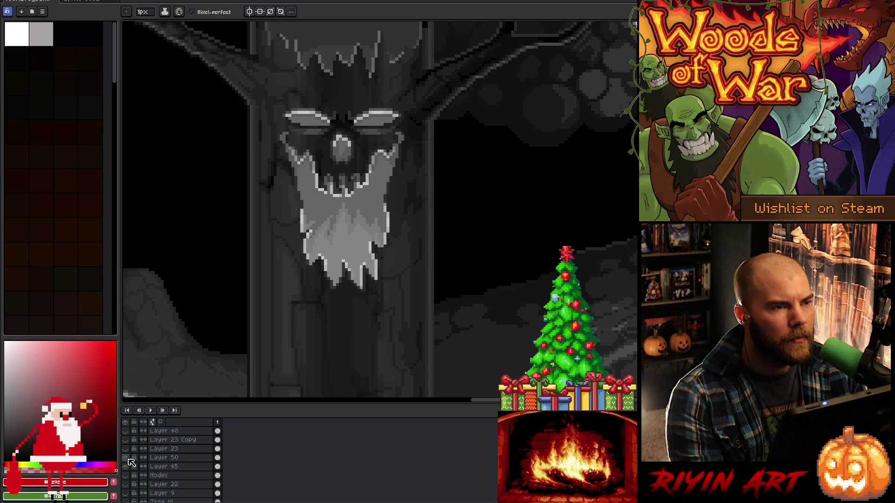
pyautogui.click(129, 459)
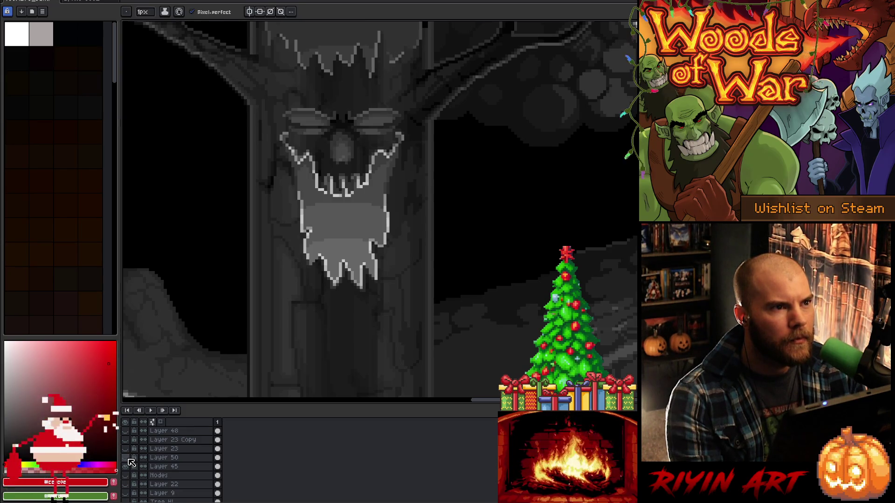
pyautogui.click(129, 459)
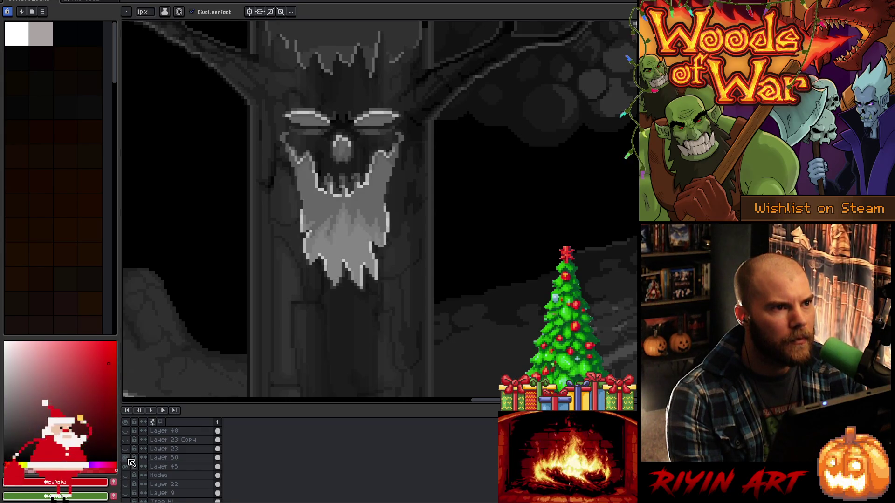
pyautogui.scroll(2, 131, 450)
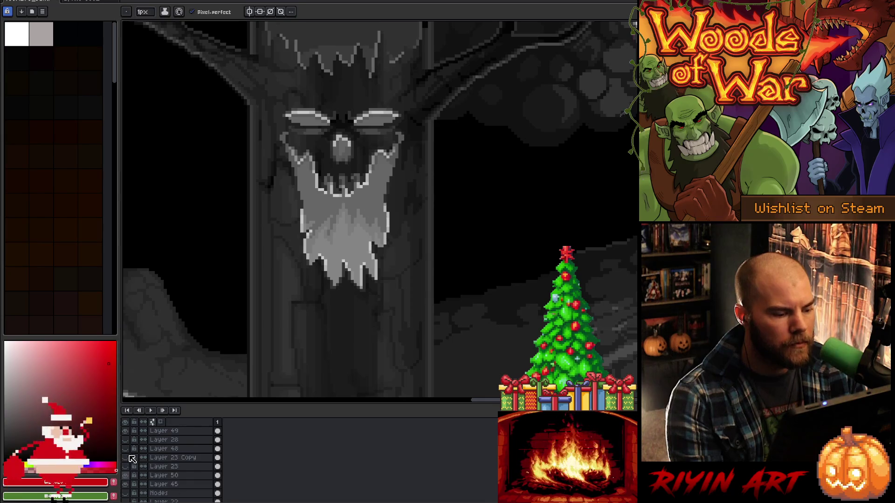
pyautogui.click(128, 432)
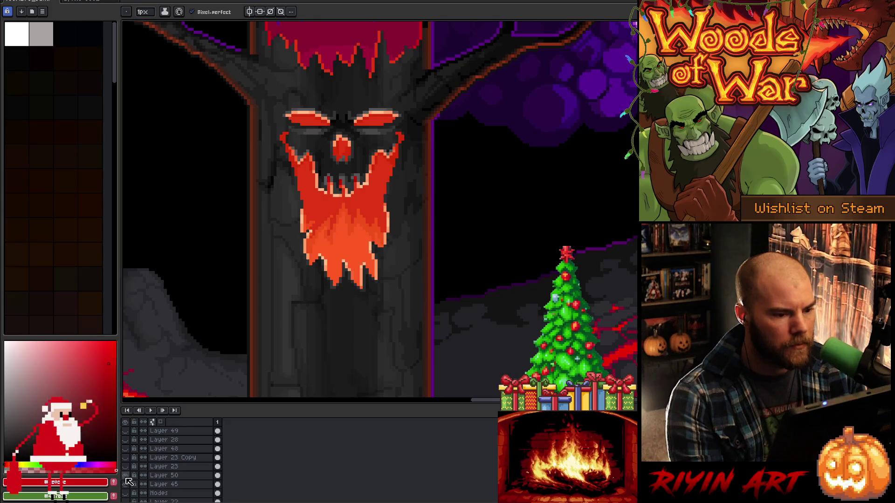
# Toggle Layer 50 on and off to compare the beard with and without its orange gradient
pyautogui.click(126, 478)
pyautogui.click(127, 479)
pyautogui.click(126, 479)
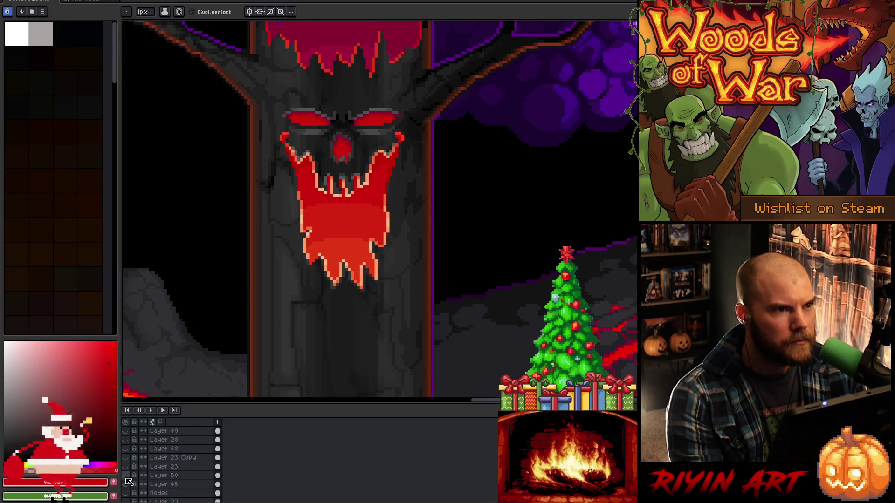
pyautogui.click(126, 477)
pyautogui.click(127, 477)
pyautogui.click(127, 478)
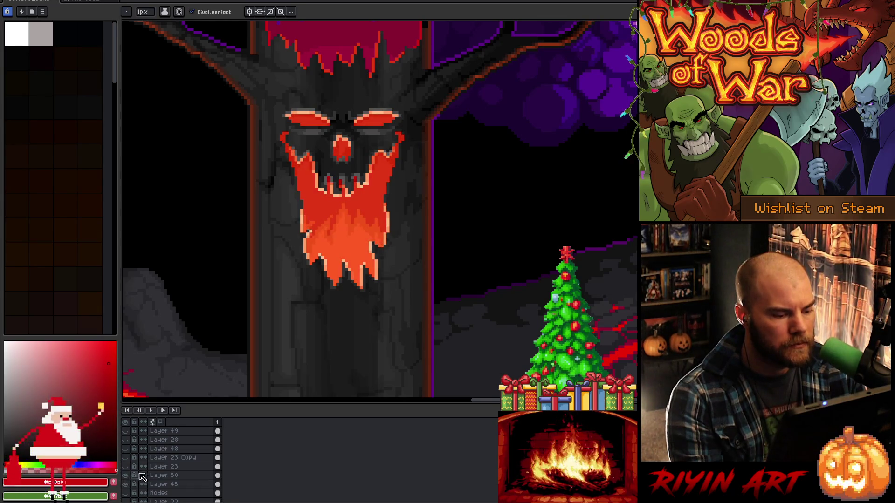
# Duplicate the beard gradient layer and place the copy below the original
pyautogui.rightClick(161, 478)
pyautogui.click(172, 486)
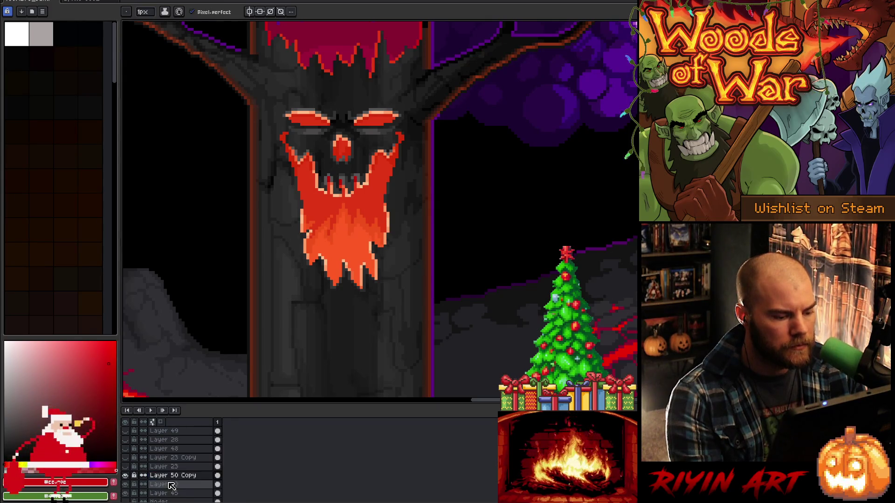
pyautogui.doubleClick(172, 476)
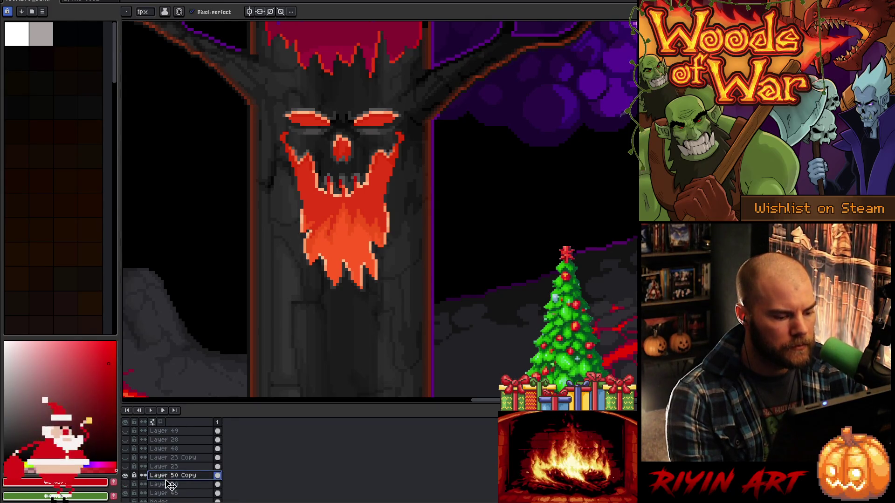
pyautogui.moveTo(171, 476); pyautogui.dragTo(172, 486)
# Marquee-select the beard and face area, clearing it, then undo and redo to restore the beard
pyautogui.press('m')
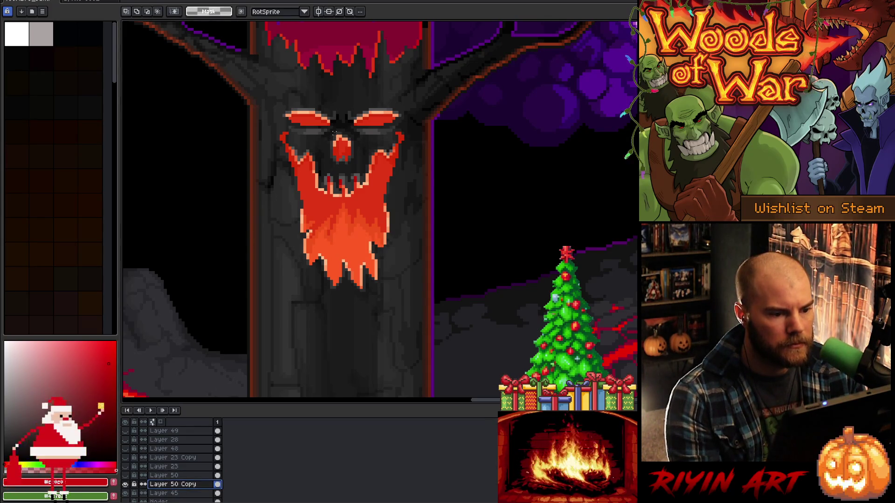
pyautogui.moveTo(278, 132)
pyautogui.mouseDown()
pyautogui.moveTo(425, 354)
pyautogui.moveTo(424, 321)
pyautogui.mouseUp()
pyautogui.click(435, 276)
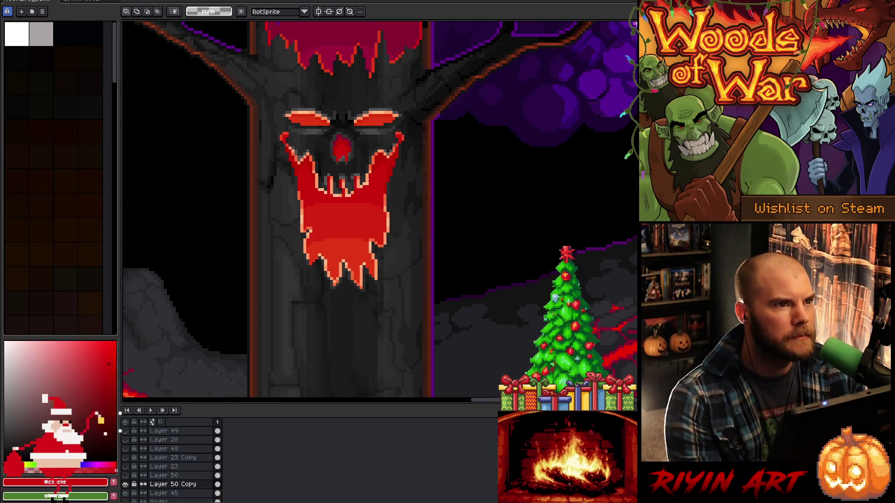
pyautogui.scroll(2, 372, 134)
pyautogui.hotkey('ctrl', 'z')
pyautogui.hotkey('ctrl', 'z')
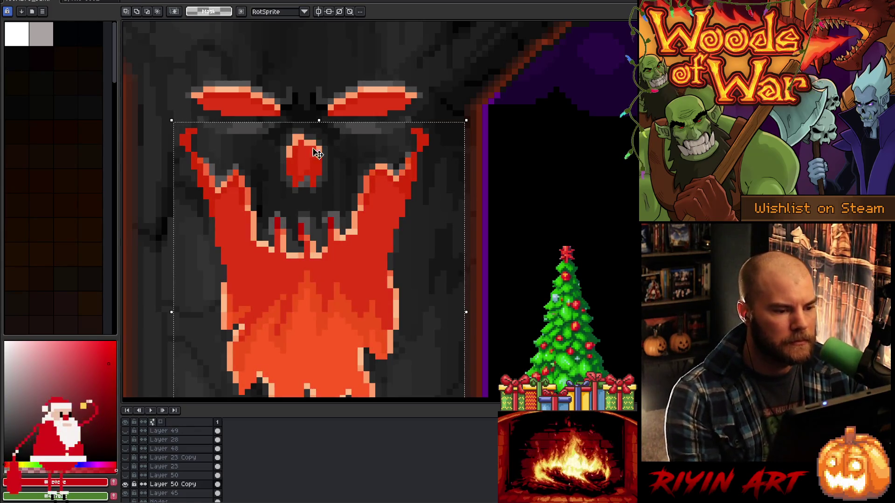
pyautogui.moveTo(281, 99); pyautogui.dragTo(334, 200)
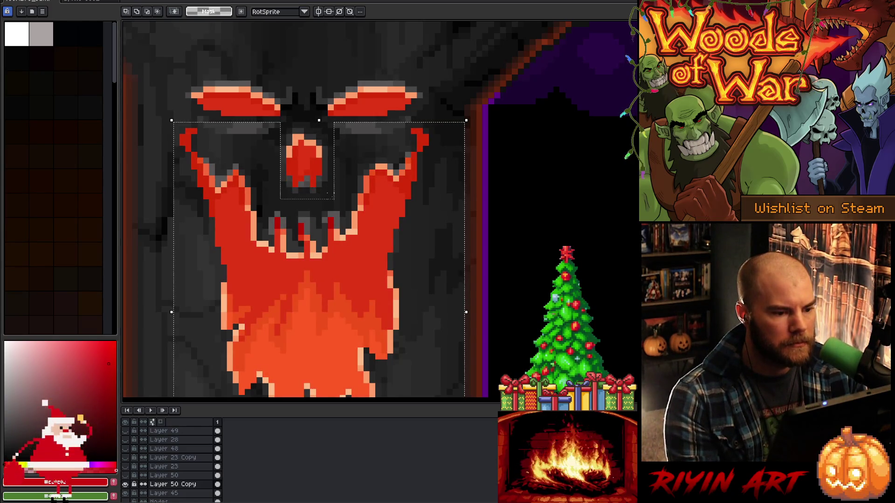
pyautogui.hotkey('ctrl', 'y')
# Deselect, recentre the view on the tree's face, and auto-select the crown's layer from its pixels
pyautogui.hotkey('ctrl', 'd')
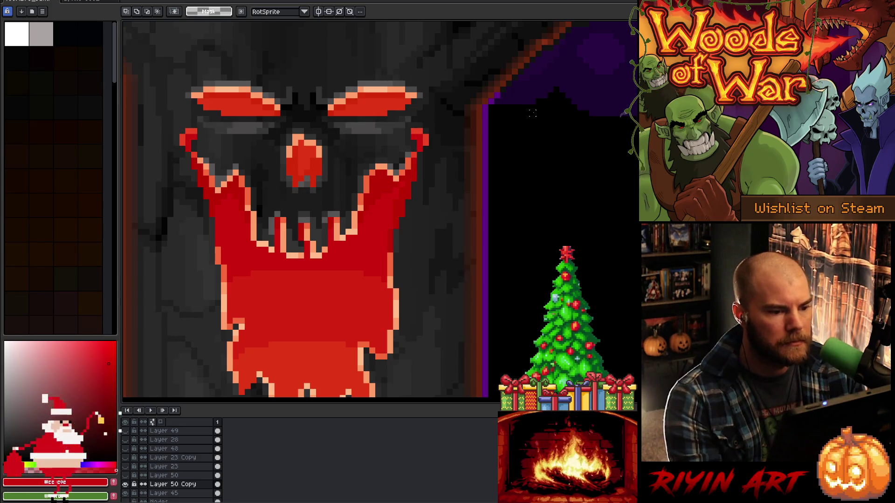
pyautogui.scroll(-3, 533, 113)
pyautogui.moveTo(418, 213); pyautogui.dragTo(264, 204)
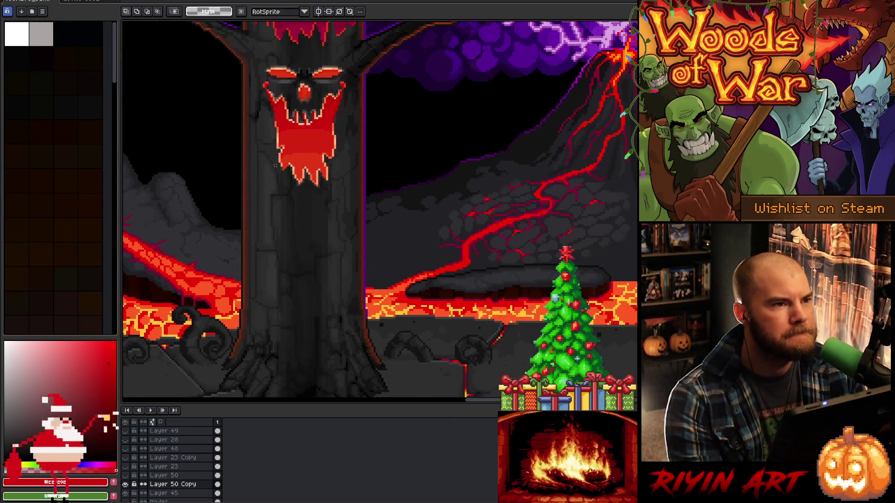
pyautogui.scroll(2, 356, 165)
pyautogui.scroll(-1, 356, 166)
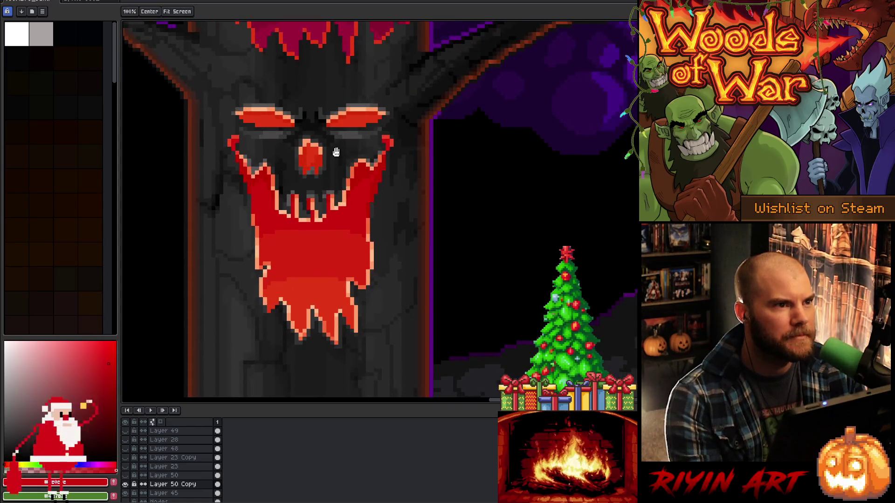
pyautogui.press('m')
pyautogui.scroll(-2, 338, 131)
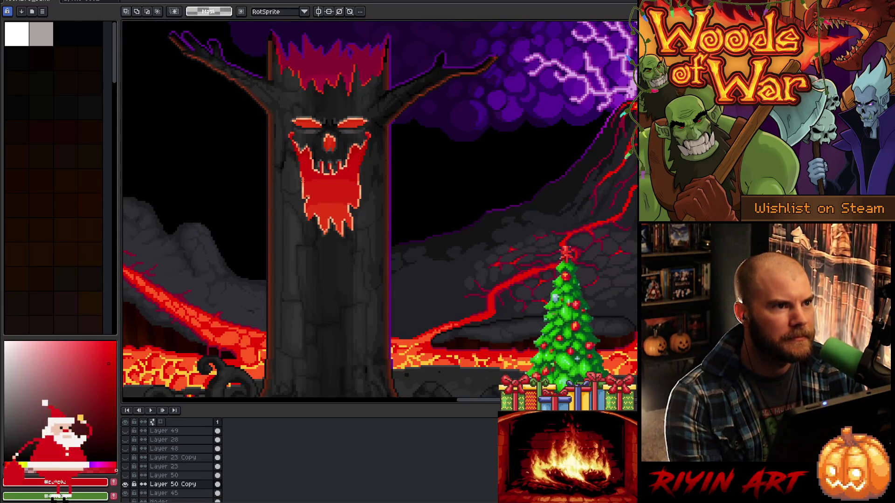
pyautogui.scroll(1, 301, 167)
pyautogui.moveTo(301, 167); pyautogui.dragTo(319, 228)
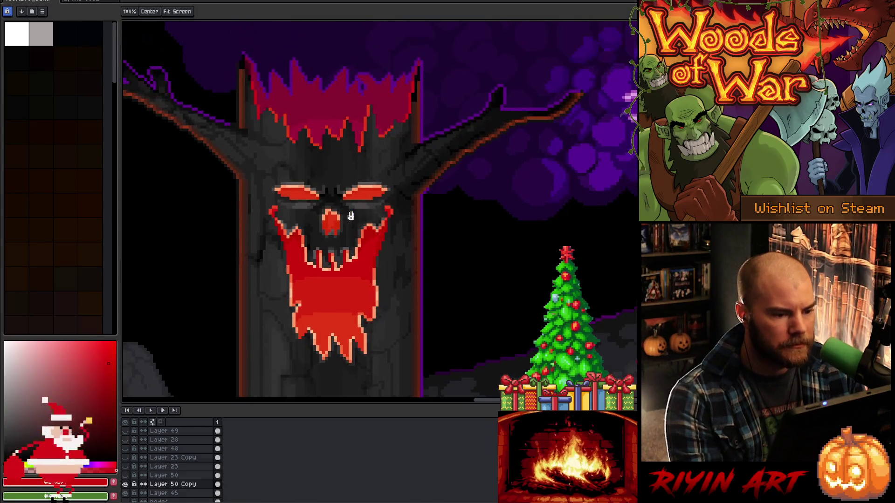
pyautogui.press('v')
pyautogui.click(318, 112)
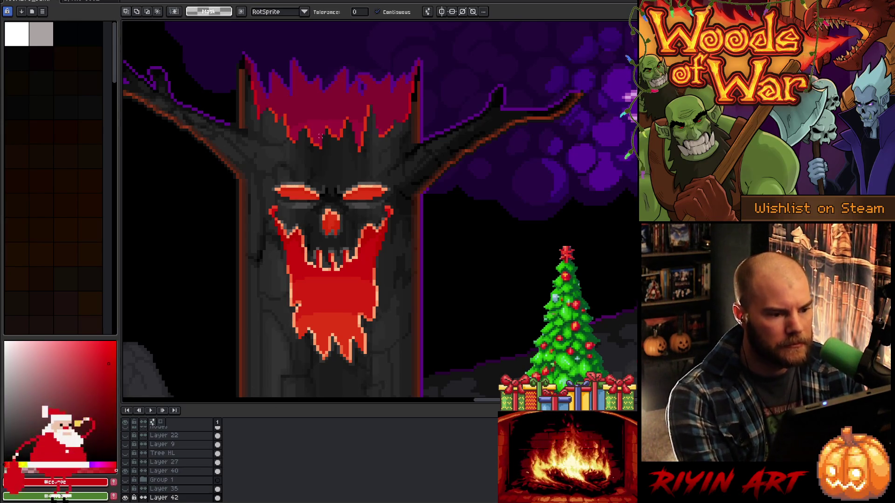
# Select the crown's lower dark-red drips with Select > Color Range
pyautogui.hotkey('ctrl', 'shift', 'c')
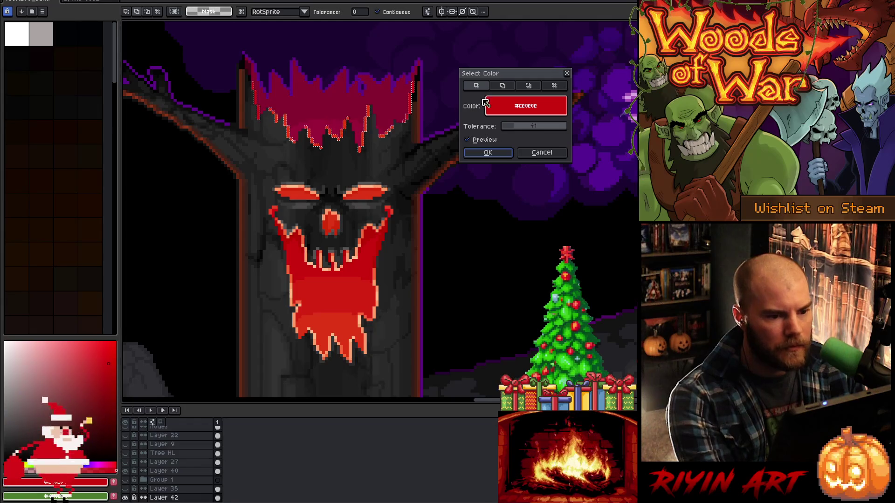
pyautogui.click(332, 109)
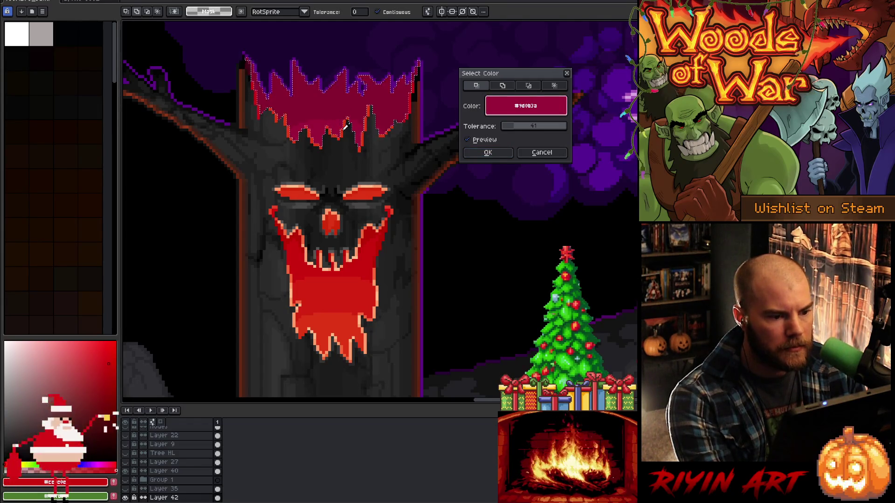
pyautogui.click(357, 139)
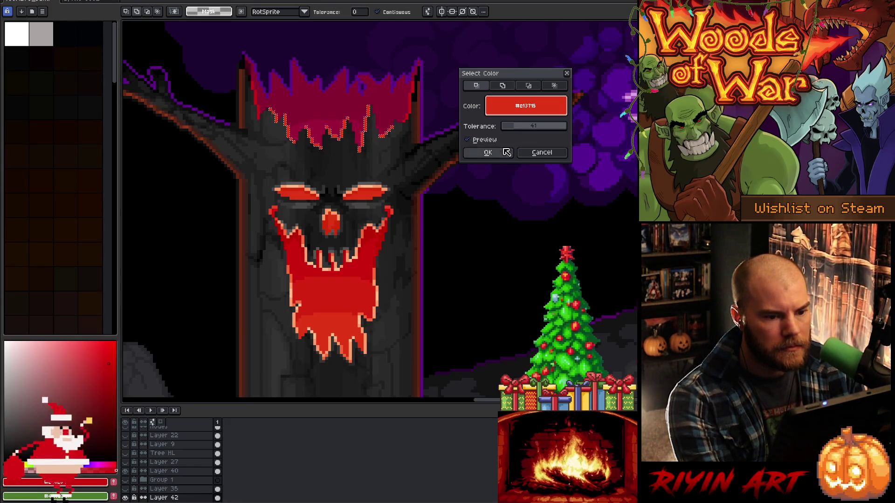
pyautogui.click(488, 153)
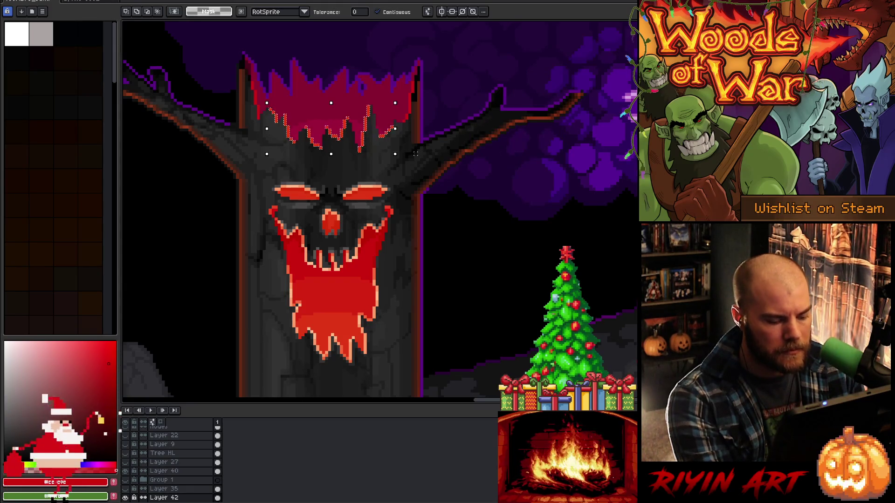
pyautogui.hscroll(-3, 409, 160)
pyautogui.scroll(-1, 179, 482)
# Add a new layer for the crown highlights and sample the crown's red
pyautogui.click(178, 482)
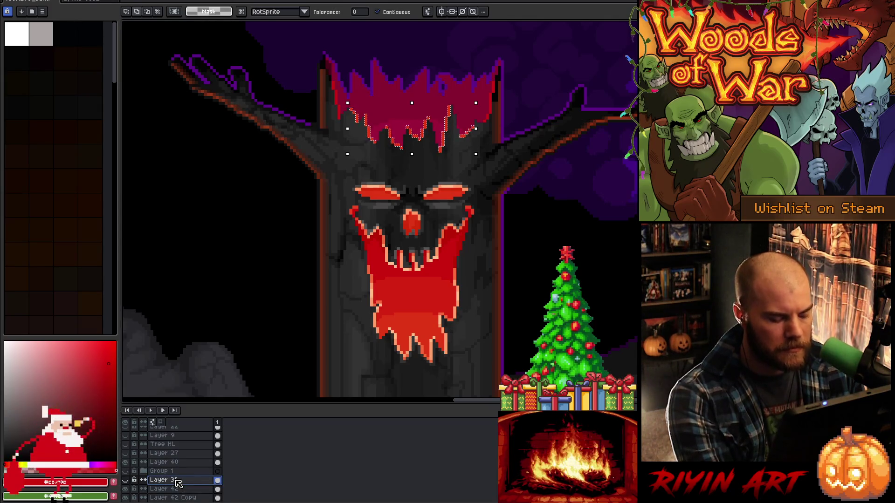
pyautogui.hotkey('shift', 'n')
pyautogui.press('i')
pyautogui.click(429, 322)
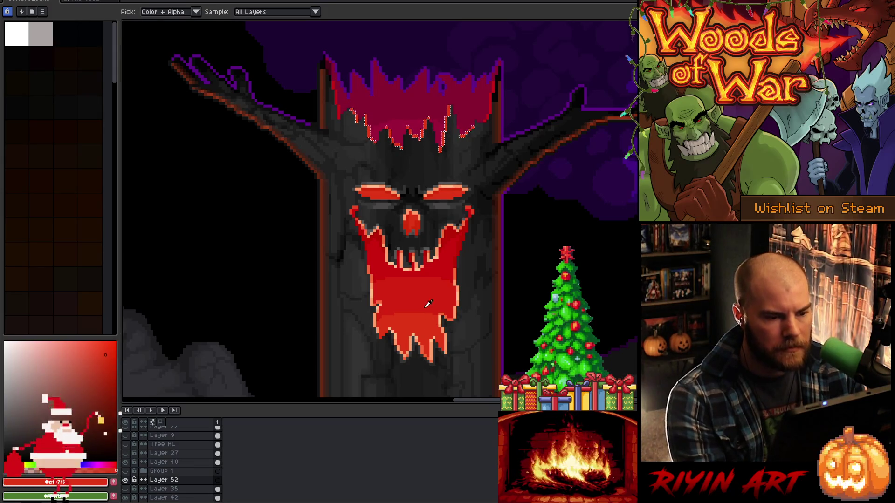
pyautogui.keyDown('alt'); pyautogui.click(126, 480); pyautogui.keyUp('alt')
pyautogui.keyDown('alt'); pyautogui.click(127, 480); pyautogui.keyUp('alt')
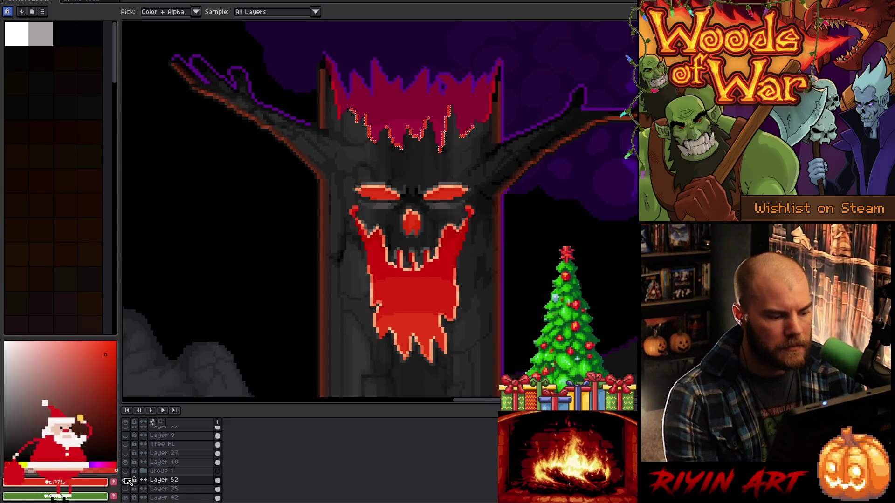
# Sample a lighter orange-red for the highlights and reselect the crown's layer
pyautogui.click(458, 270)
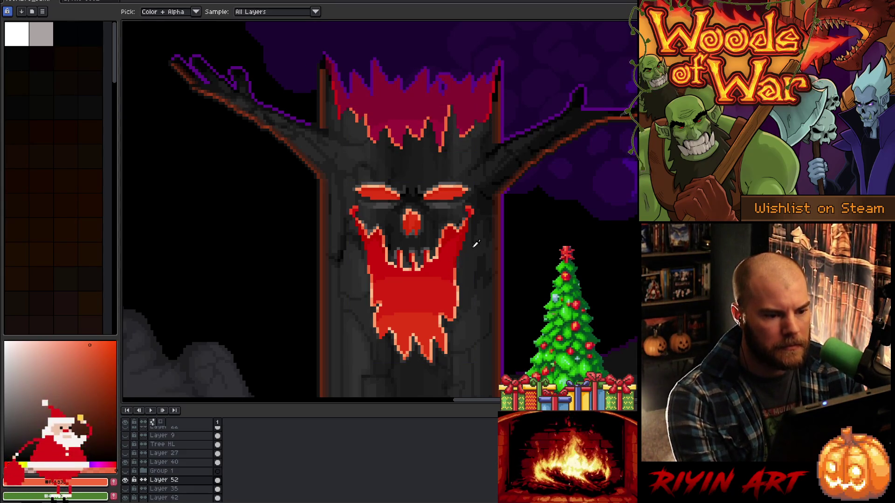
pyautogui.scroll(-3, 477, 244)
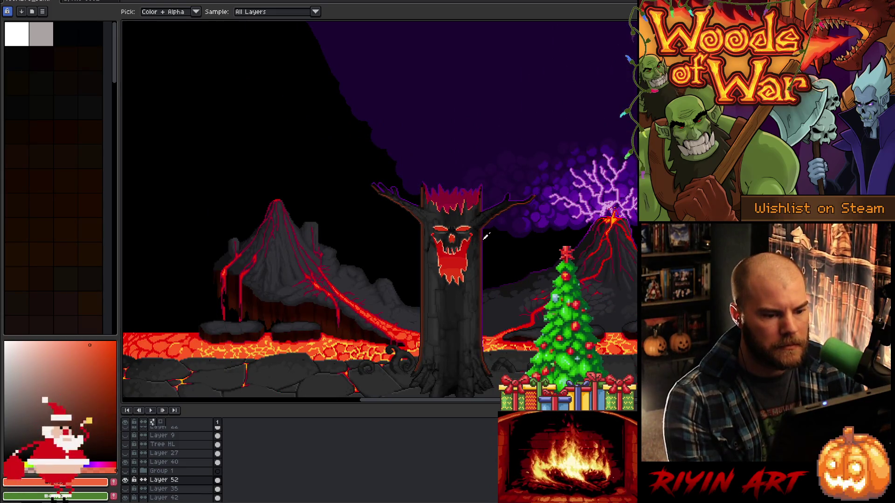
pyautogui.scroll(4, 478, 235)
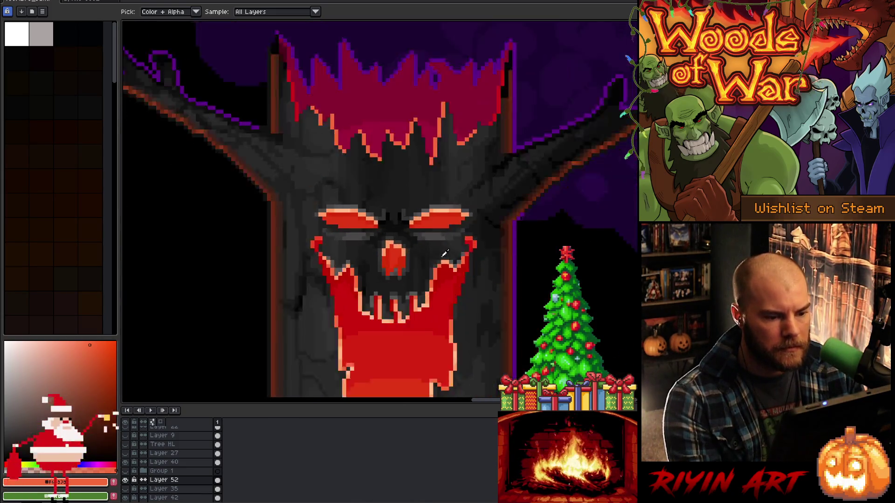
pyautogui.scroll(-1, 444, 251)
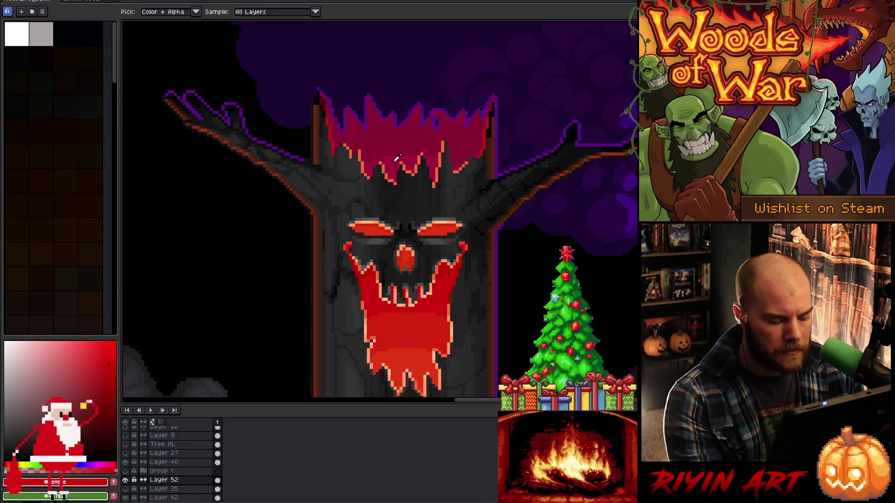
pyautogui.keyDown('ctrl'); pyautogui.click(395, 168); pyautogui.keyUp('ctrl')
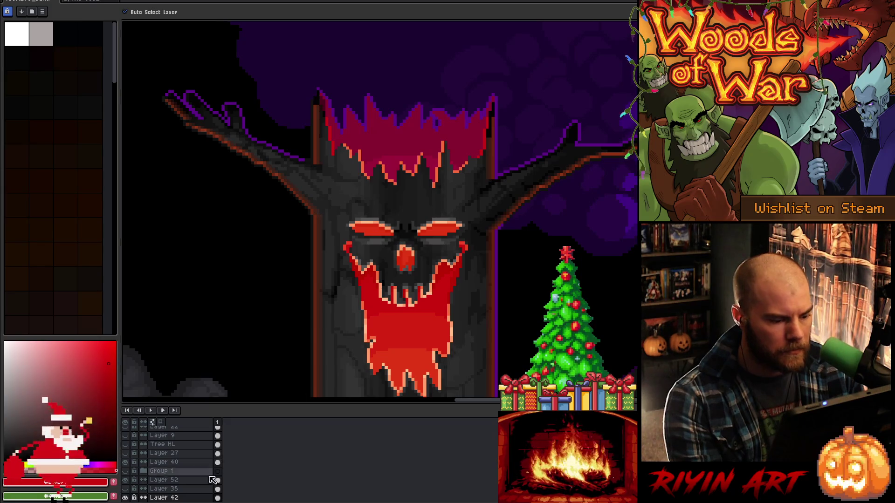
# Select all the crimson crown pixels by colour and fill them bright red on a new layer
pyautogui.hotkey('shift', 'c')
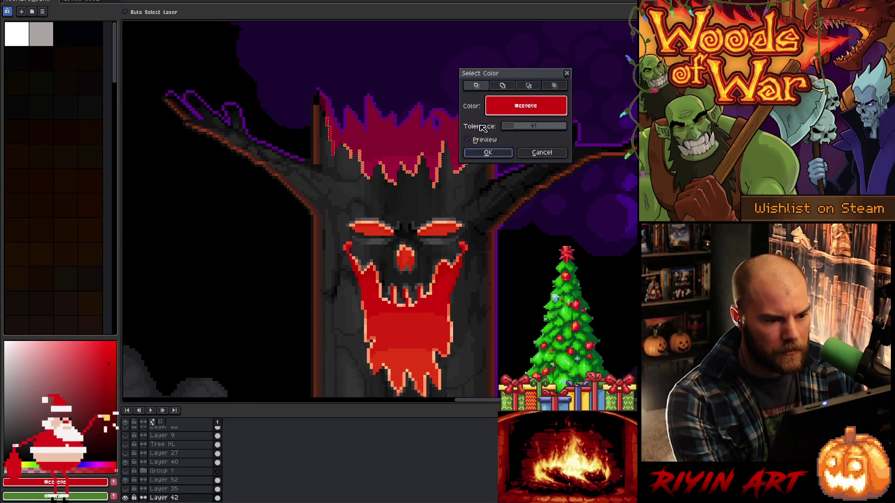
pyautogui.click(445, 141)
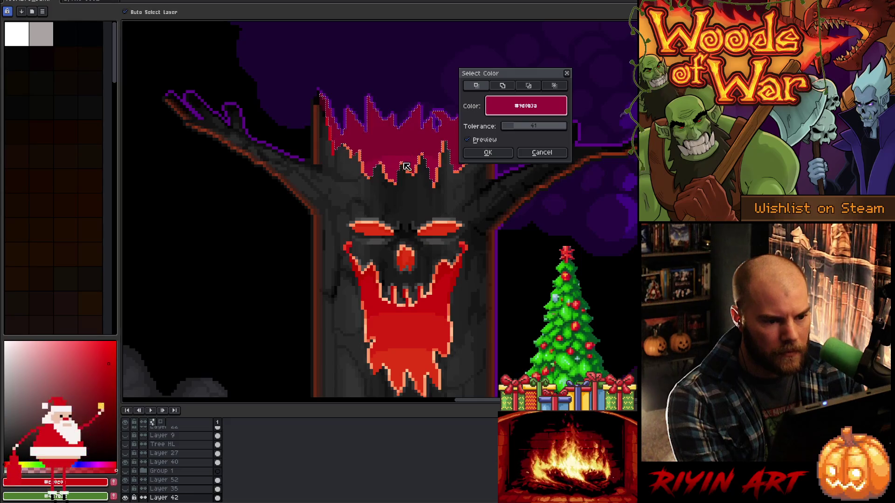
pyautogui.click(489, 153)
pyautogui.hotkey('shift', 'n')
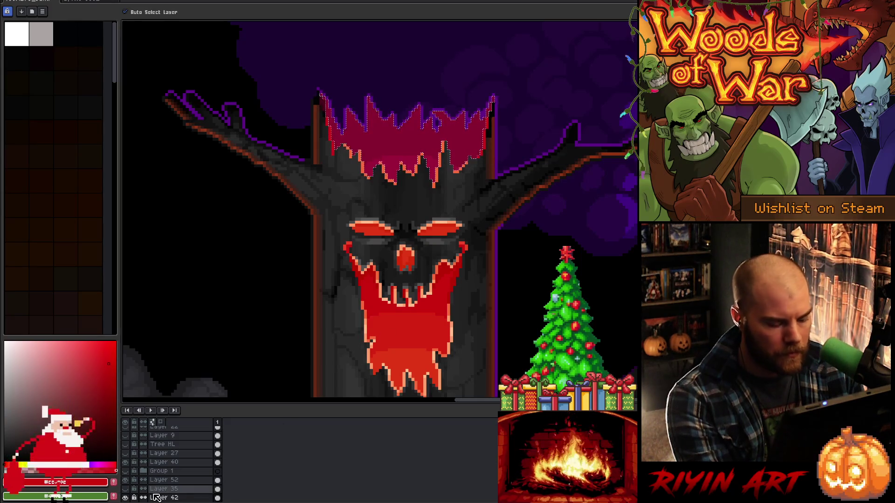
pyautogui.press('f')
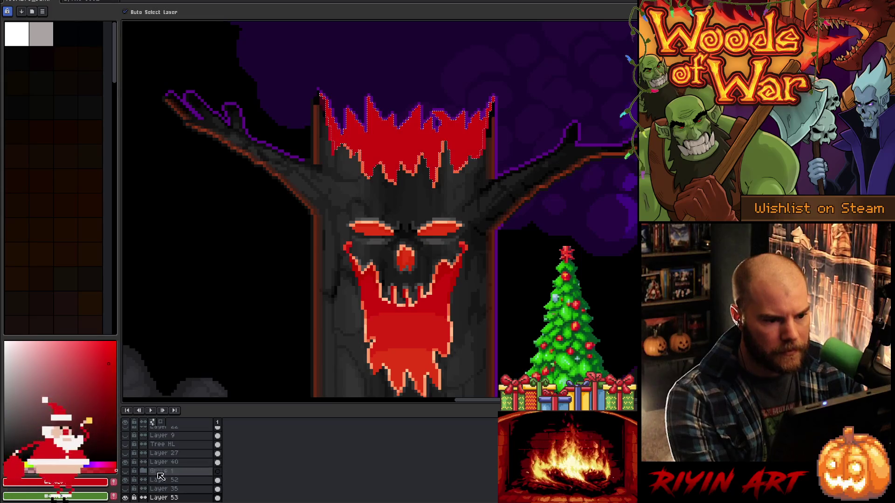
# Set Layer 53's blend mode to Color and clear the crown selection
pyautogui.doubleClick(167, 498)
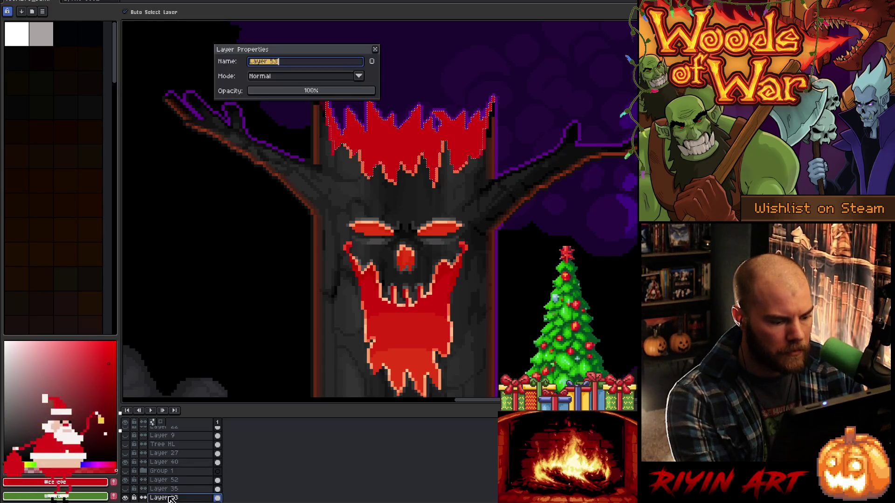
pyautogui.click(277, 77)
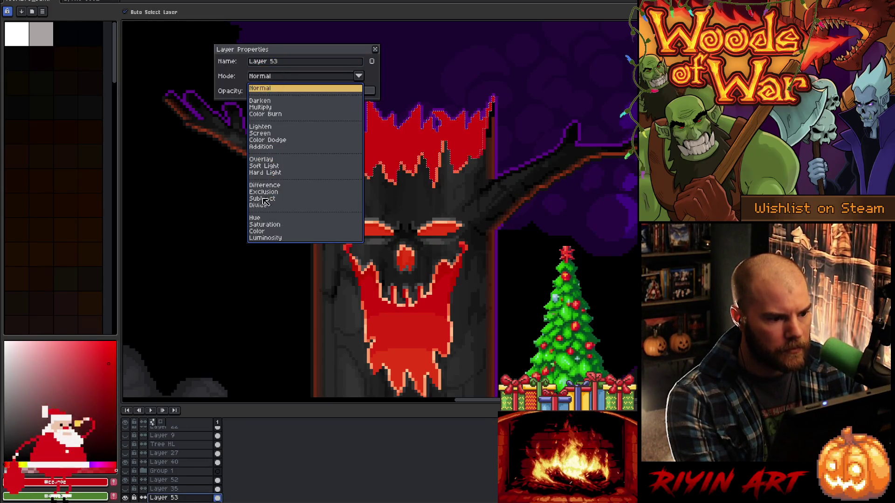
pyautogui.click(264, 232)
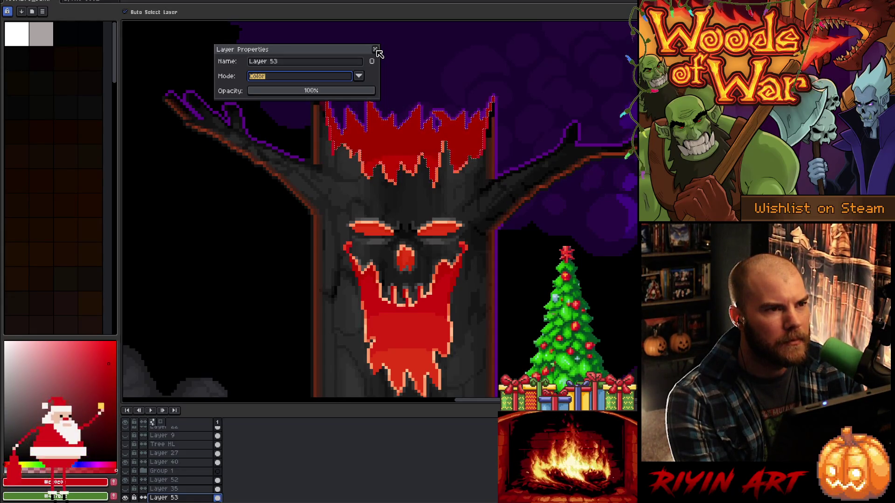
pyautogui.click(375, 49)
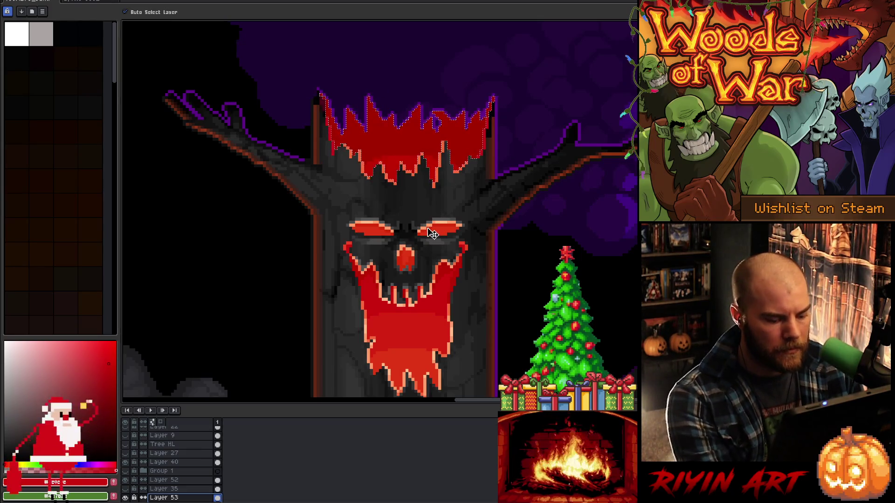
pyautogui.hotkey('ctrl', 'd')
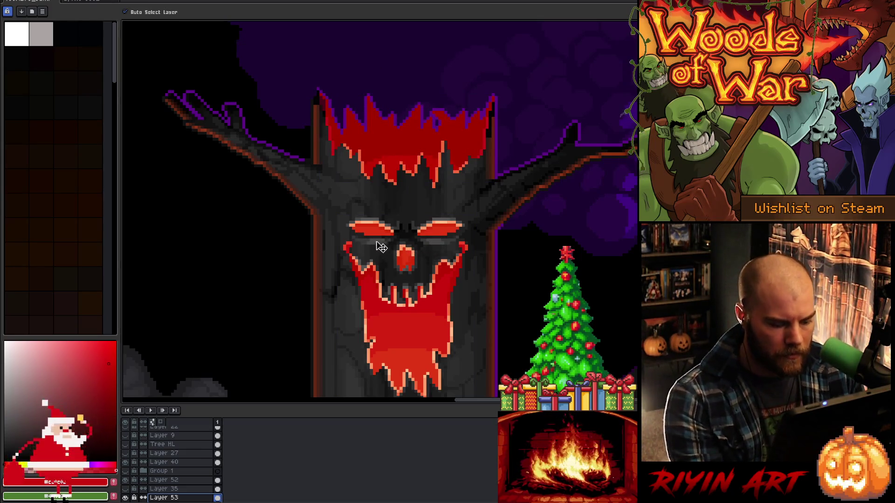
pyautogui.scroll(3, 152, 462)
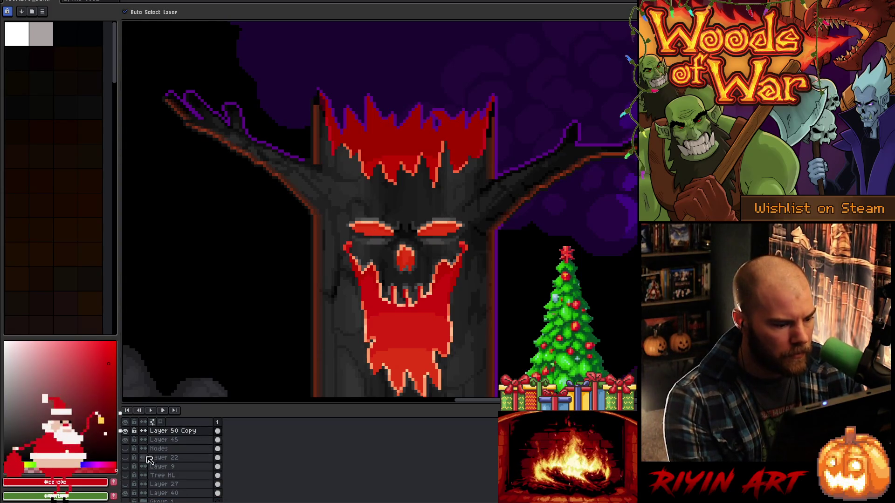
# Sample the darker red from the mouth and fill the right eye's upper band with it
pyautogui.click(128, 432)
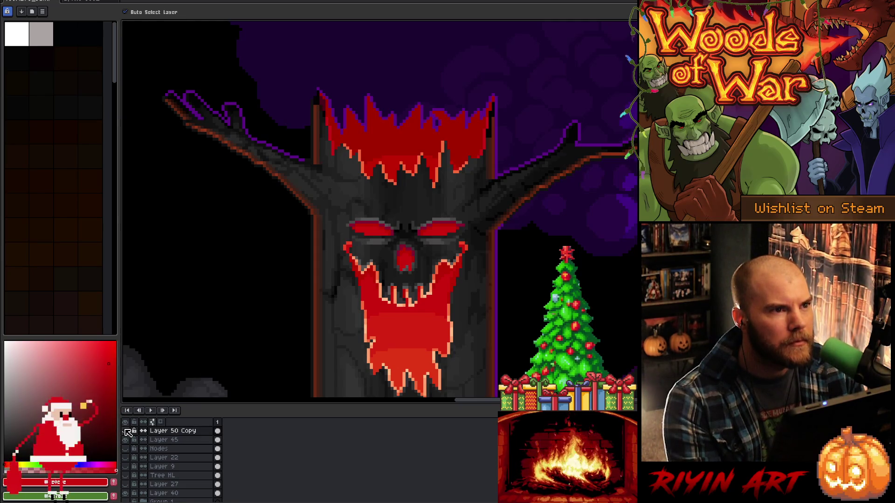
pyautogui.click(127, 432)
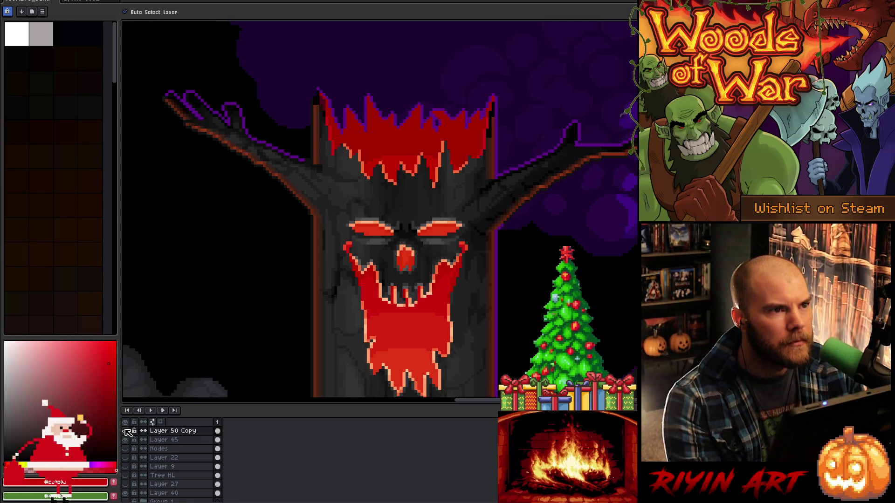
pyautogui.scroll(2, 419, 256)
pyautogui.press('i')
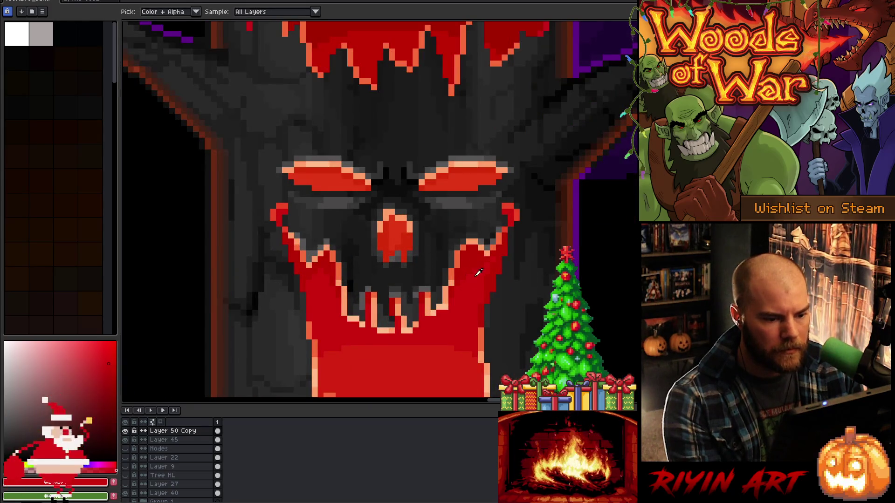
pyautogui.click(473, 251)
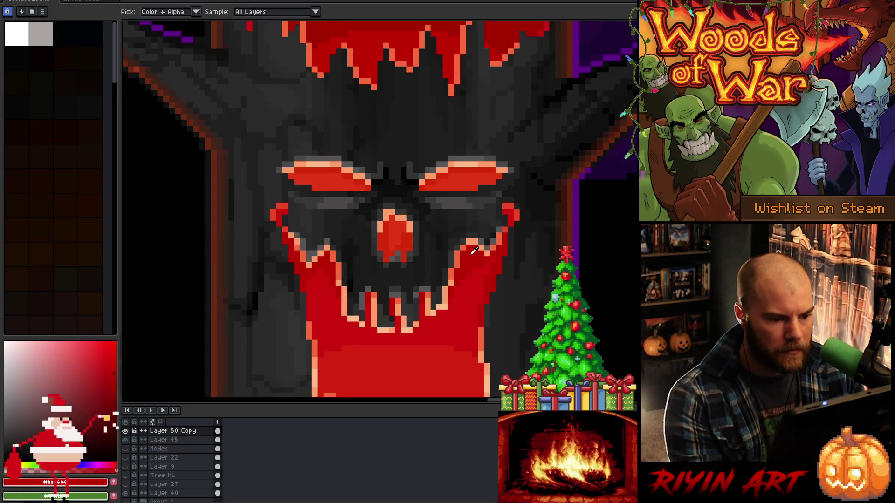
pyautogui.press('g')
pyautogui.click(461, 172)
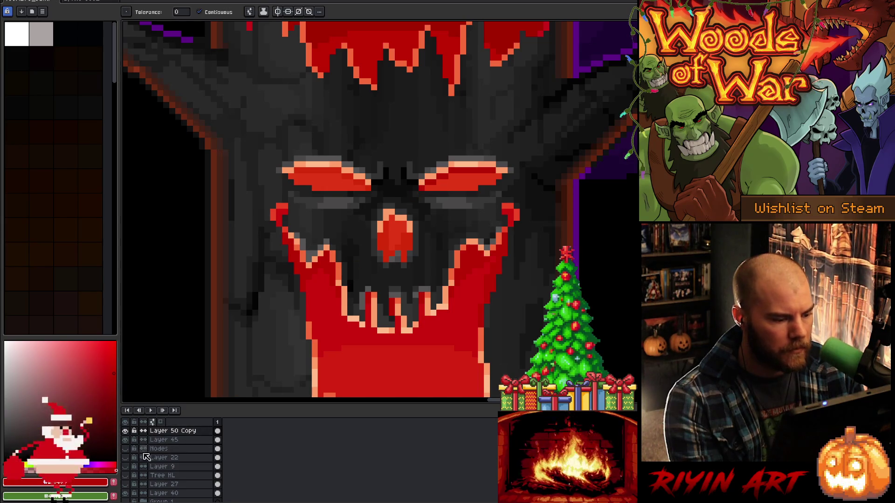
# Compare with Layer 50 Copy hidden and shown, then darken the nose's right side
pyautogui.click(126, 431)
pyautogui.click(125, 431)
pyautogui.scroll(3, 131, 439)
pyautogui.click(127, 457)
pyautogui.click(126, 457)
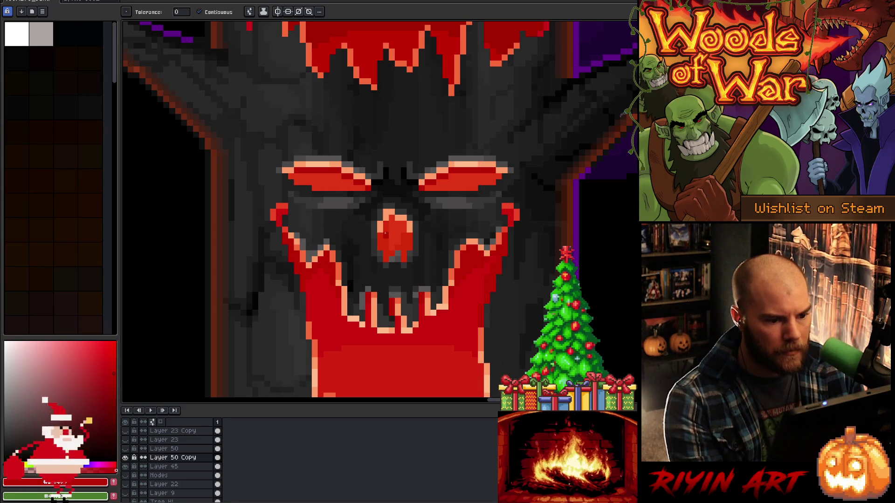
pyautogui.click(406, 239)
# Resample the mouth red and fill the lower right eye, the left eye and the nose
pyautogui.press('i')
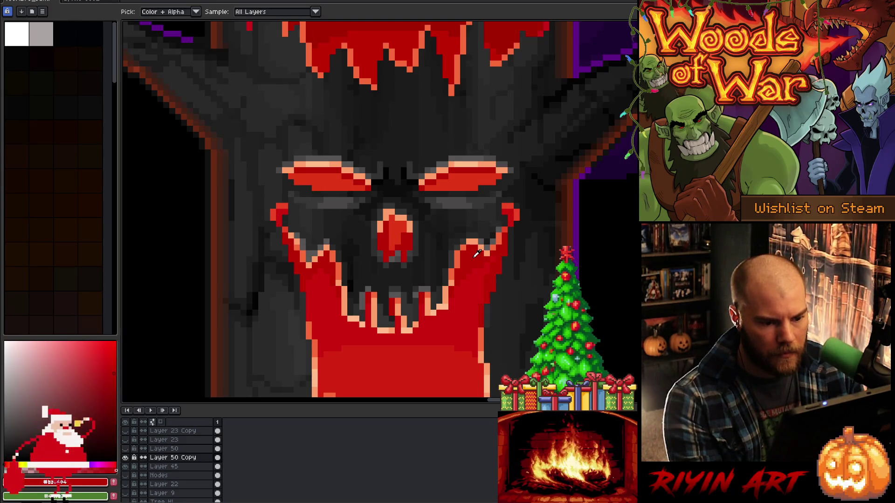
pyautogui.click(477, 285)
pyautogui.press('f')
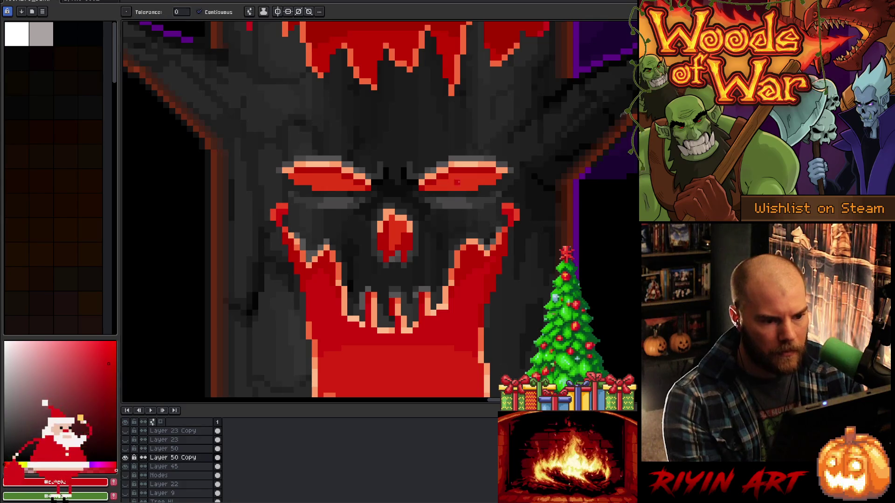
pyautogui.click(427, 191)
pyautogui.click(329, 185)
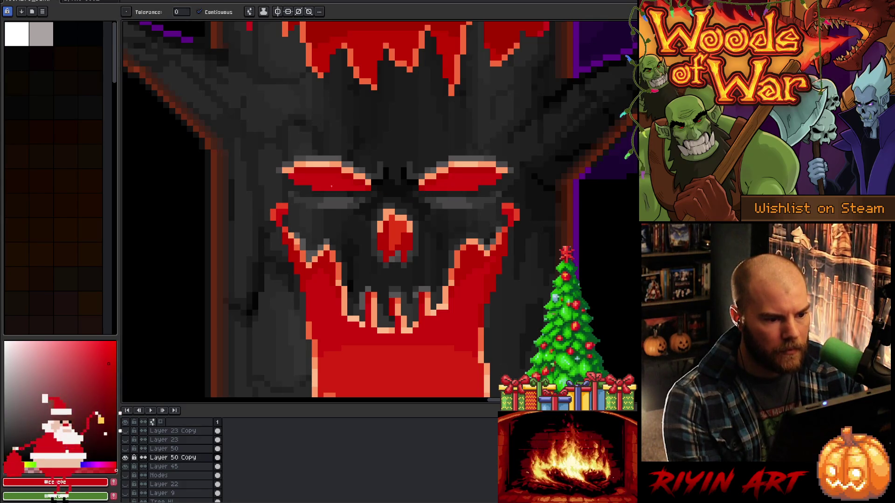
pyautogui.click(393, 232)
pyautogui.scroll(-5, 393, 232)
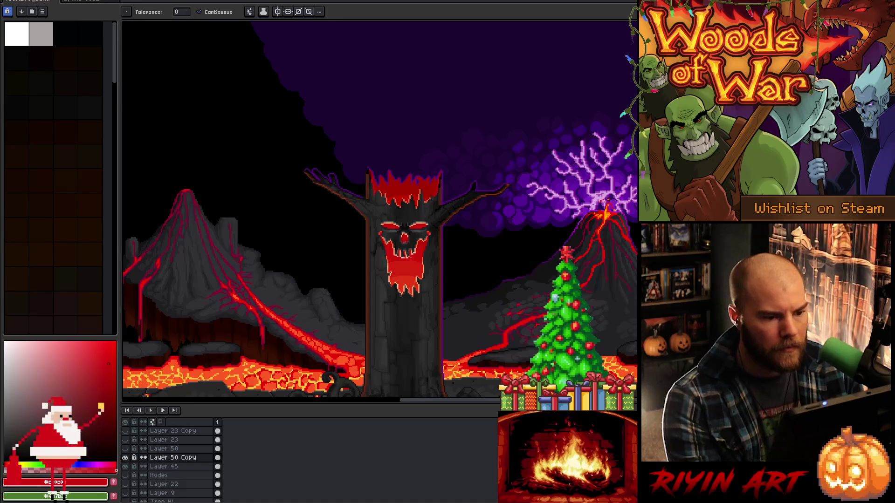
pyautogui.scroll(3, 434, 265)
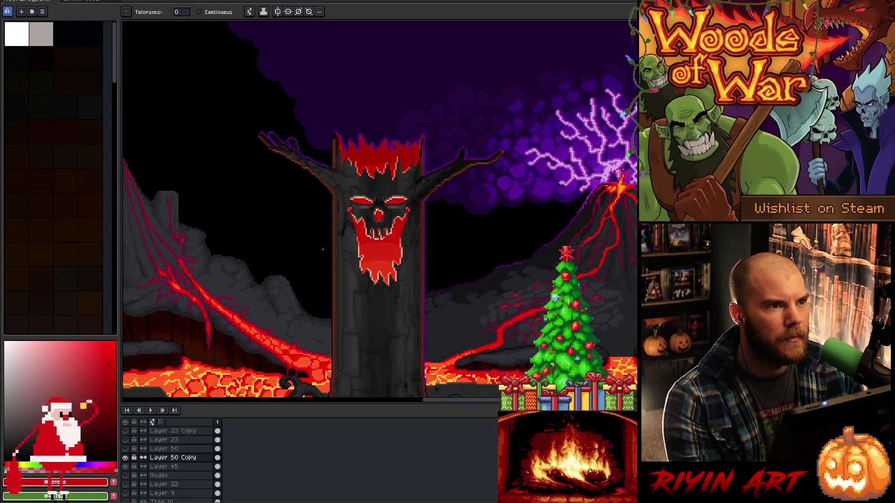
pyautogui.scroll(4, 379, 210)
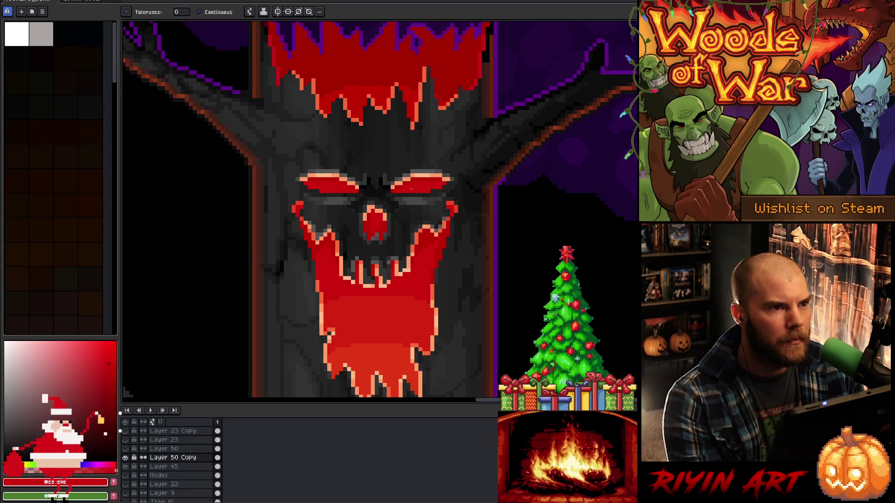
pyautogui.scroll(-1, 410, 190)
pyautogui.scroll(-2, 403, 254)
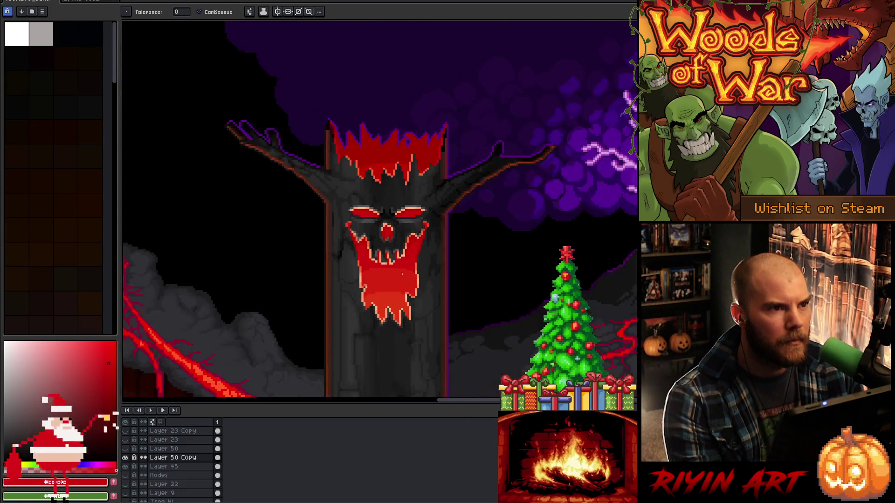
pyautogui.scroll(3, 403, 266)
pyautogui.scroll(-2, 404, 262)
pyautogui.scroll(2, 410, 247)
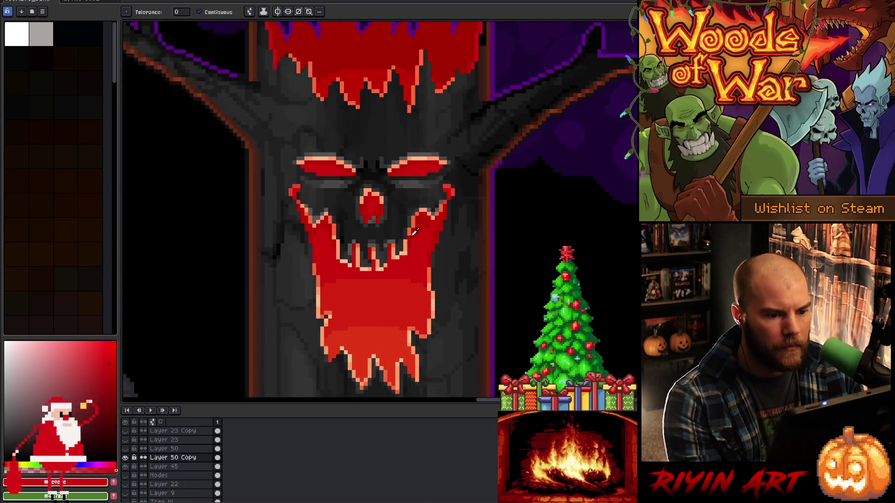
pyautogui.press('i')
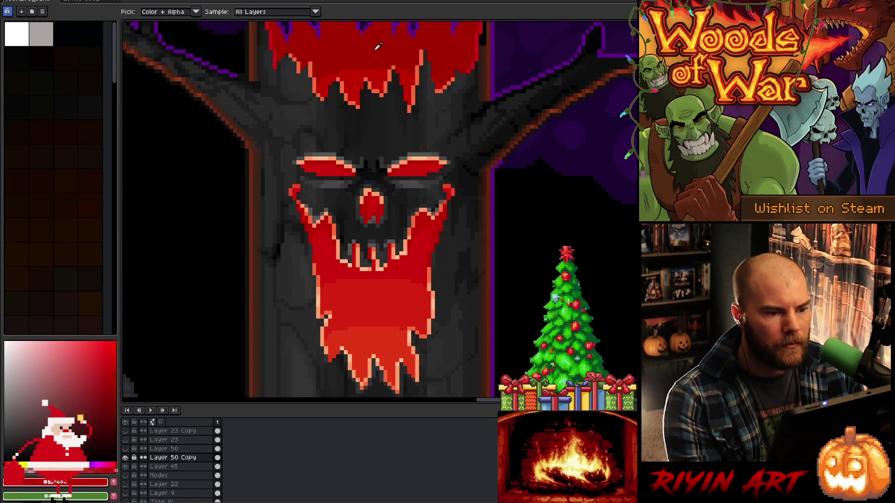
pyautogui.scroll(-1, 378, 47)
pyautogui.press('space')
pyautogui.moveTo(398, 164)
pyautogui.mouseDown()
pyautogui.moveTo(436, 169)
pyautogui.moveTo(401, 178)
pyautogui.mouseUp()
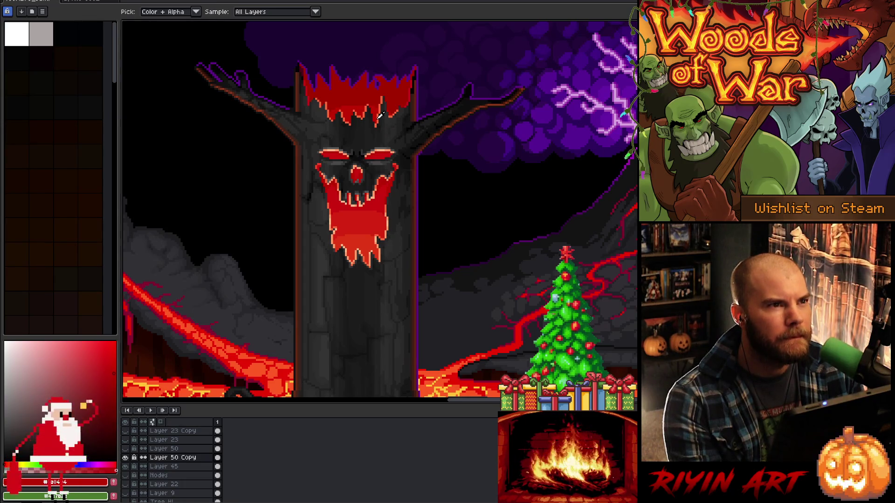
pyautogui.press('space')
pyautogui.moveTo(377, 101); pyautogui.dragTo(365, 96)
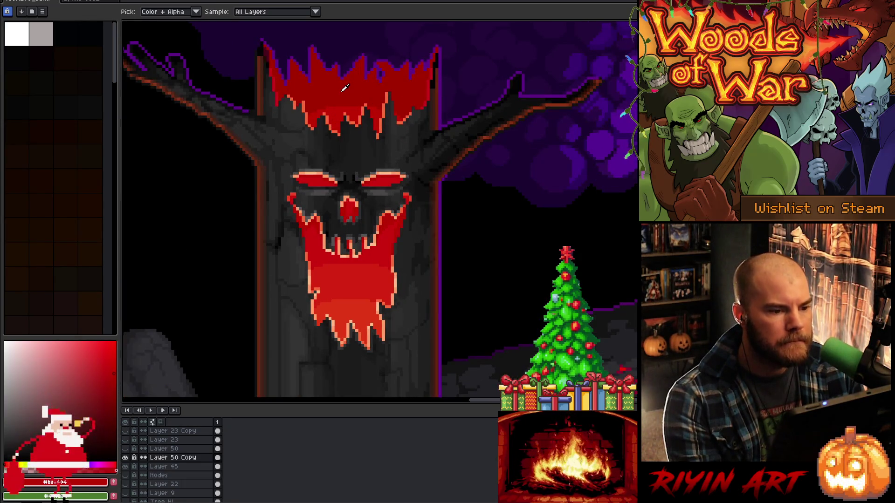
pyautogui.scroll(2, 345, 168)
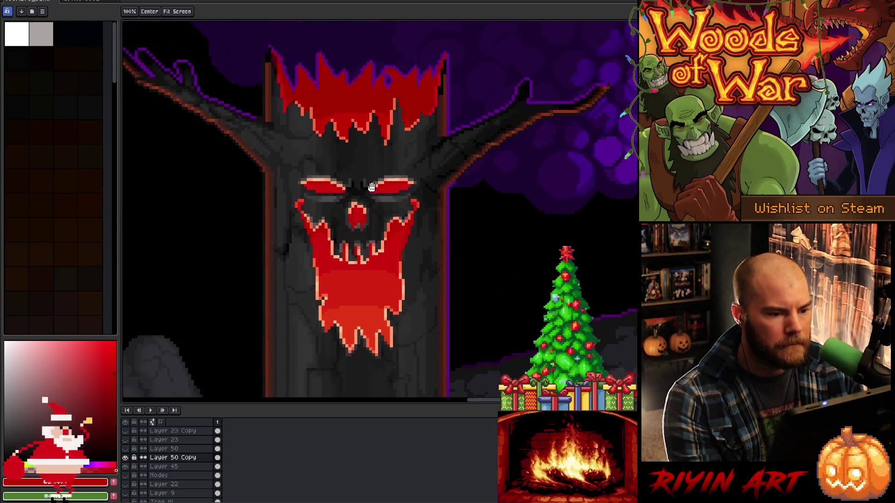
pyautogui.scroll(1, 129, 443)
pyautogui.click(126, 433)
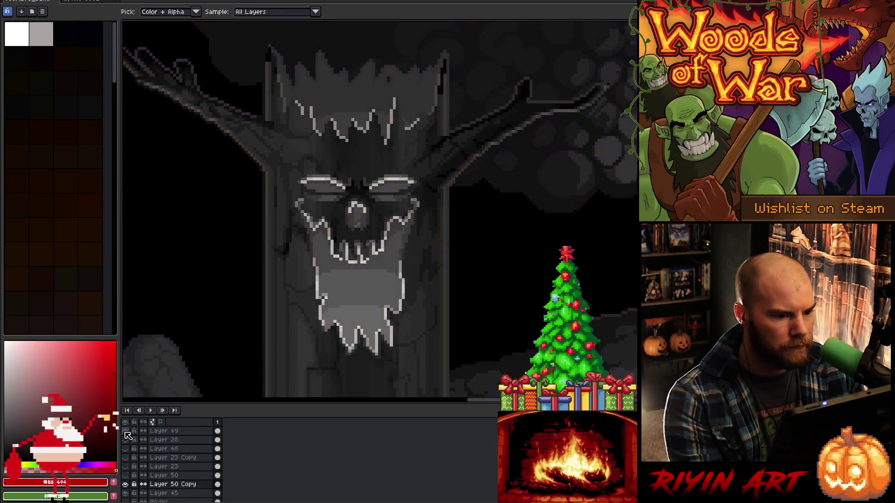
pyautogui.click(126, 432)
pyautogui.click(126, 433)
pyautogui.click(125, 433)
pyautogui.scroll(3, 356, 234)
pyautogui.click(375, 258)
# Sample the dark greys #333333 and #1c1c1c from the face for the 1px Pencil
pyautogui.press('v')
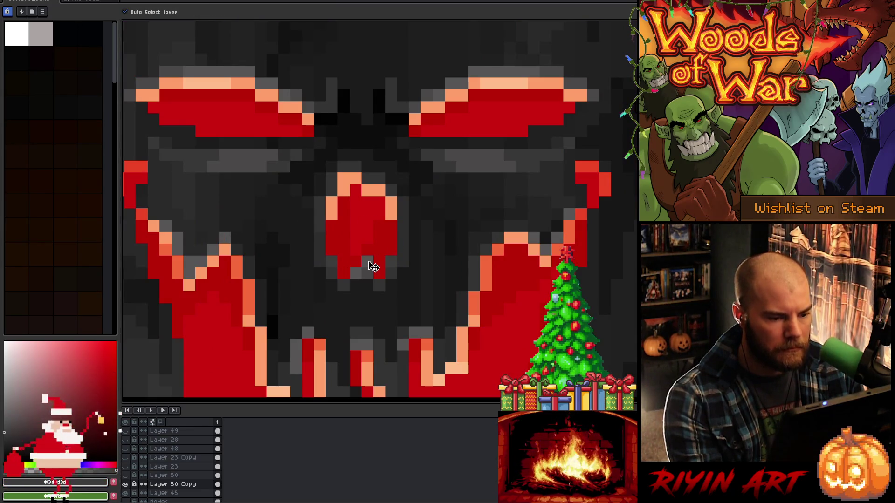
pyautogui.press('b')
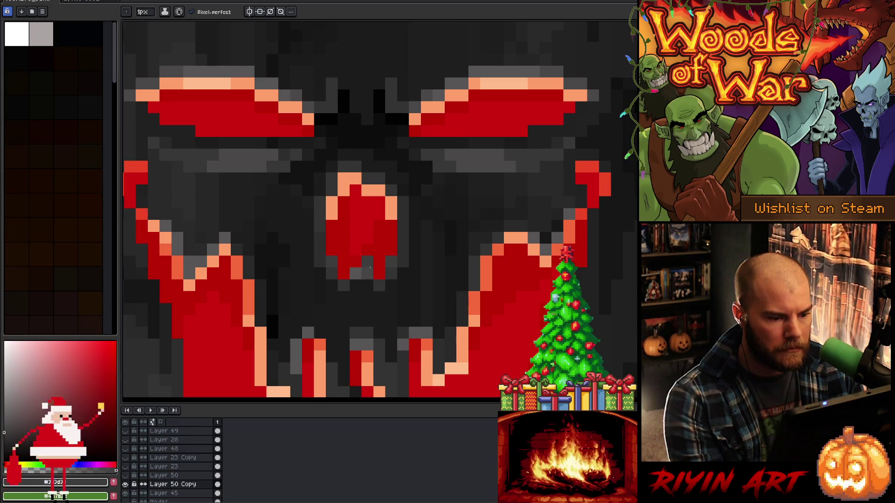
pyautogui.press('i')
pyautogui.press('v')
pyautogui.press('b')
pyautogui.press('i')
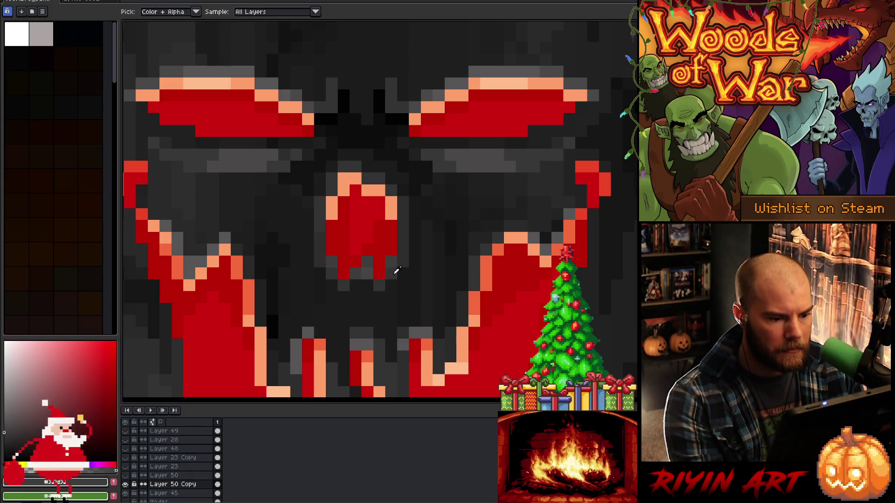
pyautogui.click(384, 279)
pyautogui.press('v')
pyautogui.press('b')
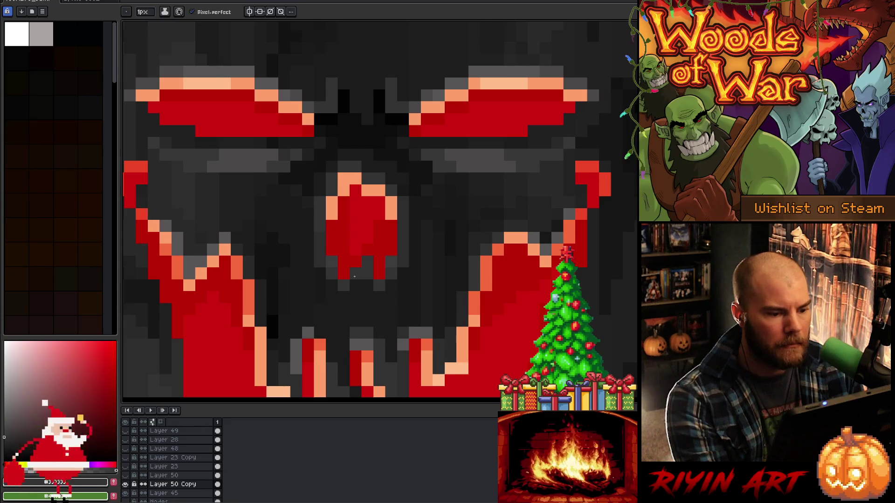
pyautogui.keyDown('alt'); pyautogui.click(366, 277); pyautogui.keyUp('alt')
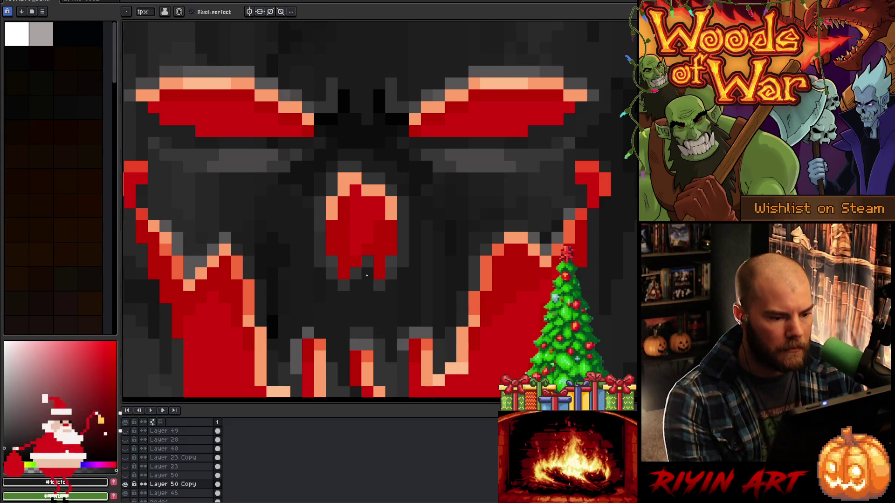
# Centre the view on the tree's face and pick the nose's peach outline colour
pyautogui.scroll(-3, 366, 277)
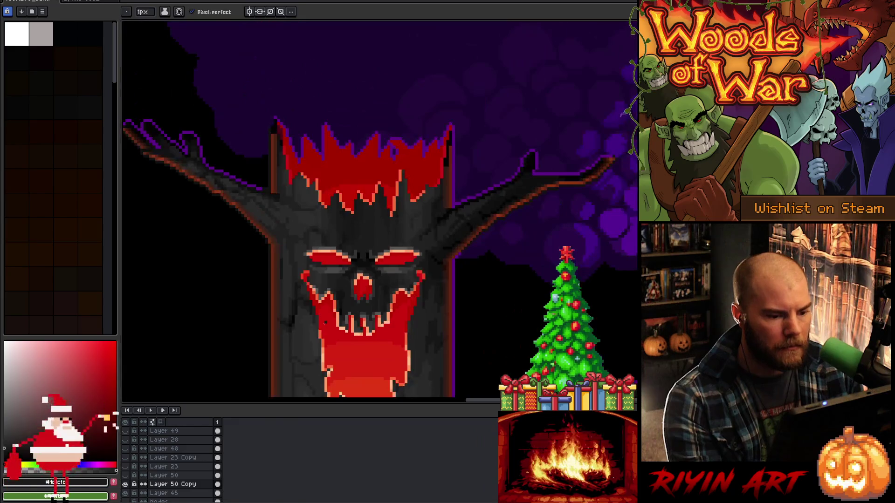
pyautogui.moveTo(366, 277); pyautogui.dragTo(331, 211)
pyautogui.scroll(3, 330, 211)
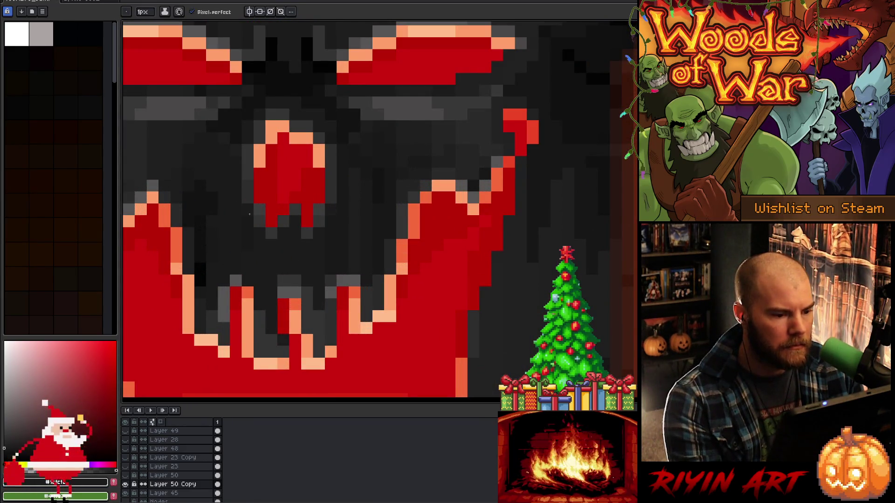
pyautogui.scroll(-3, 247, 232)
pyautogui.moveTo(218, 256); pyautogui.dragTo(304, 219)
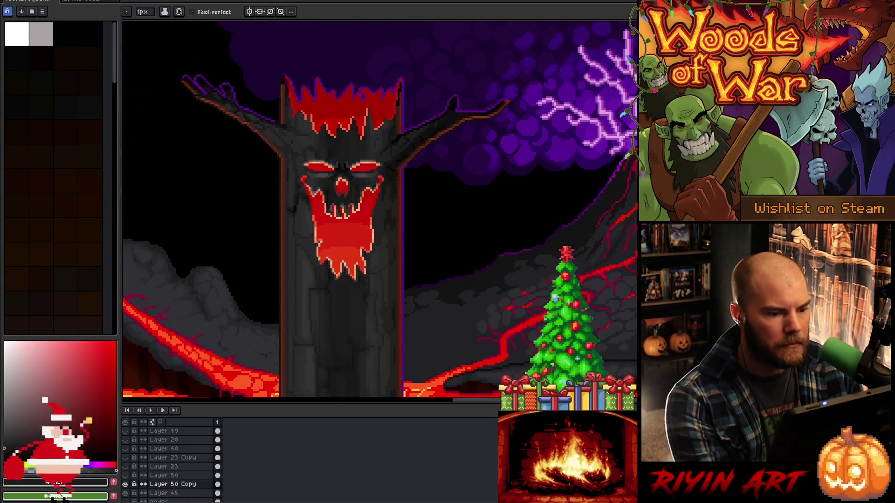
pyautogui.press('v')
pyautogui.press('ctrl')
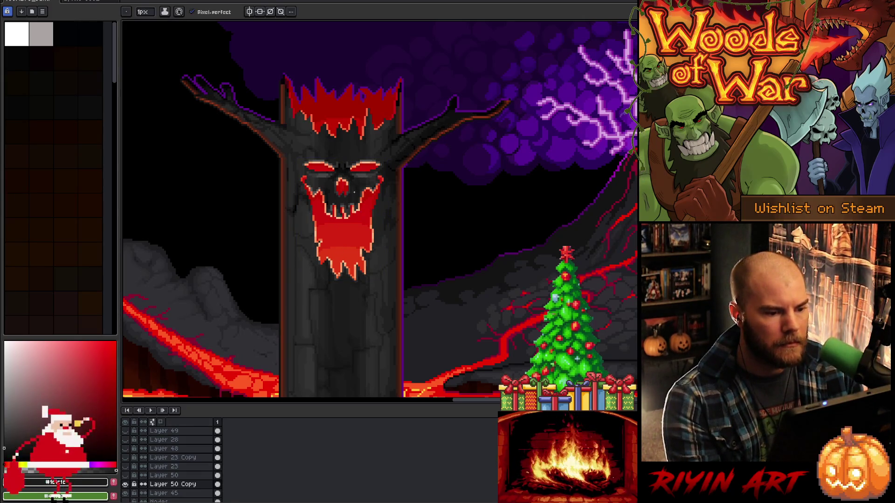
pyautogui.scroll(3, 341, 175)
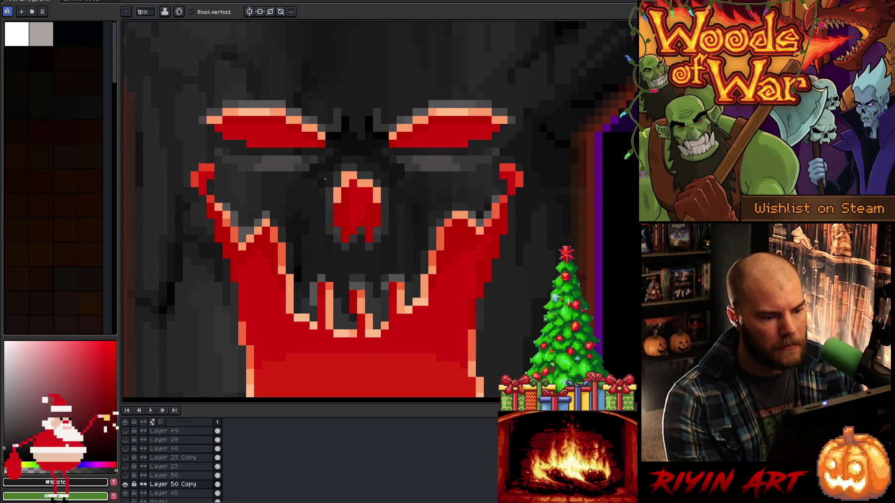
pyautogui.press('i')
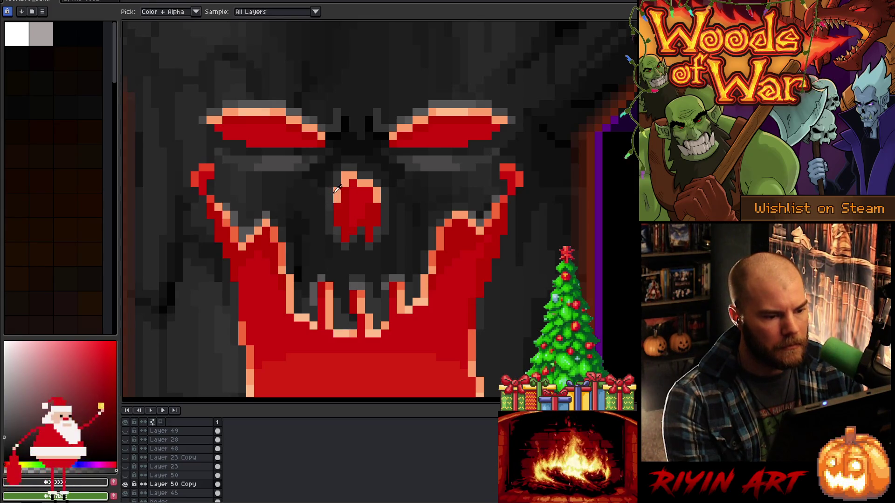
pyautogui.click(339, 188)
pyautogui.press('b')
# Paint the nose's right peach column and a left peach pixel dark grey
pyautogui.scroll(1, 343, 196)
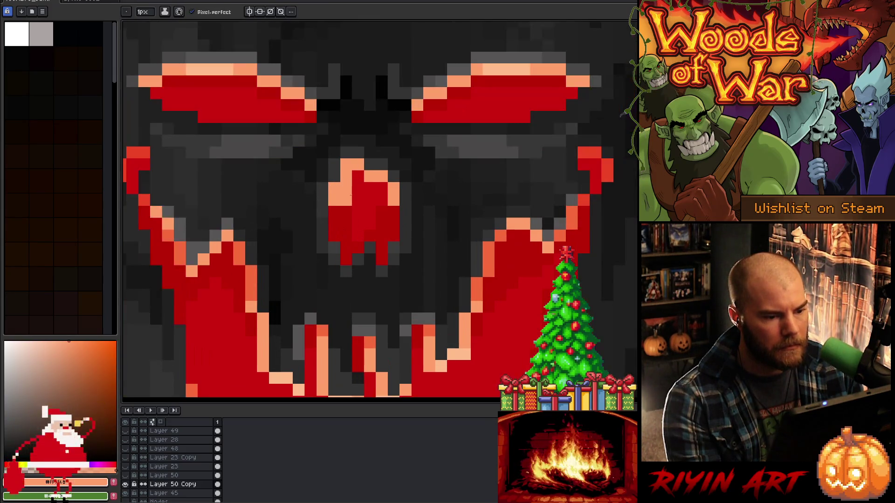
pyautogui.press('i')
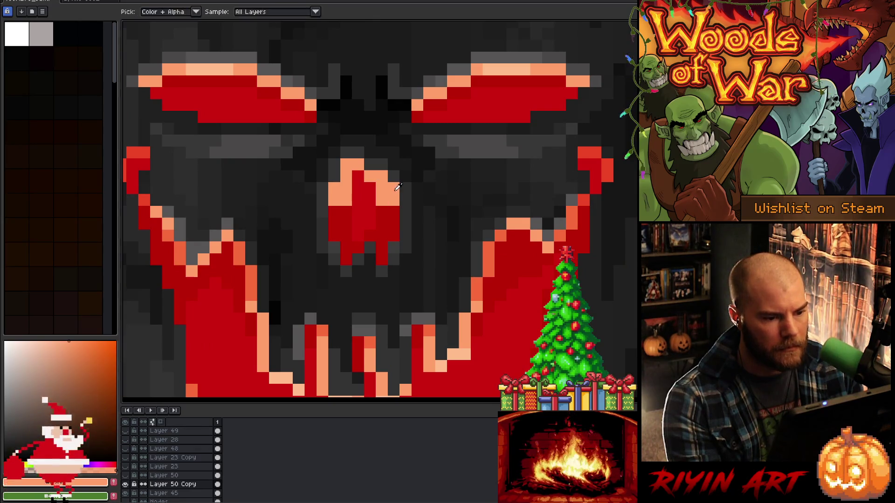
pyautogui.click(397, 171)
pyautogui.press('b')
pyautogui.moveTo(394, 173); pyautogui.dragTo(395, 205)
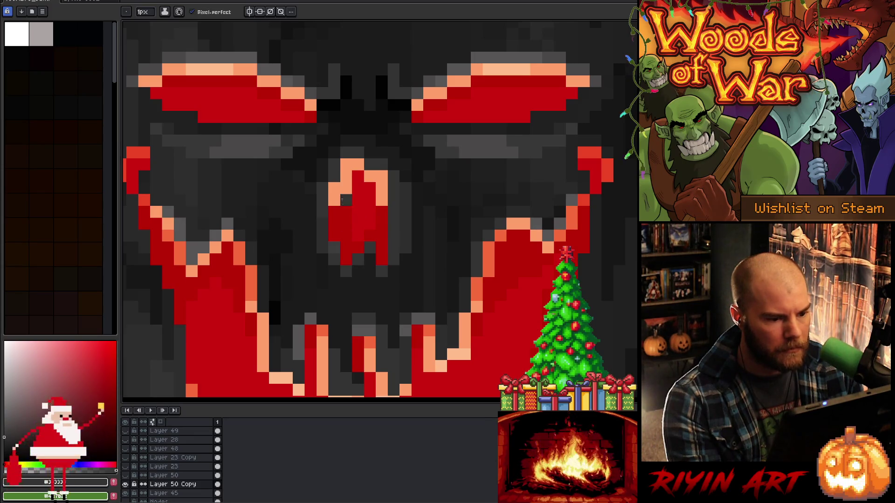
pyautogui.click(334, 200)
pyautogui.press('i')
pyautogui.click(332, 232)
# Darken two pixels below the nose with grey #191919, then pick #333333 again
pyautogui.press('b')
pyautogui.press('i')
pyautogui.click(328, 256)
pyautogui.press('b')
pyautogui.moveTo(323, 222); pyautogui.dragTo(323, 247)
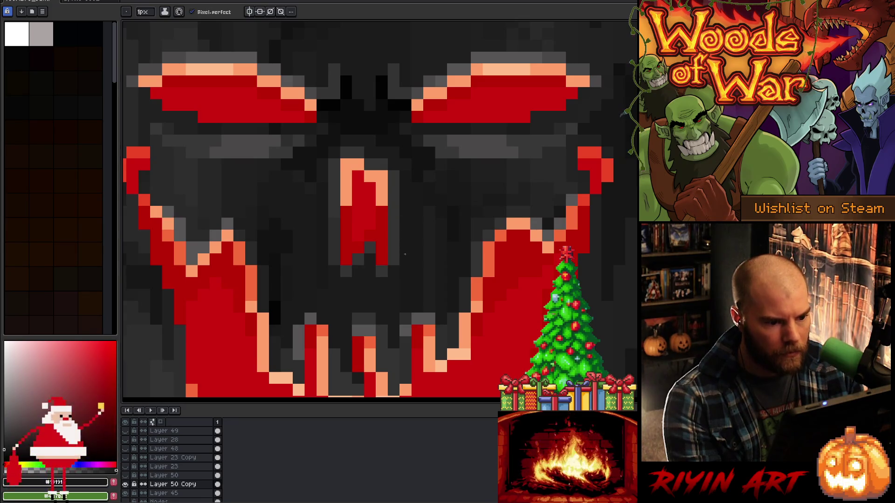
pyautogui.scroll(-8, 405, 223)
pyautogui.scroll(1, 399, 254)
pyautogui.scroll(4, 398, 254)
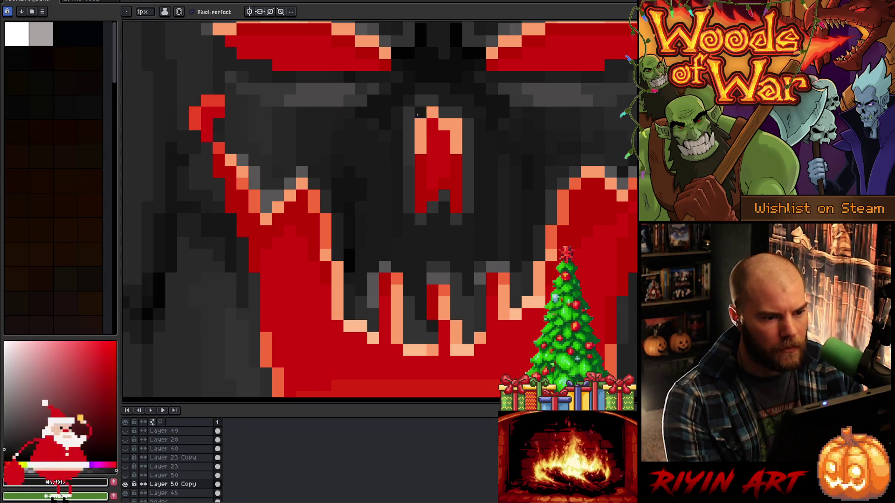
pyautogui.keyDown('alt'); pyautogui.click(455, 125); pyautogui.keyUp('alt')
pyautogui.press('alt')
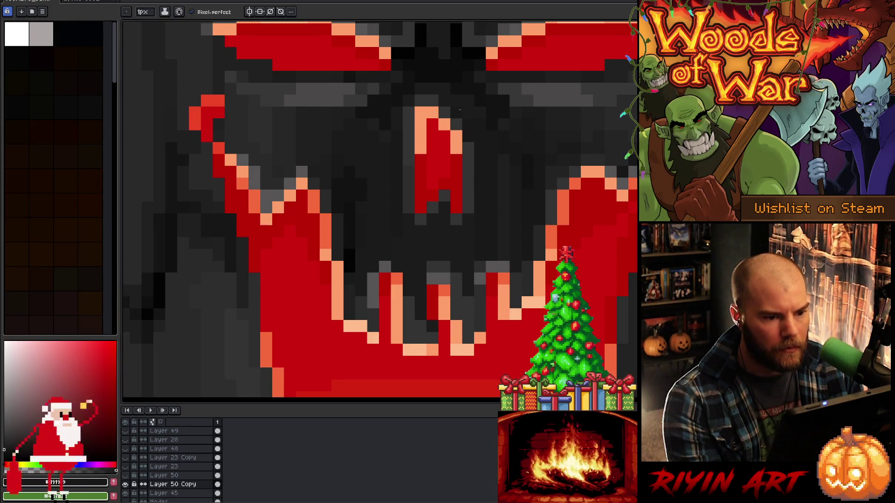
pyautogui.scroll(-5, 468, 133)
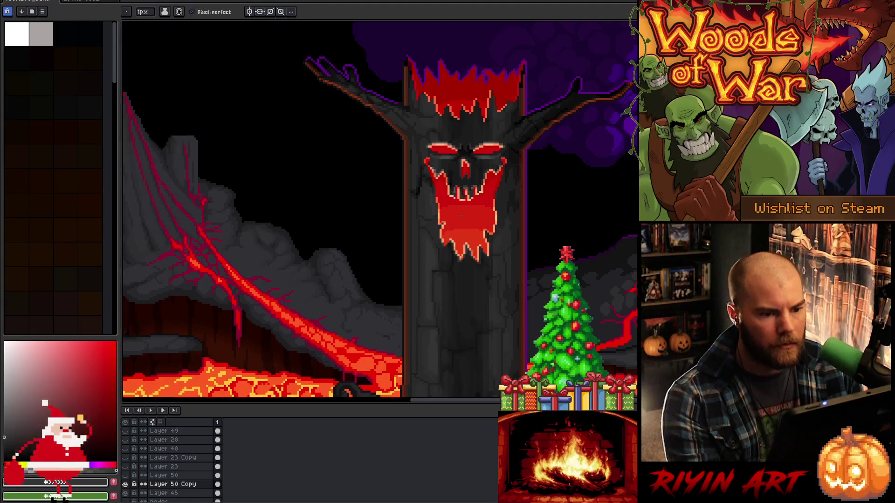
# Repaint stray pixels around the skull's nose with the near-black #0d0d0d
pyautogui.scroll(5, 466, 159)
pyautogui.keyDown('alt'); pyautogui.click(468, 168); pyautogui.keyUp('alt')
pyautogui.click(476, 185)
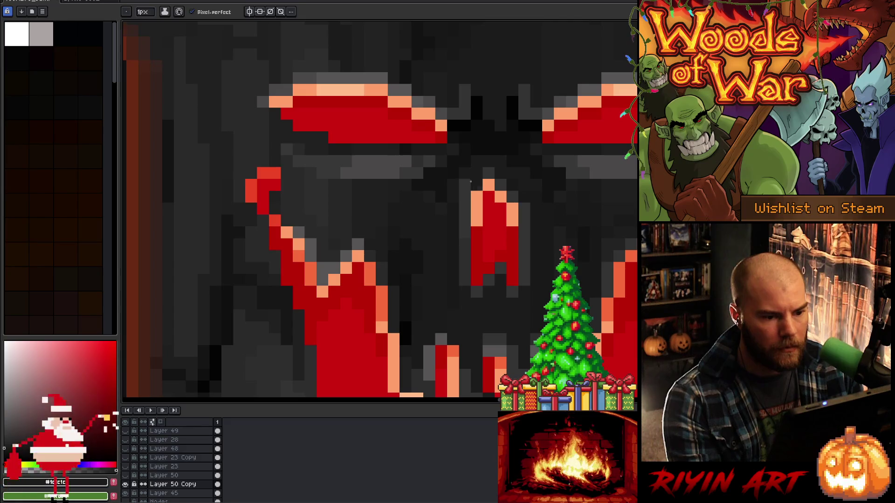
pyautogui.keyDown('alt'); pyautogui.click(473, 164); pyautogui.keyUp('alt')
pyautogui.click(464, 173)
pyautogui.click(455, 189)
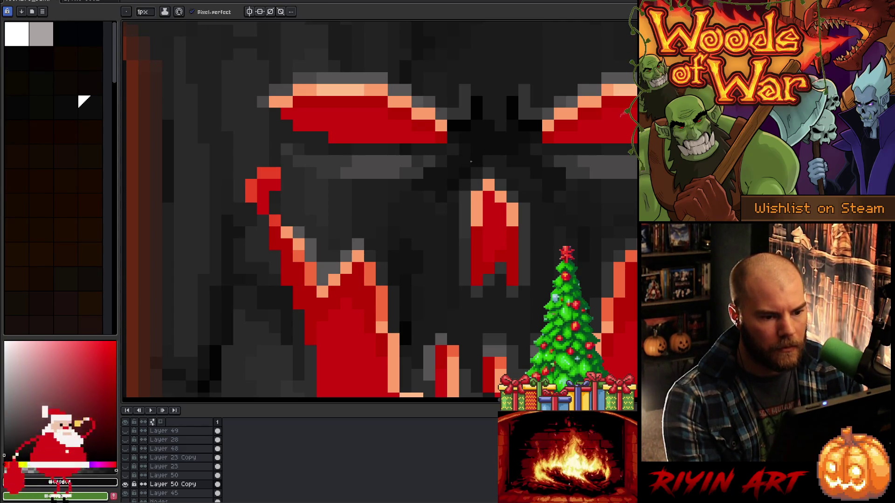
# Darken the right red strip's bottom pixel and pixels beside the nose with #333333 and #1c1c1c greys
pyautogui.scroll(-5, 471, 161)
pyautogui.scroll(1, 372, 245)
pyautogui.moveTo(372, 245); pyautogui.dragTo(340, 239)
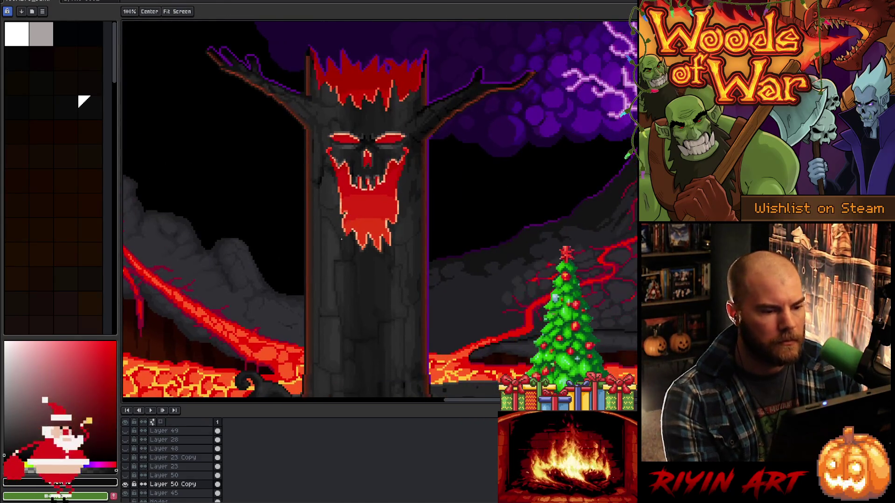
pyautogui.scroll(-2, 343, 212)
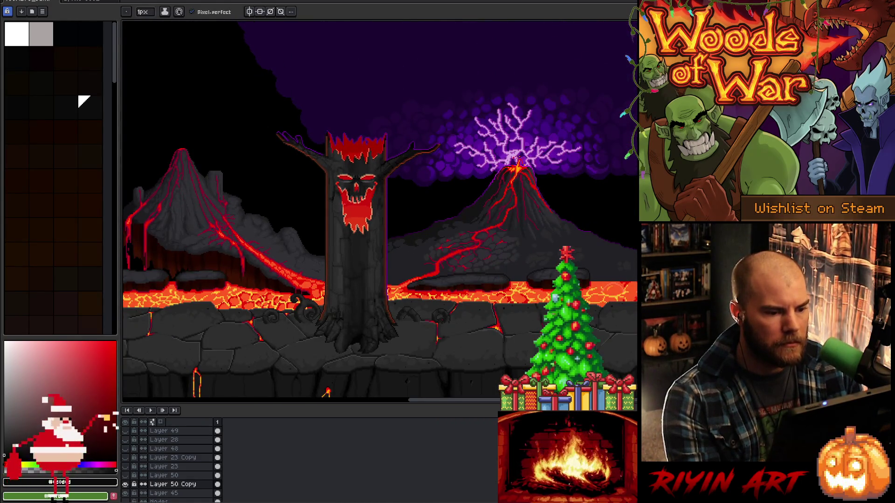
pyautogui.scroll(4, 356, 188)
pyautogui.press('i')
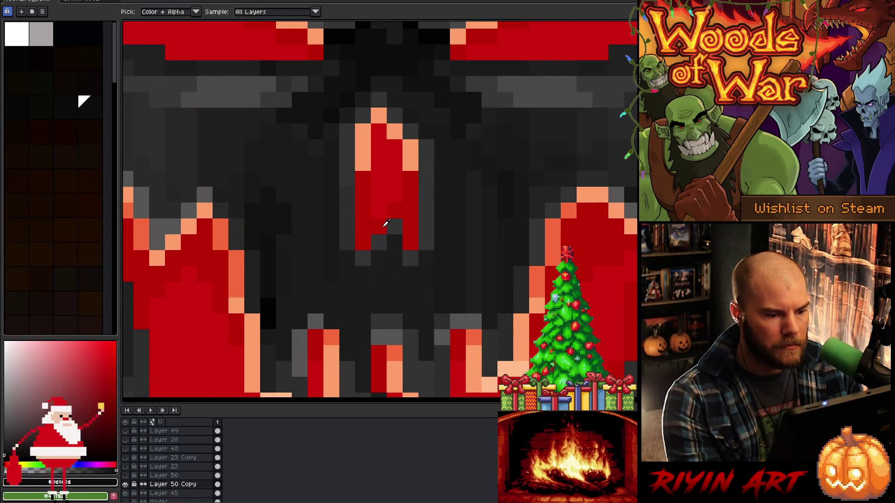
pyautogui.click(390, 224)
pyautogui.press('b')
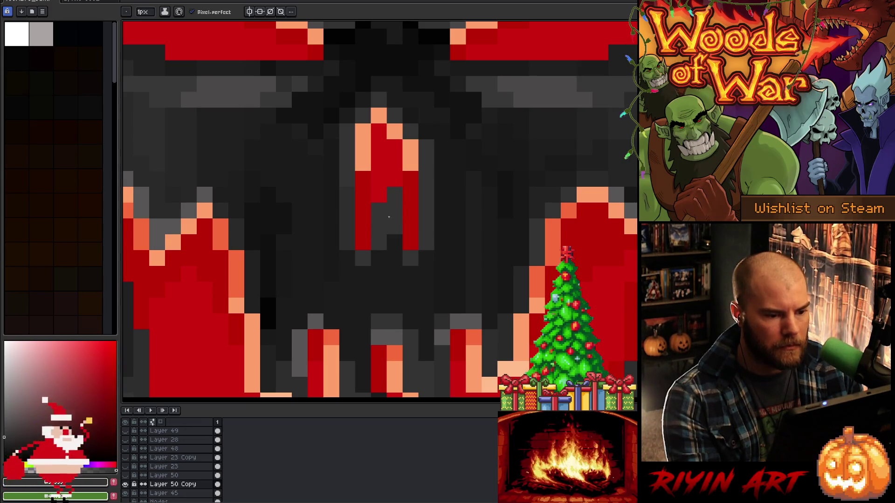
pyautogui.click(409, 243)
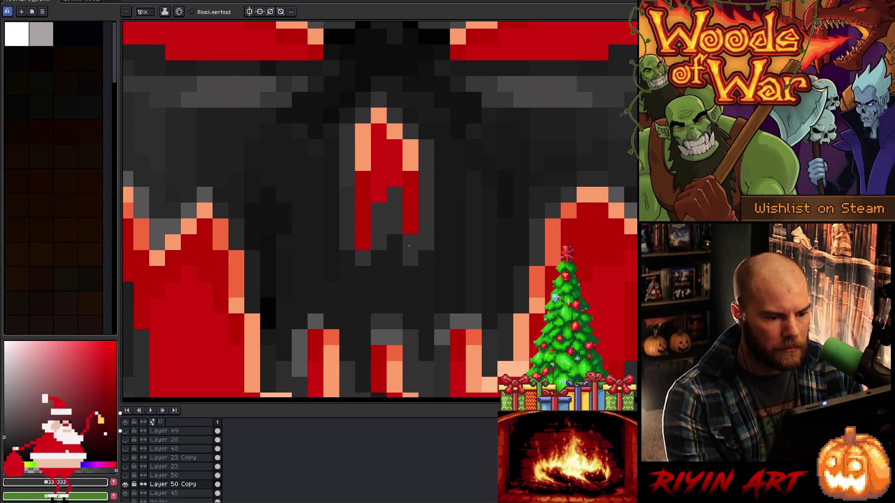
pyautogui.keyDown('alt'); pyautogui.click(396, 242); pyautogui.keyUp('alt')
pyautogui.click(392, 244)
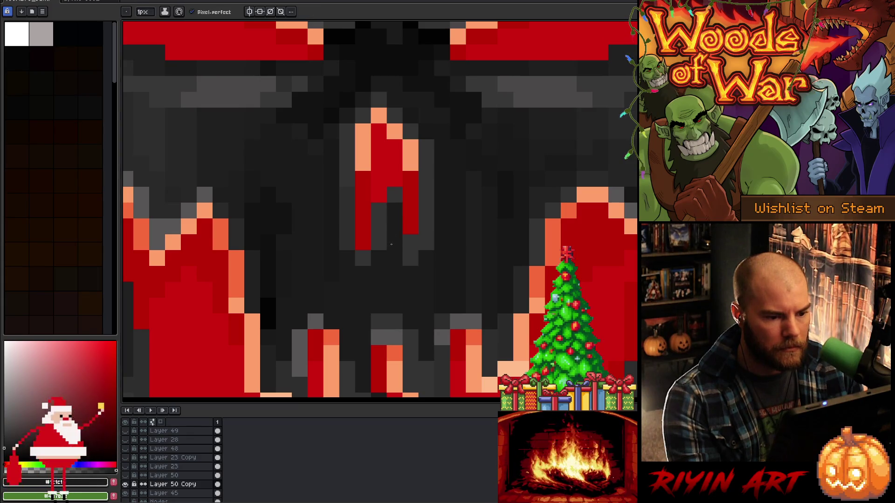
# Extend the nose in red #ba0404 with a column and edge pixels on both sides
pyautogui.scroll(-5, 390, 263)
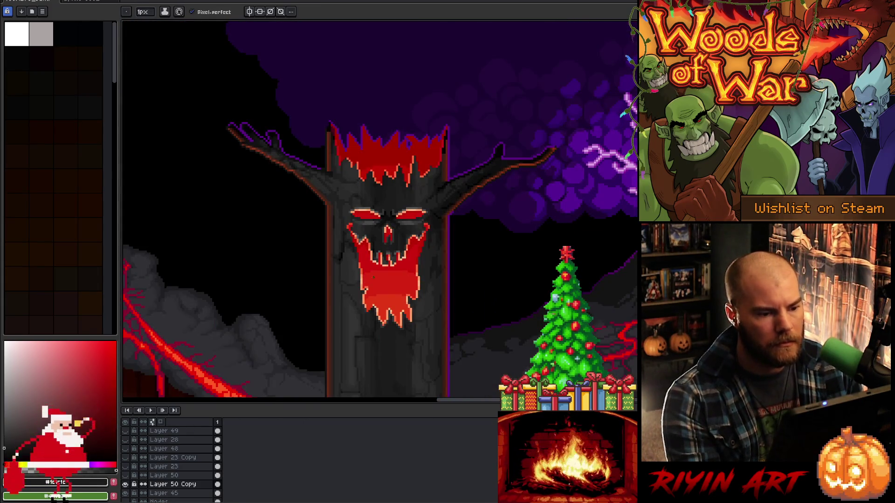
pyautogui.scroll(-1, 371, 271)
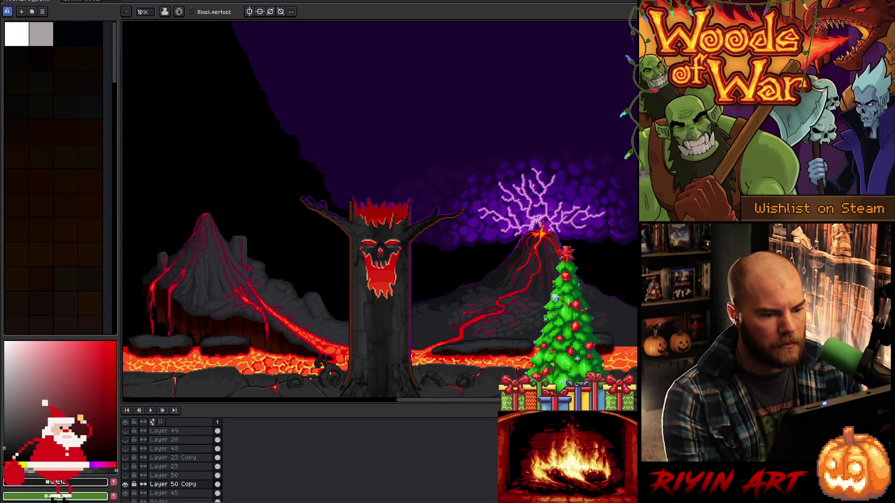
pyautogui.scroll(5, 383, 251)
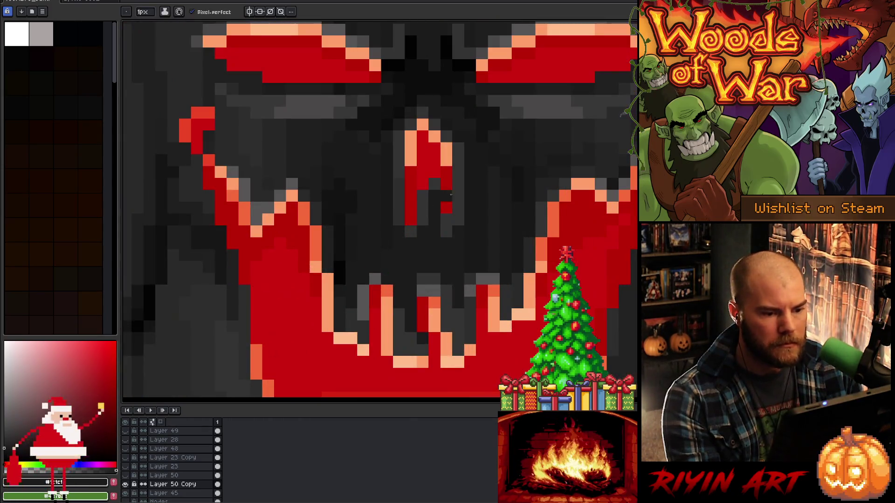
pyautogui.keyDown('alt'); pyautogui.click(450, 192); pyautogui.keyUp('alt')
pyautogui.click(454, 192)
pyautogui.moveTo(456, 190)
pyautogui.mouseDown()
pyautogui.moveTo(469, 196)
pyautogui.moveTo(470, 232)
pyautogui.mouseUp()
pyautogui.click(481, 207)
pyautogui.click(480, 216)
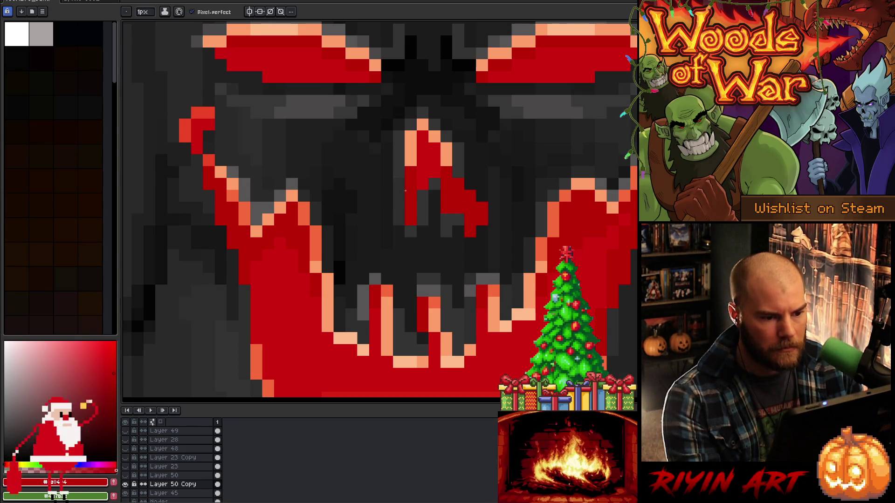
pyautogui.moveTo(387, 208); pyautogui.dragTo(387, 231)
# Paint over two stray red pixels with dark and add a red pixel below the nose
pyautogui.keyDown('alt'); pyautogui.click(397, 216); pyautogui.keyUp('alt')
pyautogui.click(386, 231)
pyautogui.click(469, 232)
pyautogui.keyDown('alt'); pyautogui.click(476, 208); pyautogui.keyUp('alt')
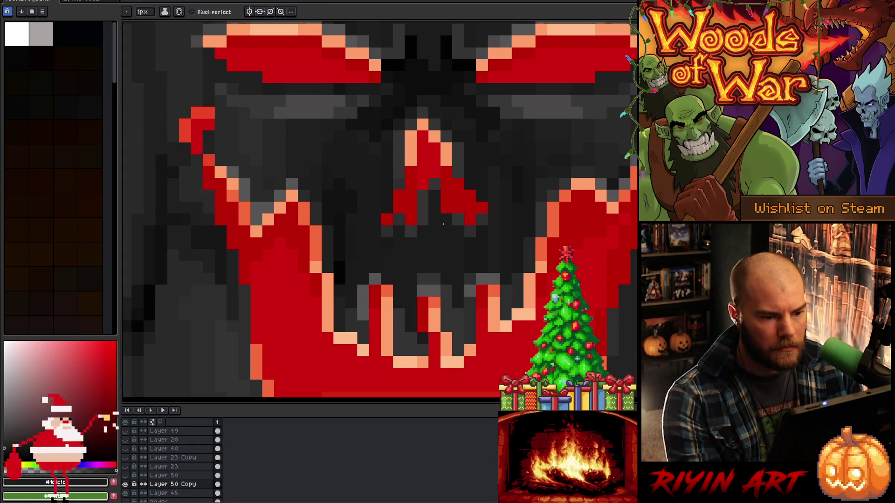
pyautogui.click(469, 219)
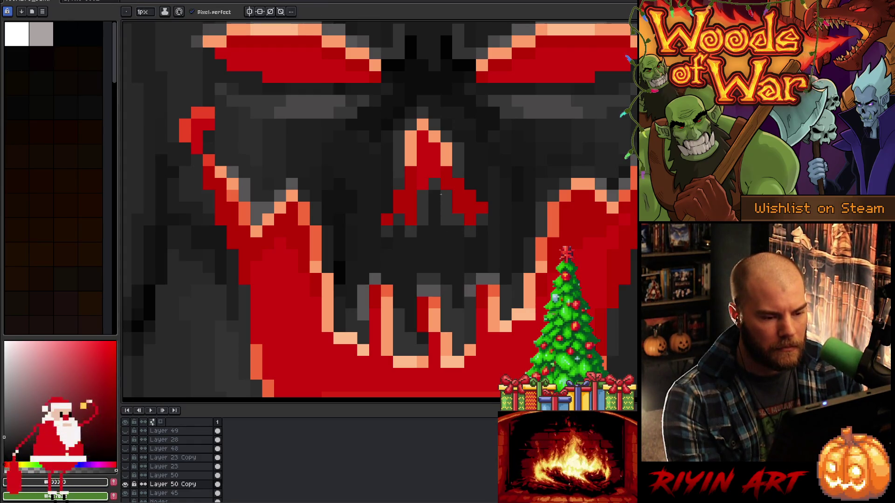
# Zoomed out, darken the skull's upper-right red pixel and a lighter grey pixel, and add red near the nose
pyautogui.press('1')
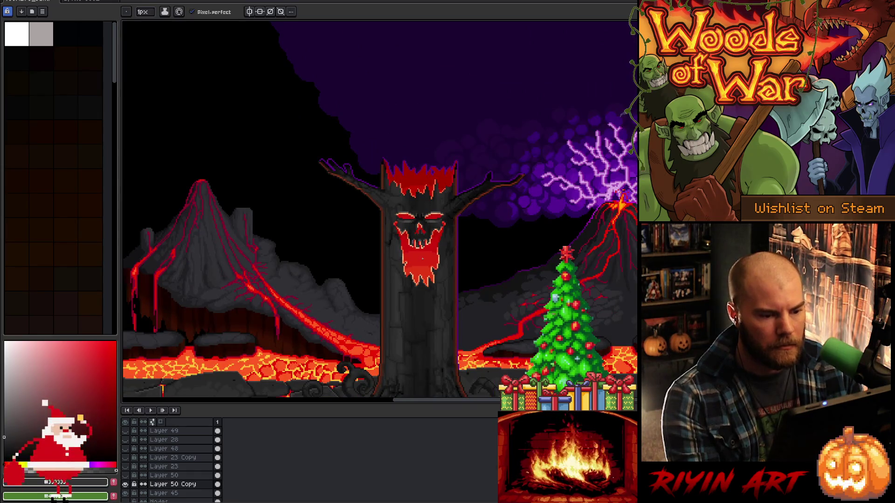
pyautogui.scroll(2, 422, 258)
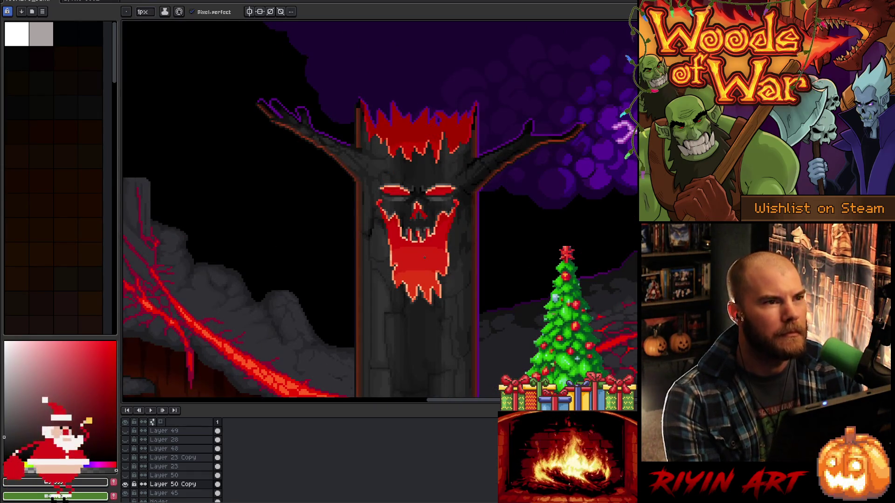
pyautogui.scroll(3, 422, 233)
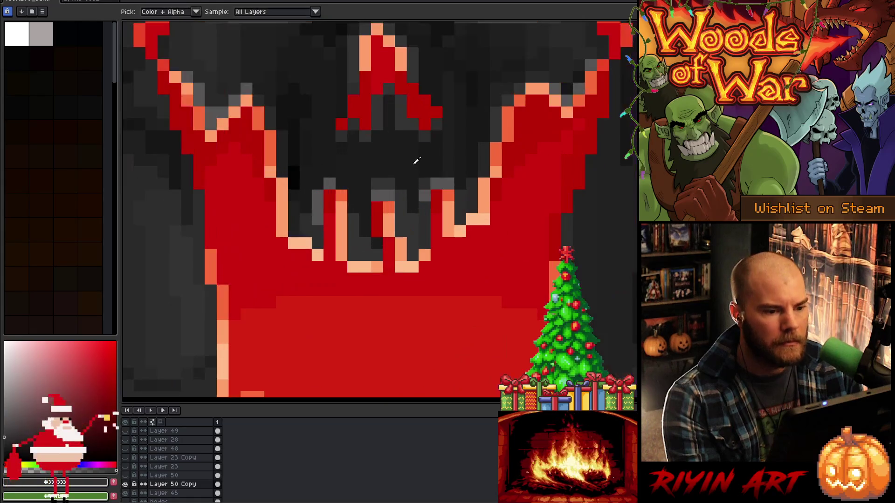
pyautogui.click(436, 114)
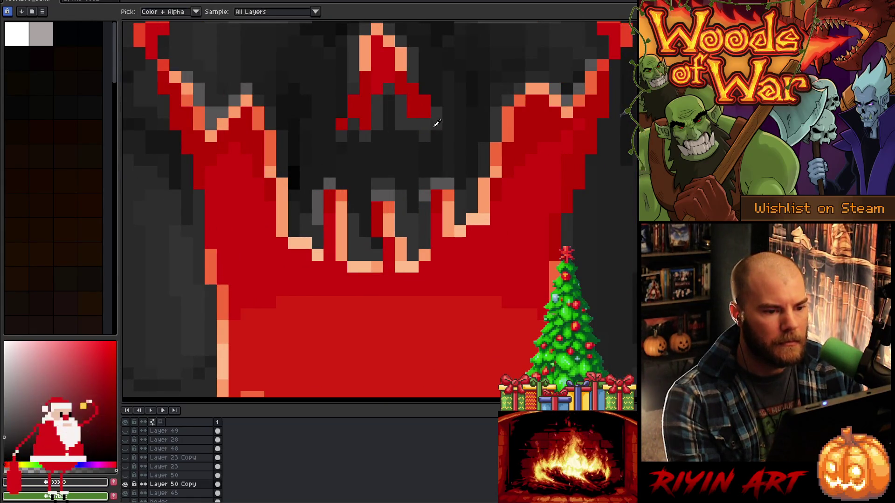
pyautogui.click(424, 136)
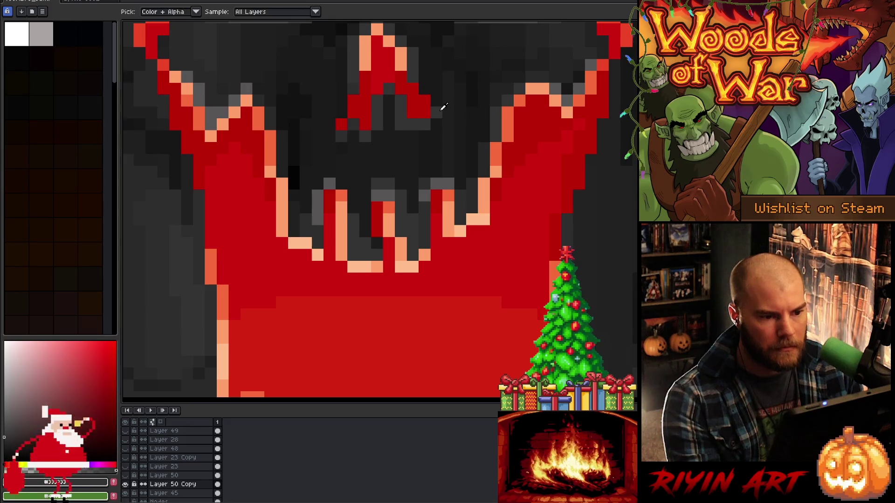
pyautogui.click(424, 88)
pyautogui.scroll(-3, 424, 88)
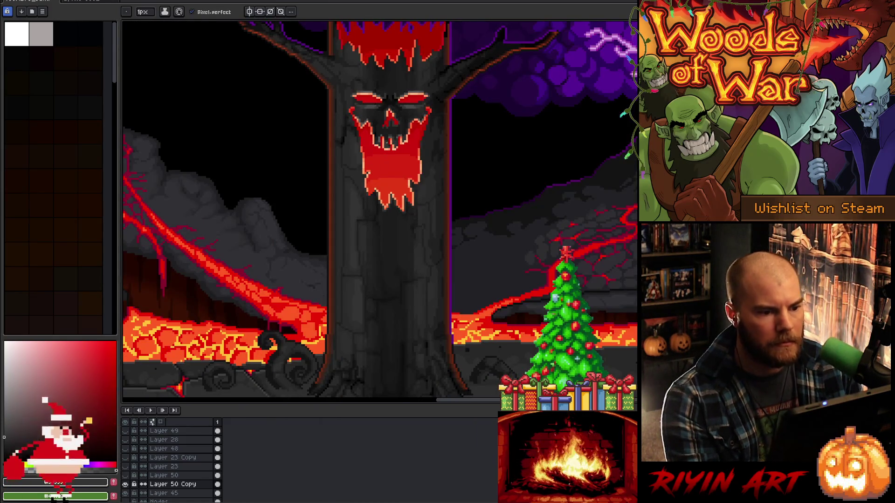
pyautogui.scroll(3, 389, 117)
# Paint out the leftover red pixels beside the nose with dark face greys
pyautogui.keyDown('alt'); pyautogui.click(372, 152); pyautogui.keyUp('alt')
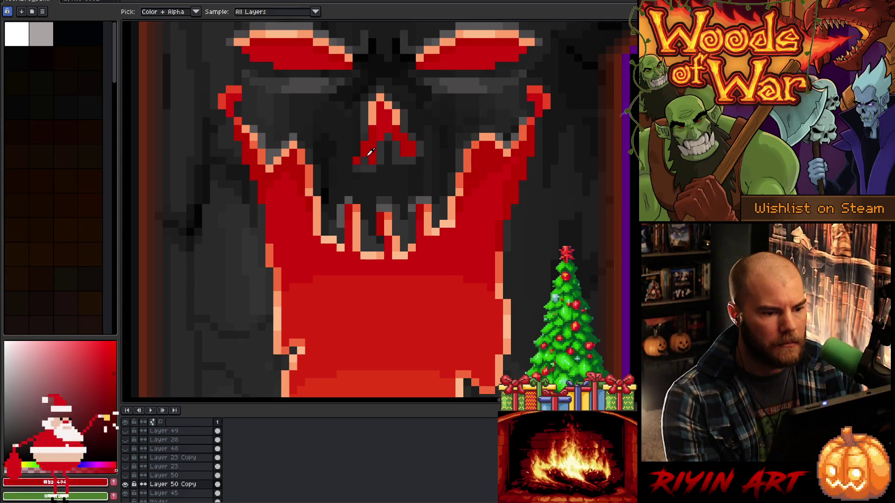
pyautogui.scroll(-3, 346, 187)
pyautogui.scroll(-1, 346, 187)
pyautogui.scroll(5, 347, 188)
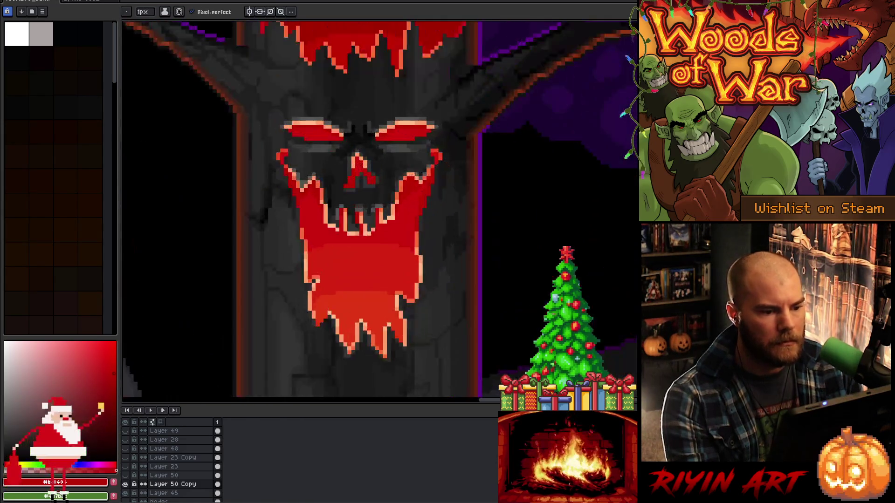
pyautogui.keyDown('alt'); pyautogui.click(350, 184); pyautogui.keyUp('alt')
pyautogui.keyDown('alt'); pyautogui.click(352, 179); pyautogui.keyUp('alt')
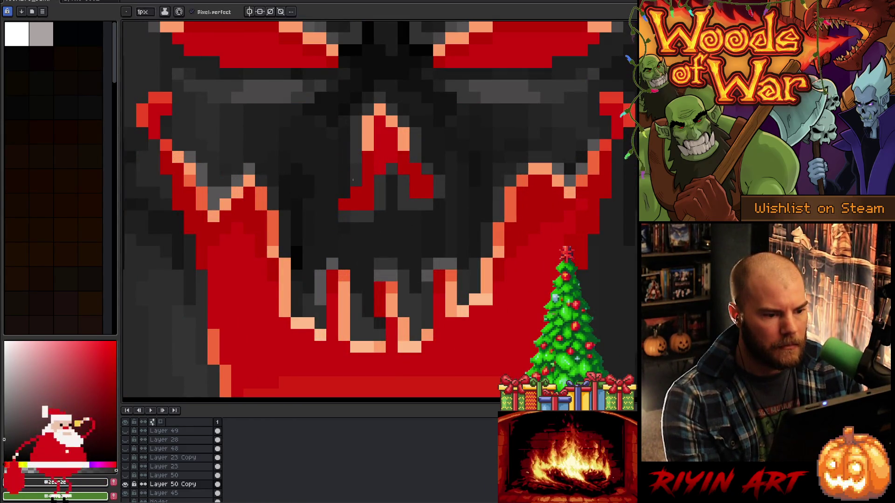
pyautogui.click(346, 204)
pyautogui.keyDown('alt'); pyautogui.click(382, 217); pyautogui.keyUp('alt')
pyautogui.click(359, 215)
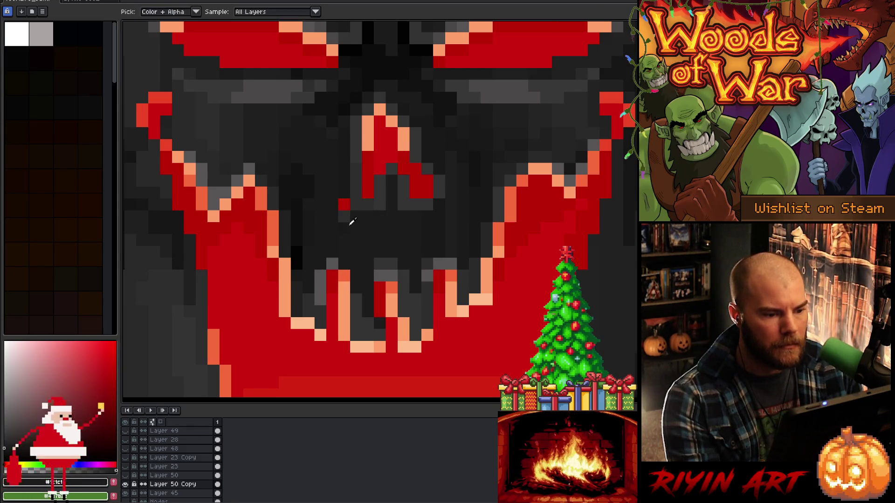
pyautogui.click(344, 204)
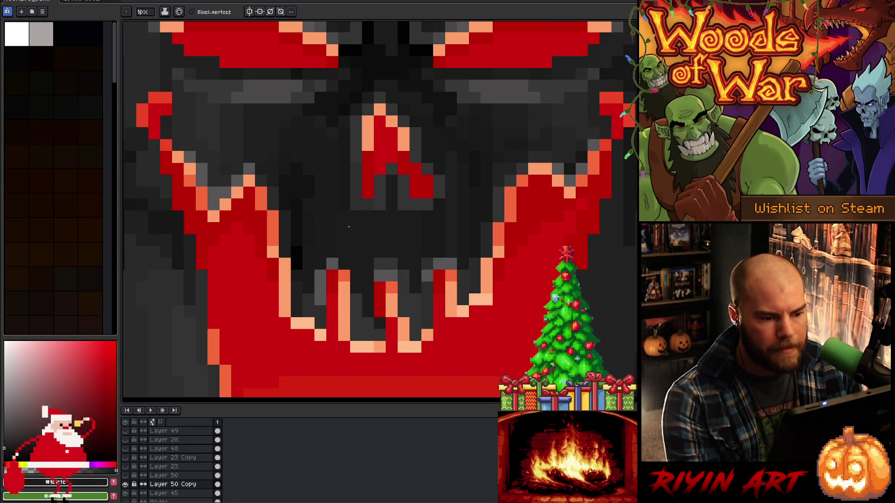
# Darken a pixel below the nose and two pixels inside the mouth with #333333 trunk grey
pyautogui.keyDown('alt'); pyautogui.click(348, 188); pyautogui.keyUp('alt')
pyautogui.keyDown('alt'); pyautogui.click(392, 197); pyautogui.keyUp('alt')
pyautogui.click(403, 205)
pyautogui.scroll(-5, 396, 202)
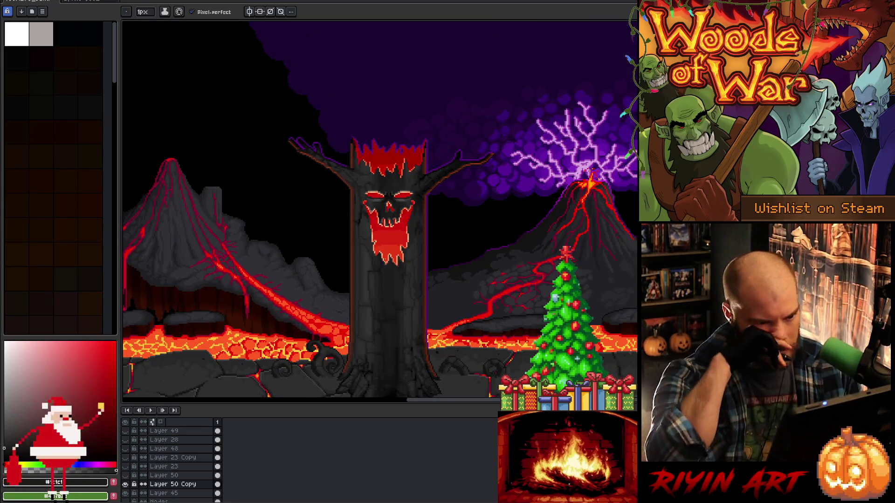
pyautogui.scroll(3, 384, 244)
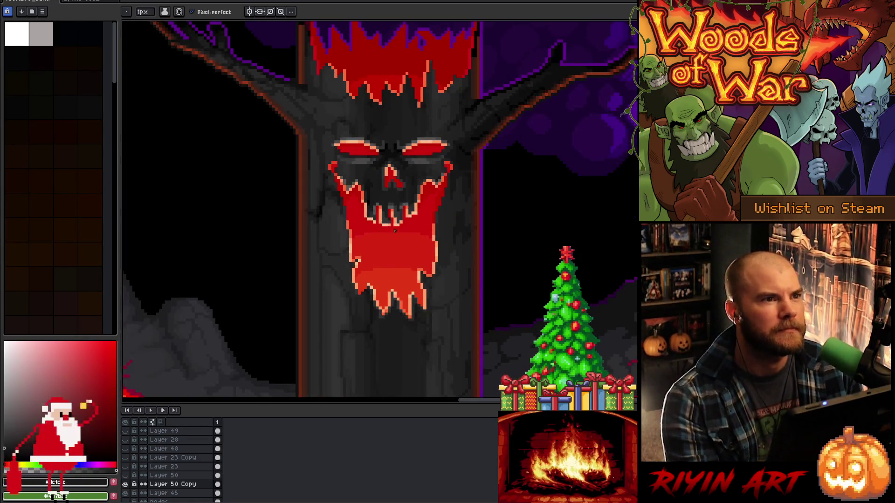
pyautogui.scroll(4, 410, 196)
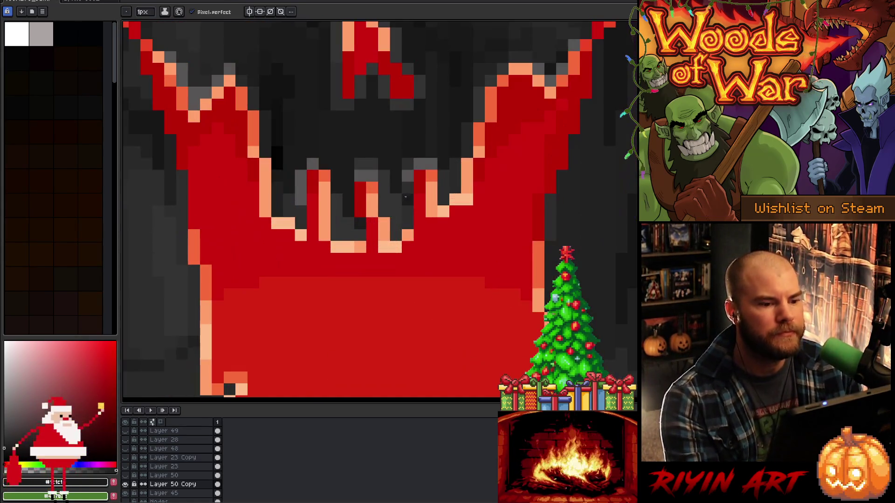
pyautogui.keyDown('alt'); pyautogui.click(410, 80); pyautogui.keyUp('alt')
pyautogui.click(416, 83)
pyautogui.click(412, 106)
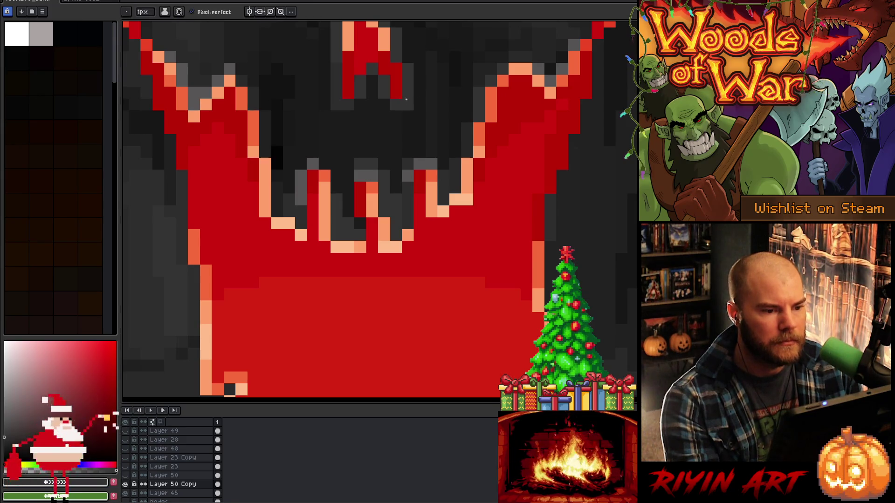
# Sample the salmon-orange edge colour from the face
pyautogui.scroll(-6, 409, 107)
pyautogui.scroll(6, 410, 107)
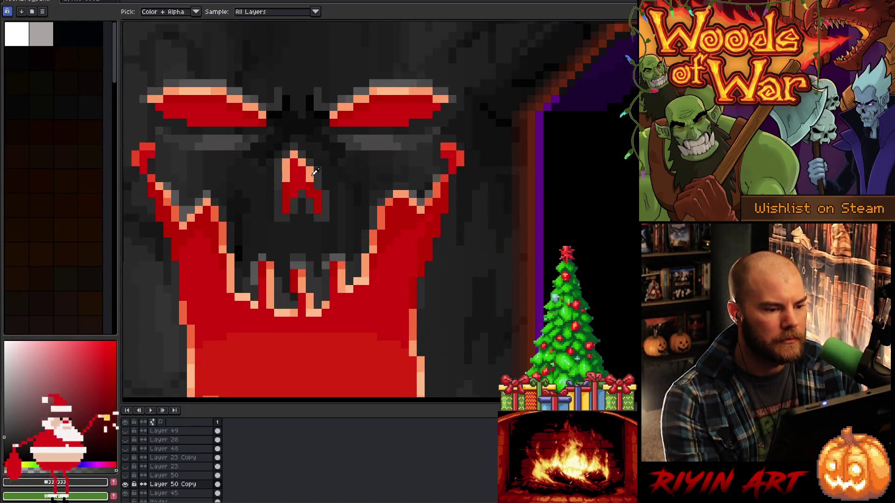
pyautogui.keyDown('alt'); pyautogui.click(314, 174); pyautogui.keyUp('alt')
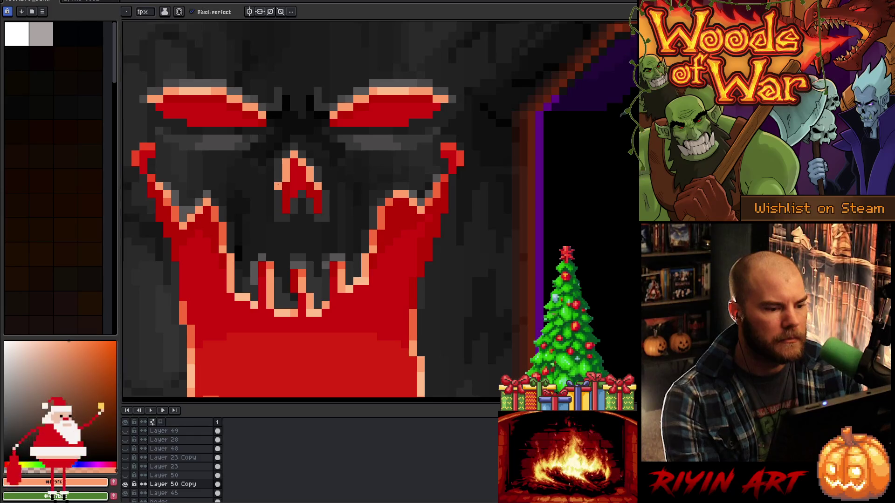
pyautogui.scroll(-6, 342, 261)
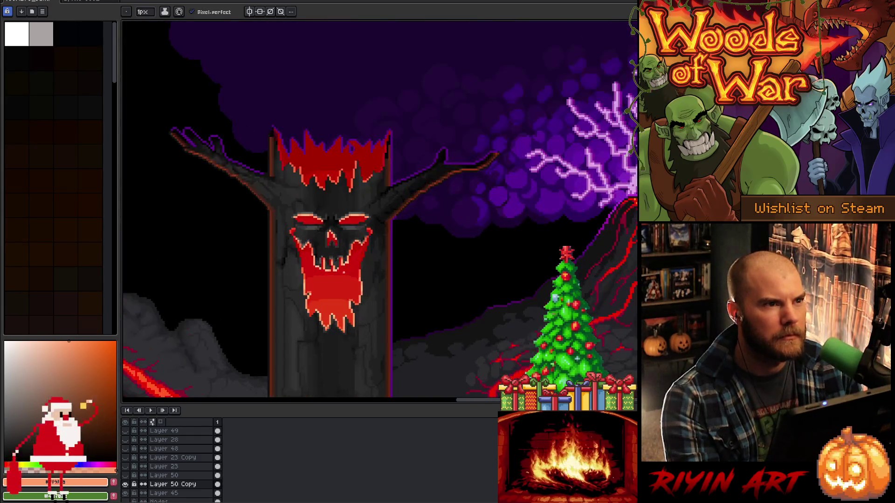
pyautogui.scroll(2, 326, 270)
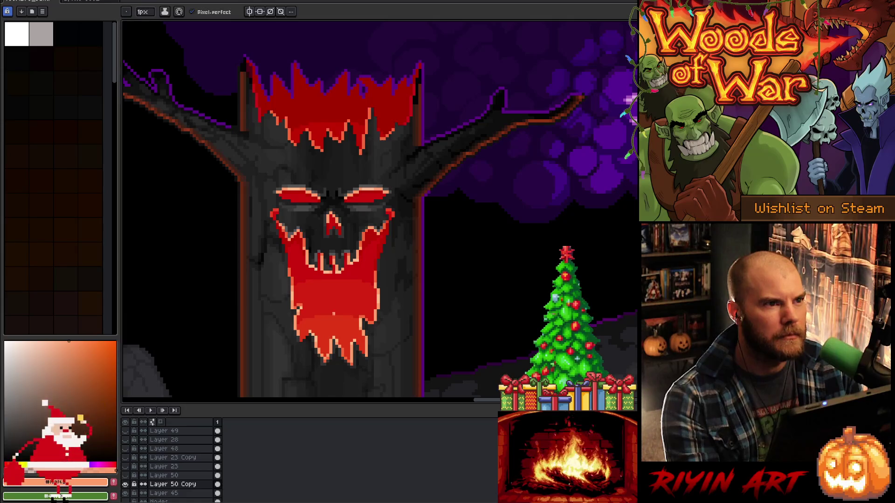
pyautogui.click(15, 3)
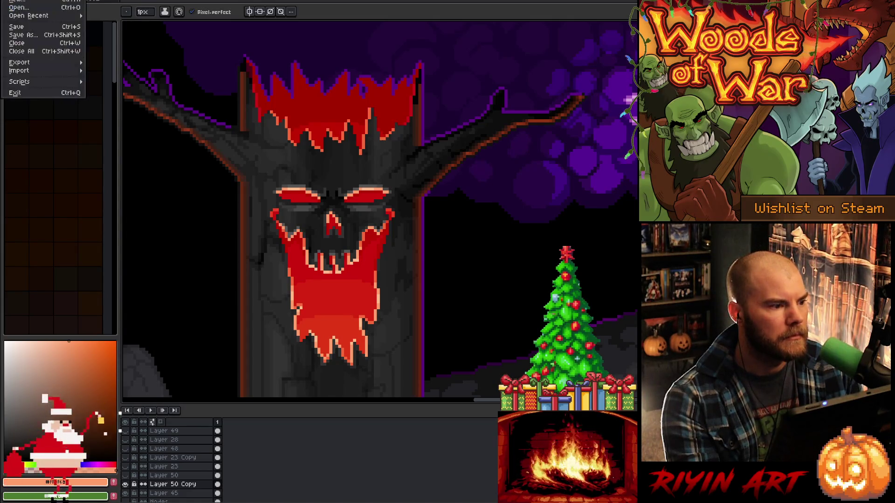
# Save As 480x270_summer_lava_v13.aseprite, bumping the version number from v12 to v13
pyautogui.click(21, 36)
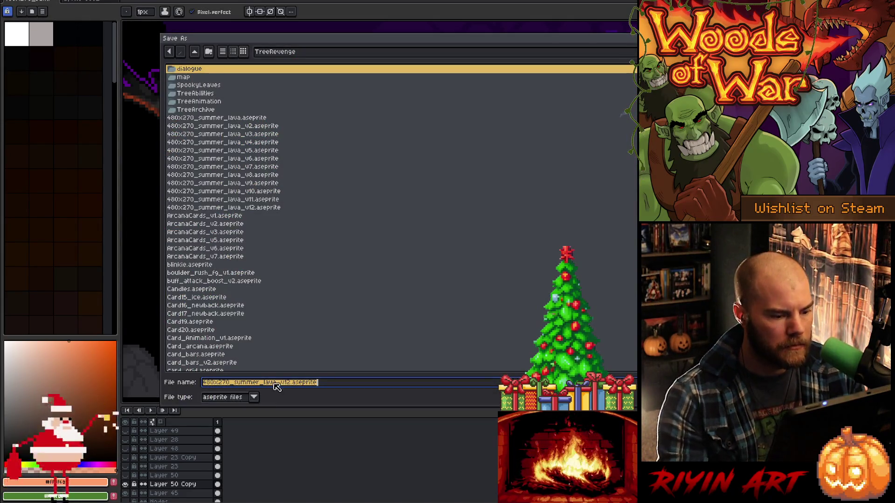
pyautogui.click(291, 383)
pyautogui.press('BackSpace')
pyautogui.write('3')
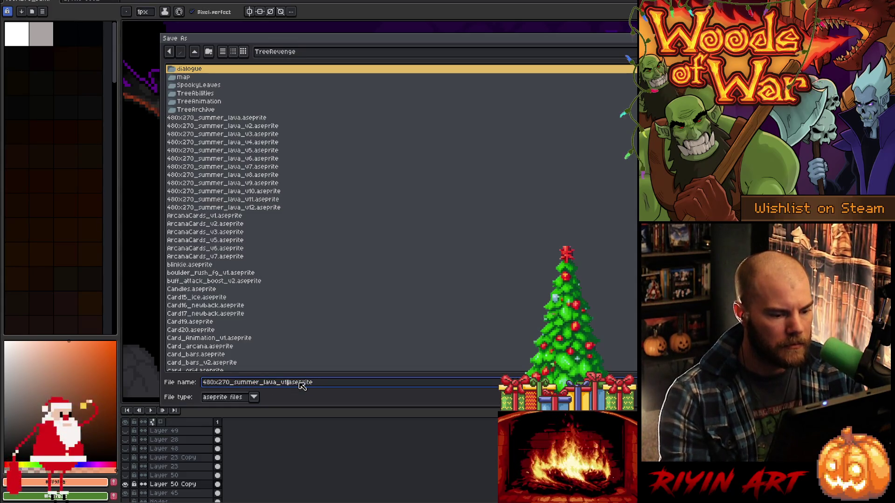
pyautogui.press('Return')
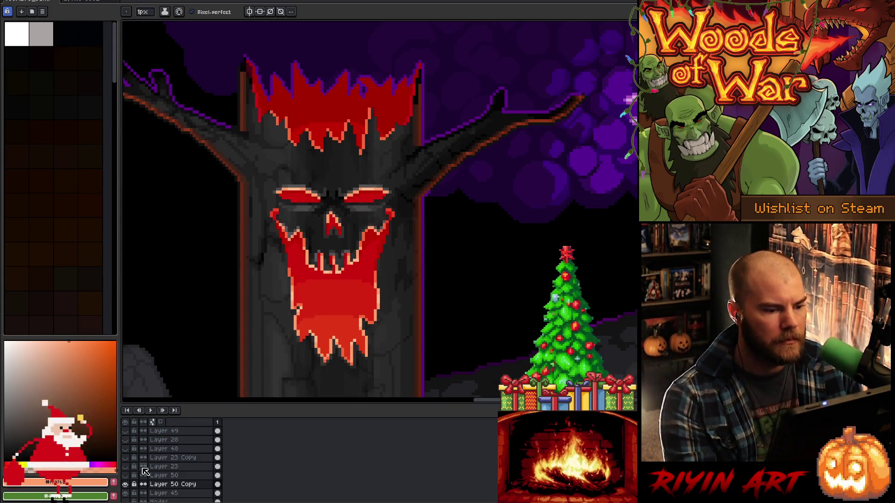
# Check values with the greyscale layer, then sample the face's red #ba0404 and peach edge colour
pyautogui.click(125, 431)
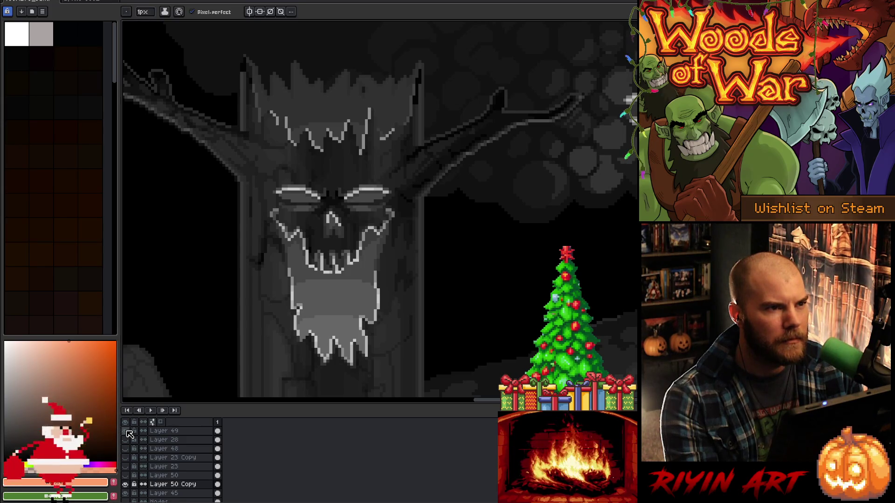
pyautogui.click(130, 434)
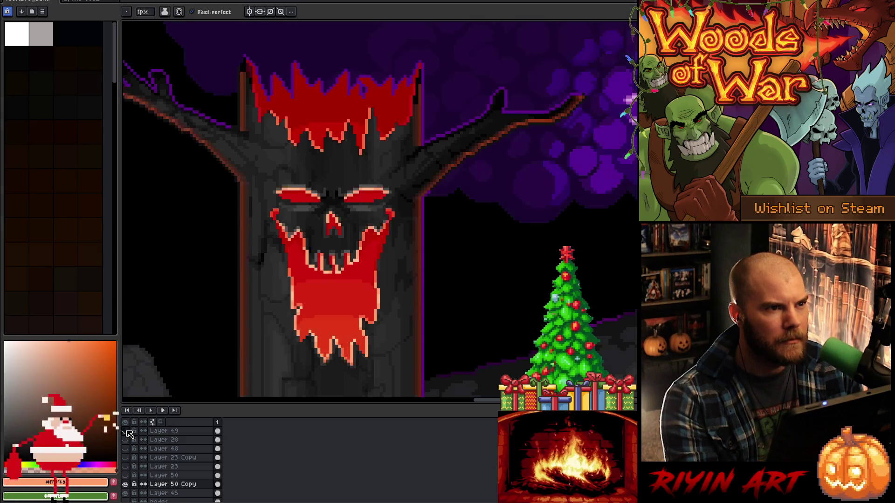
pyautogui.scroll(2, 321, 238)
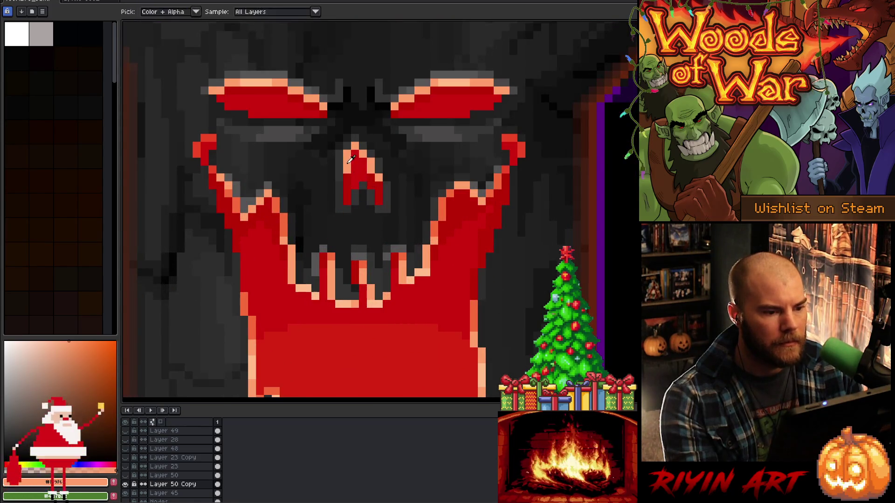
pyautogui.keyDown('alt'); pyautogui.click(340, 194); pyautogui.keyUp('alt')
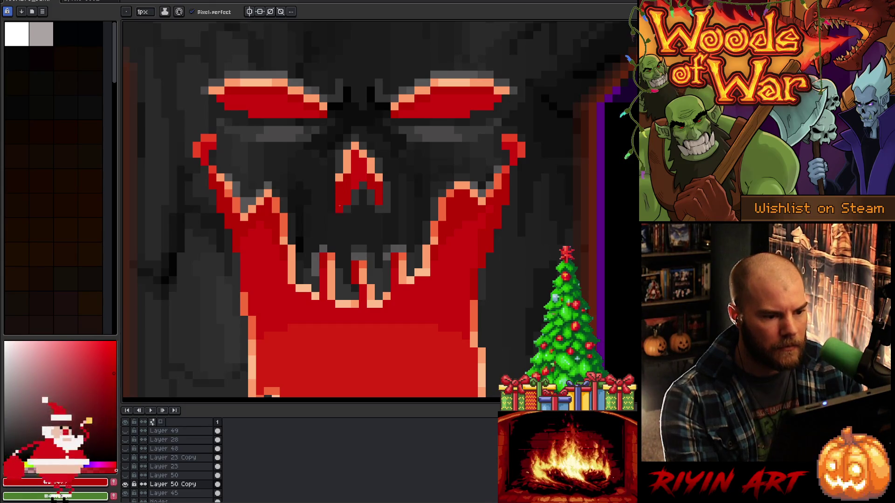
pyautogui.keyDown('alt'); pyautogui.click(344, 178); pyautogui.keyUp('alt')
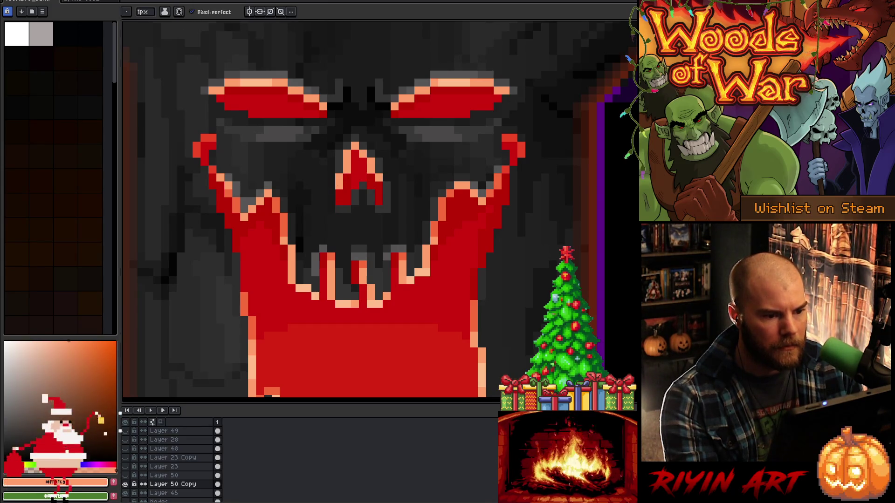
pyautogui.scroll(-2, 337, 186)
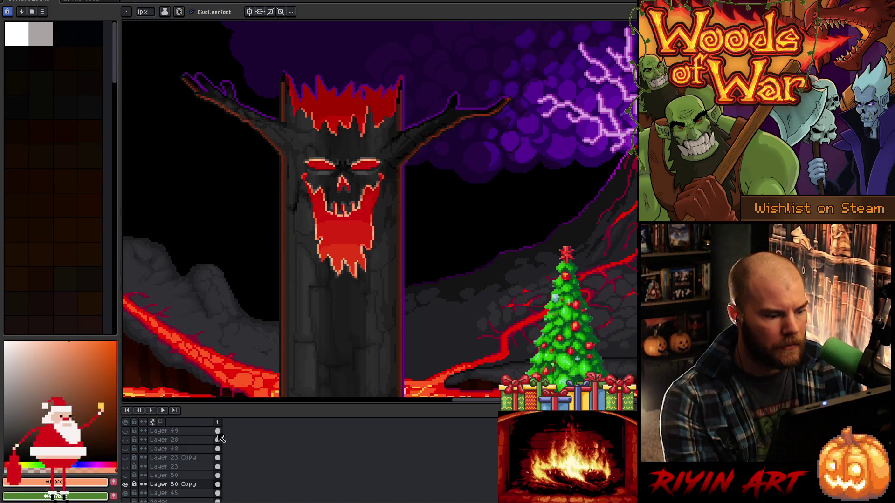
# Compare the scene in greyscale again, then restore full colour and review the tree face
pyautogui.click(129, 434)
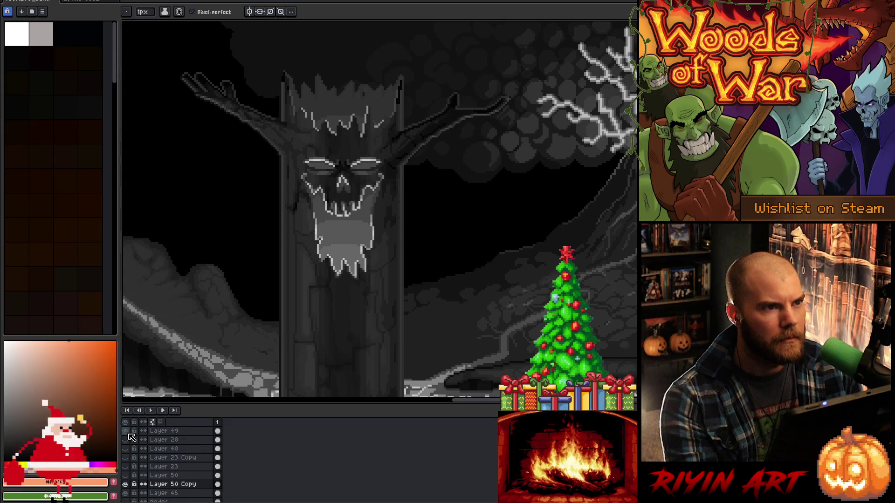
pyautogui.click(130, 434)
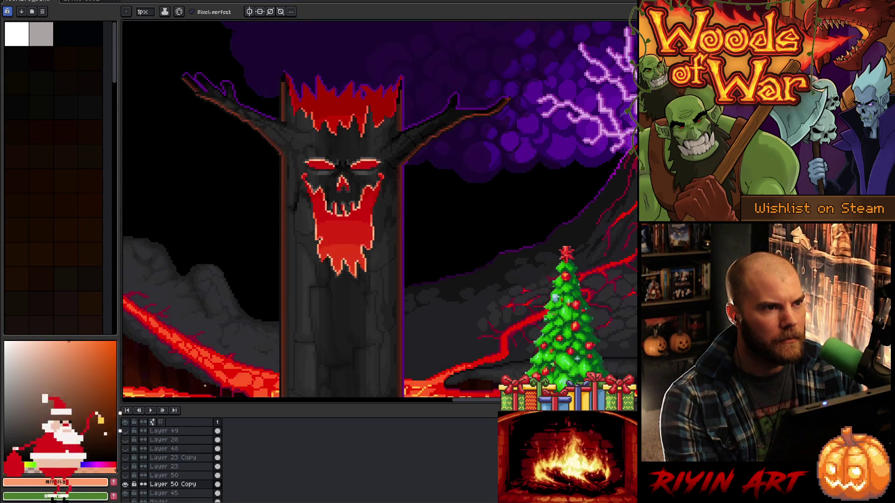
pyautogui.scroll(3, 310, 313)
pyautogui.scroll(-1, 344, 288)
pyautogui.scroll(-2, 344, 288)
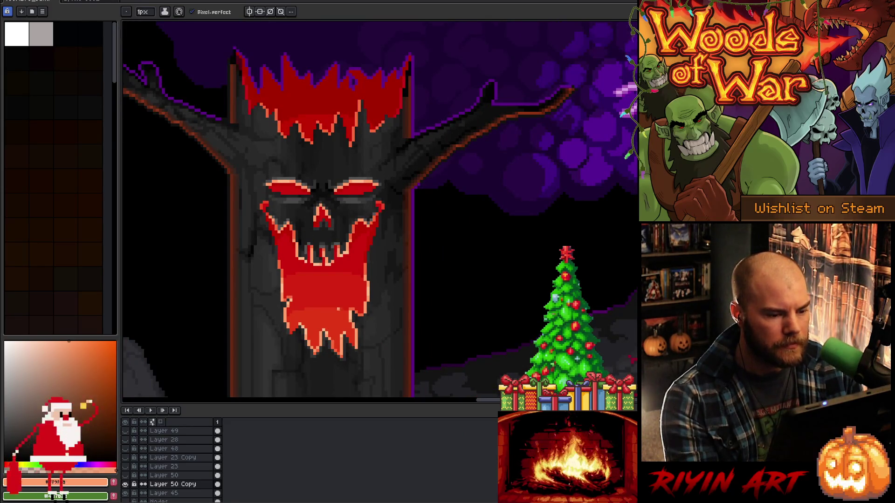
pyautogui.scroll(-2, 335, 313)
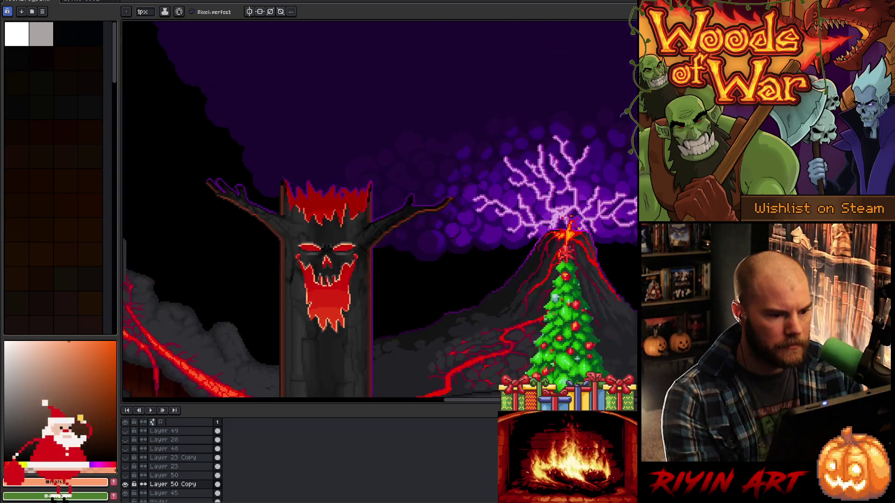
pyautogui.scroll(1, 268, 138)
# Marquee around the tree's face and trunk, choose Layer 53, and select the red crown
pyautogui.press('m')
pyautogui.moveTo(257, 126); pyautogui.dragTo(407, 363)
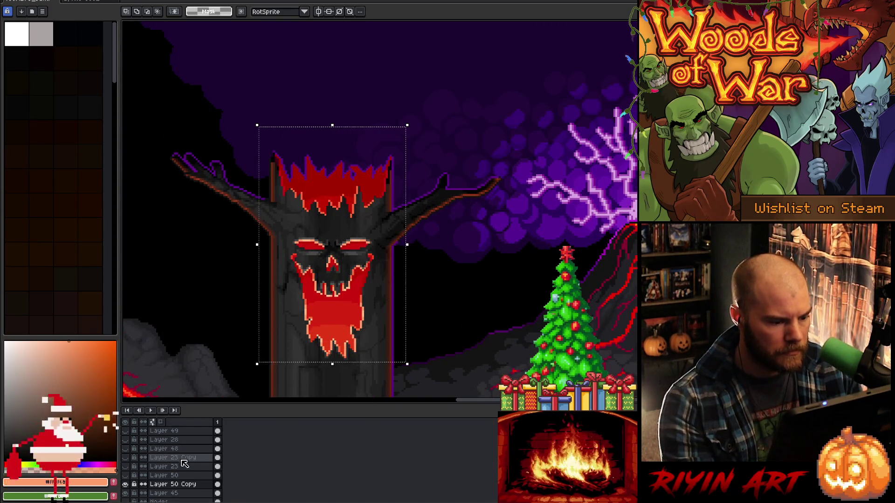
pyautogui.moveTo(204, 76)
pyautogui.mouseDown()
pyautogui.moveTo(244, 310)
pyautogui.moveTo(269, 394)
pyautogui.mouseUp()
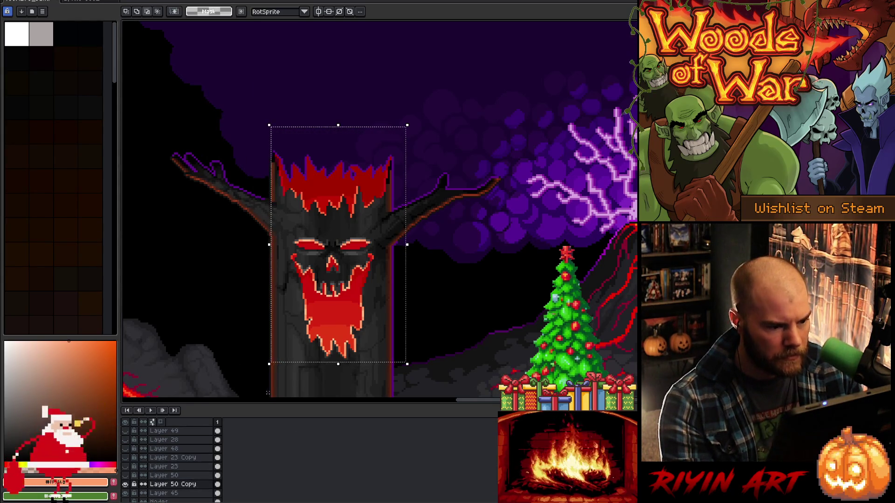
pyautogui.moveTo(472, 79)
pyautogui.mouseDown()
pyautogui.moveTo(415, 309)
pyautogui.moveTo(408, 394)
pyautogui.moveTo(395, 393)
pyautogui.mouseUp()
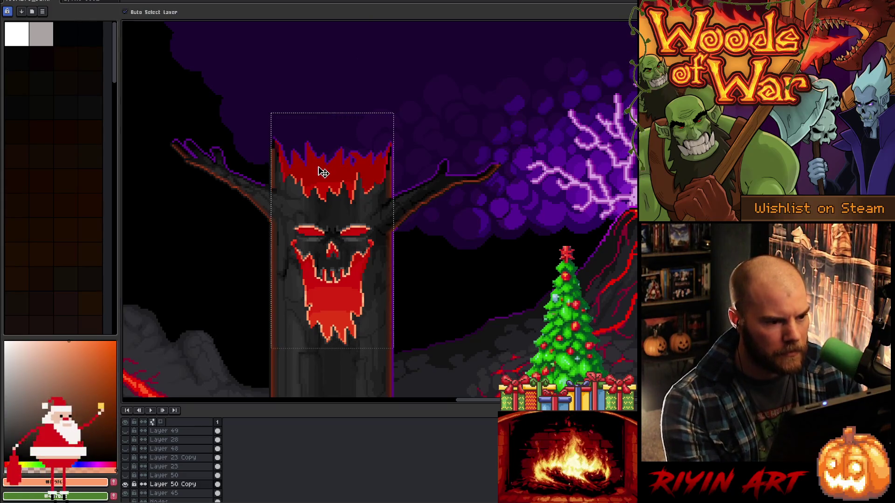
pyautogui.keyDown('ctrl'); pyautogui.click(323, 172); pyautogui.keyUp('ctrl')
pyautogui.press('m')
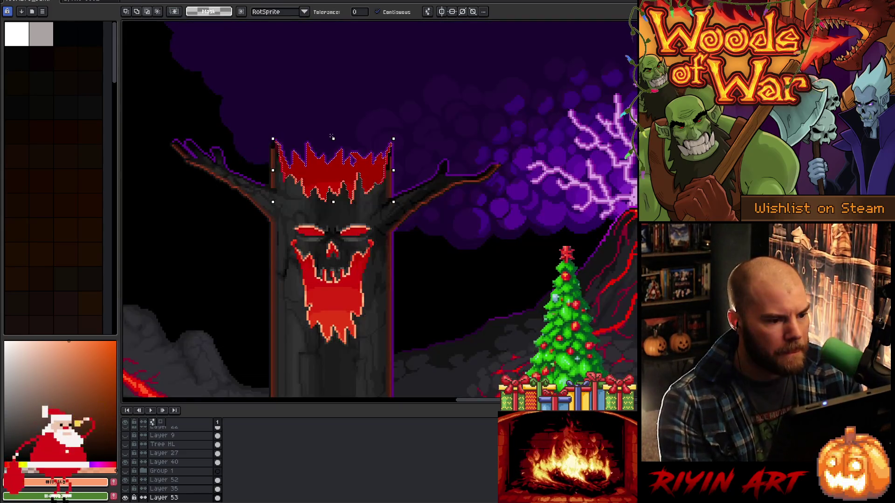
pyautogui.keyDown('alt'); pyautogui.click(331, 135); pyautogui.keyUp('alt')
pyautogui.hotkey('ctrl', 'z')
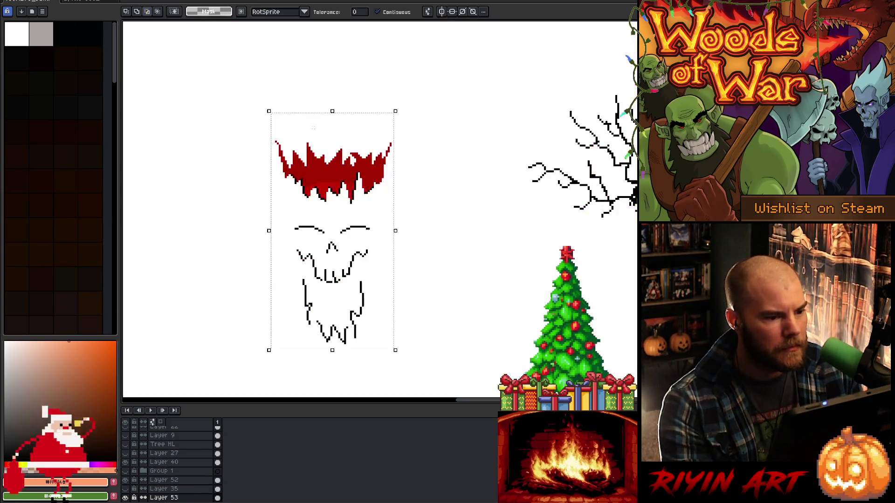
pyautogui.keyDown('alt'); pyautogui.click(313, 127); pyautogui.keyUp('alt')
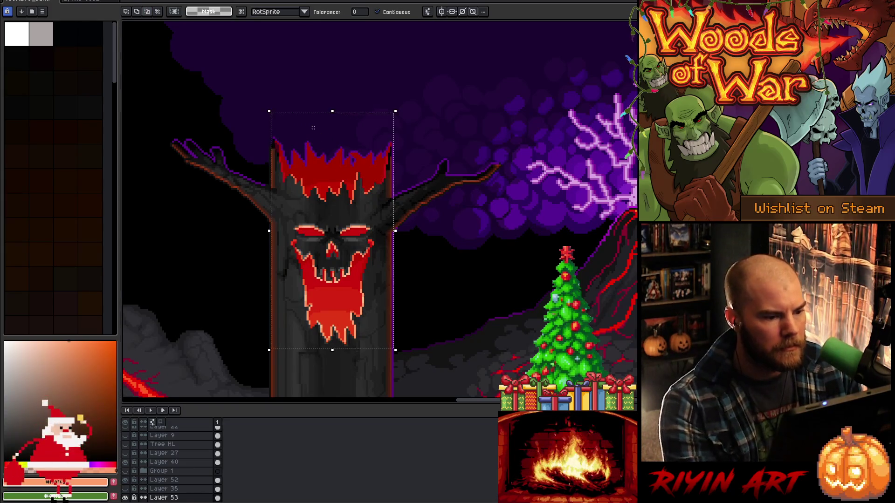
# Select the red crown region with the Magic Wand, then switch to the Move tool (V)
pyautogui.press('m')
pyautogui.scroll(5, 278, 121)
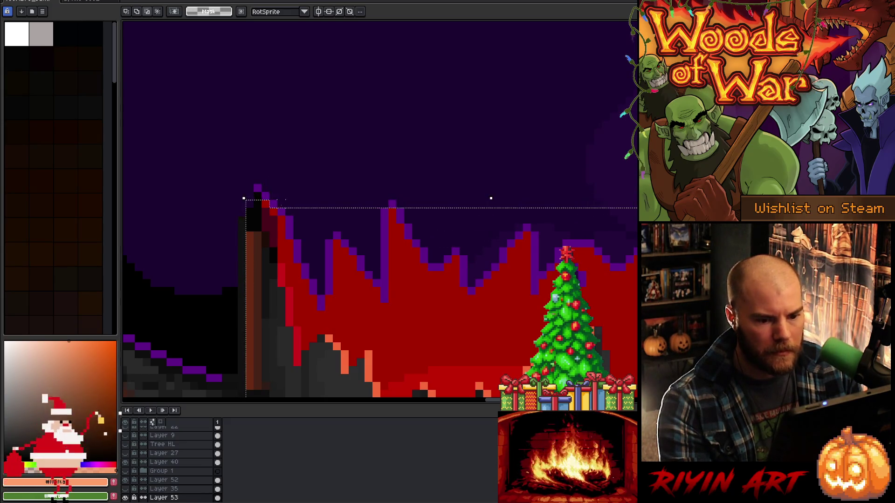
pyautogui.press('w')
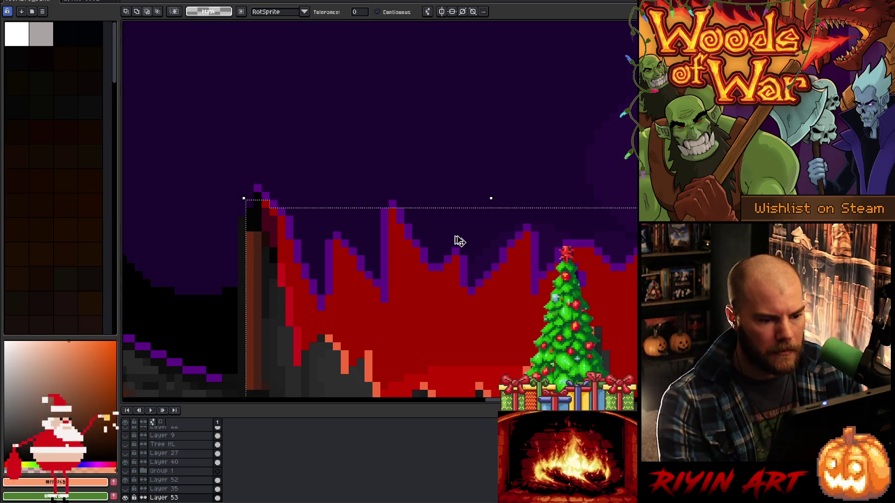
pyautogui.click(455, 228)
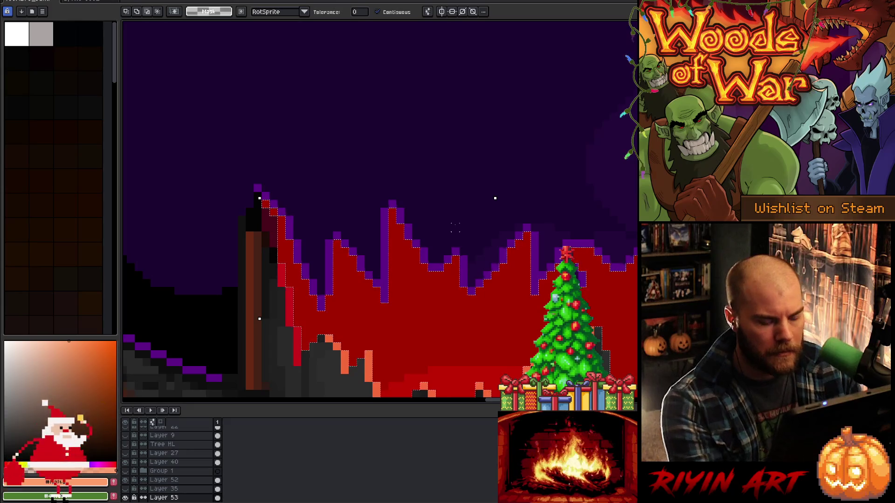
pyautogui.scroll(-4, 455, 228)
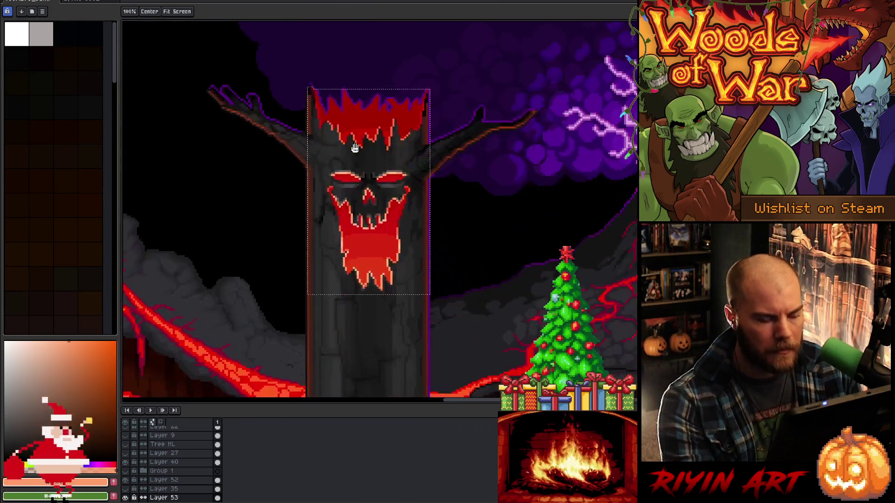
pyautogui.press('space')
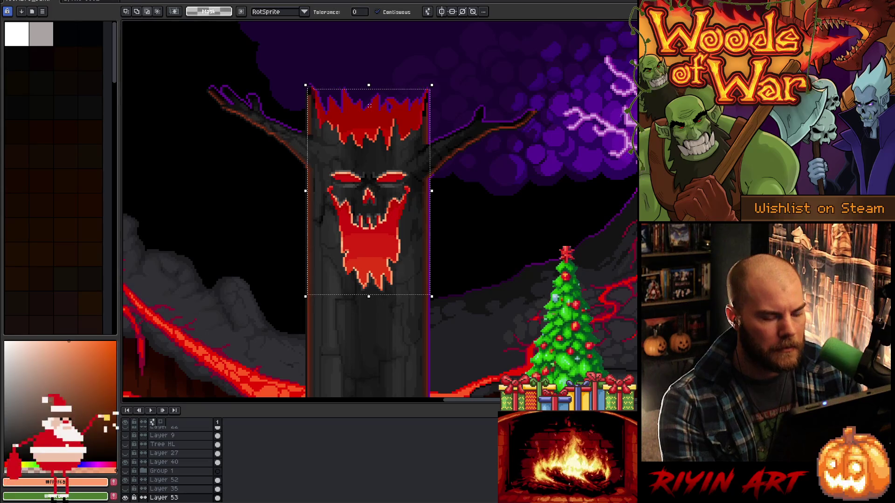
pyautogui.press('v')
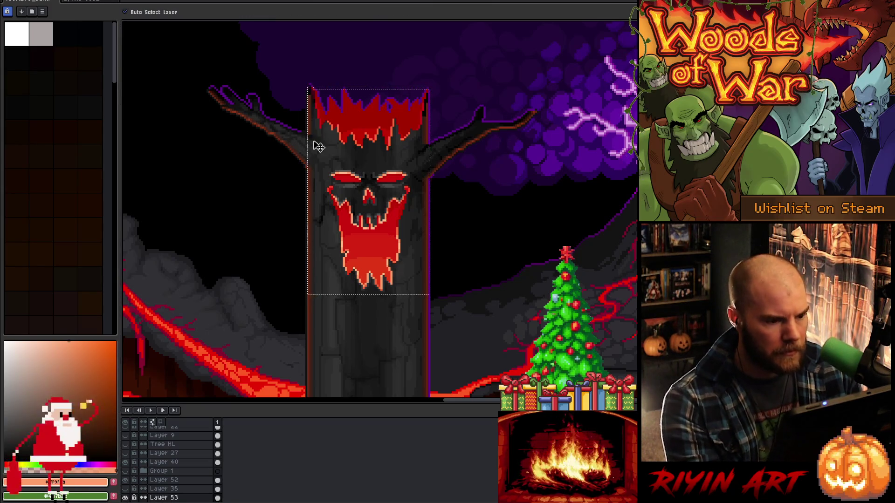
pyautogui.scroll(4, 314, 146)
pyautogui.scroll(-4, 357, 83)
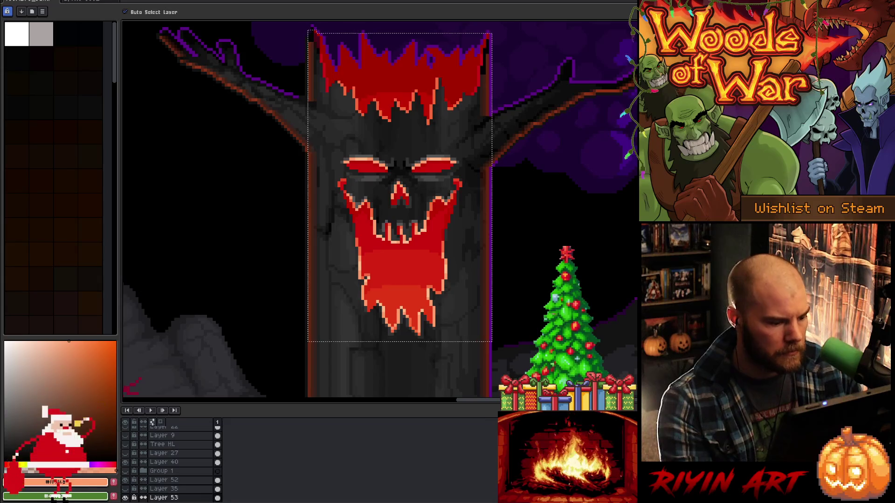
# Hide all layers but Layer 53 and select every red crown pixel with a non-contiguous Magic Wand
pyautogui.keyDown('alt'); pyautogui.click(126, 498); pyautogui.keyUp('alt')
pyautogui.scroll(3, 309, 203)
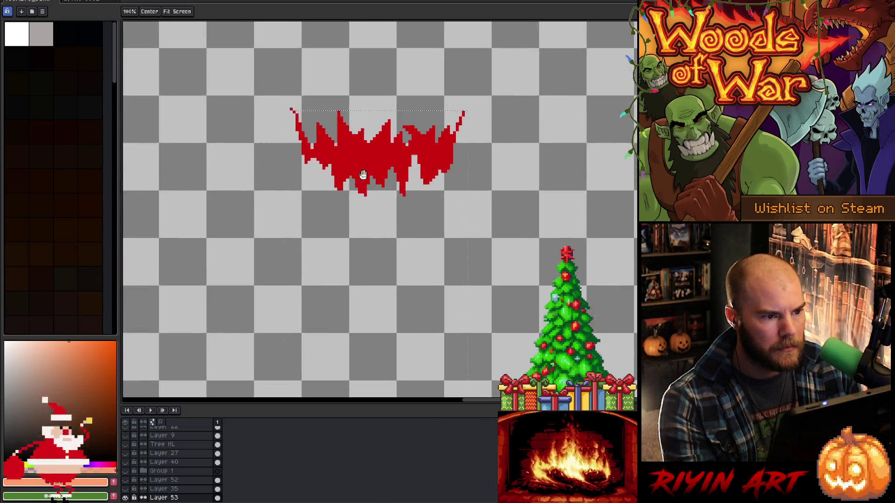
pyautogui.scroll(1, 440, 157)
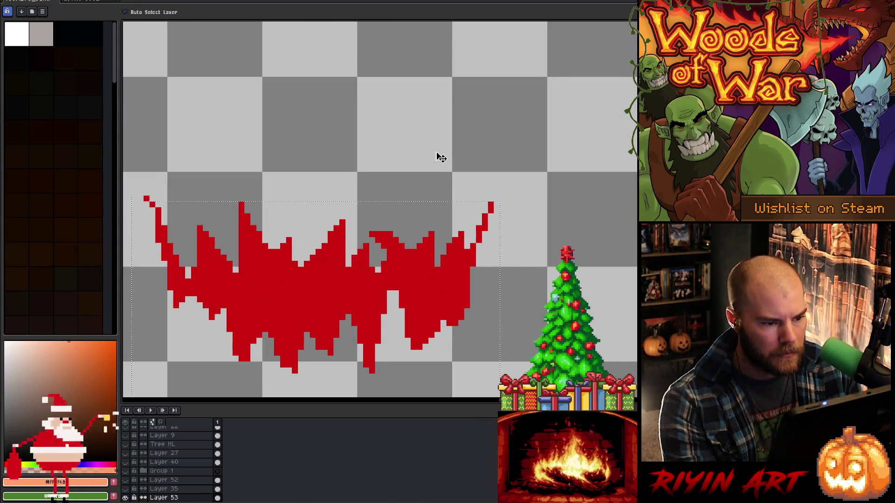
pyautogui.press('w')
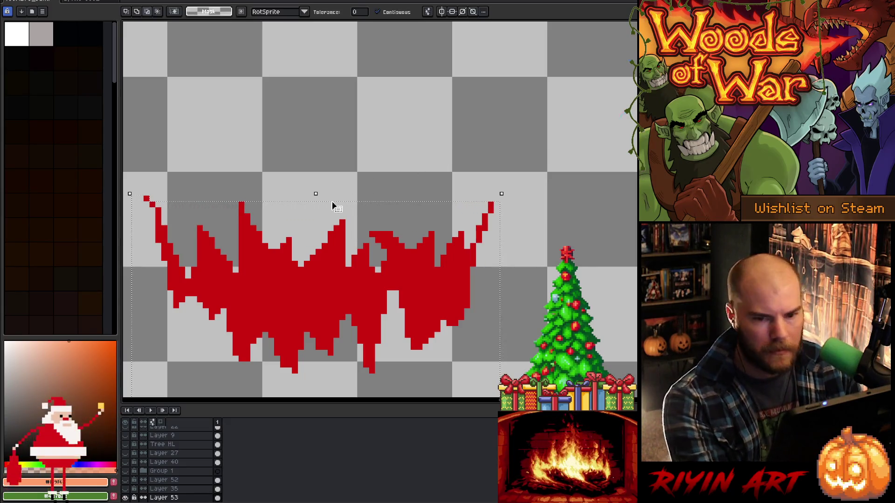
pyautogui.click(148, 13)
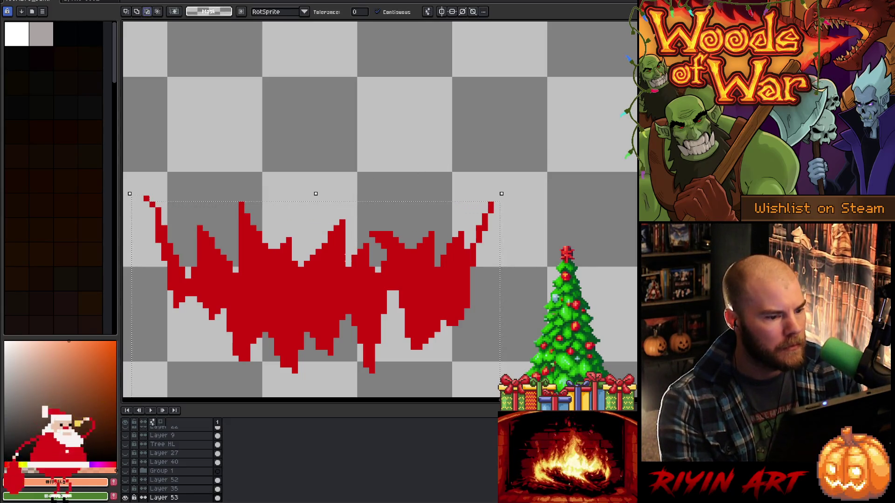
pyautogui.click(312, 228)
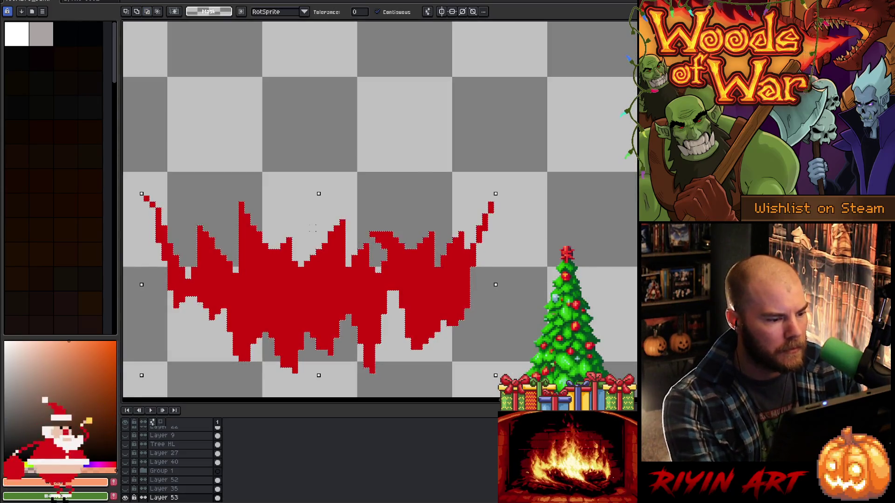
pyautogui.scroll(-3, 312, 228)
pyautogui.scroll(2, 312, 228)
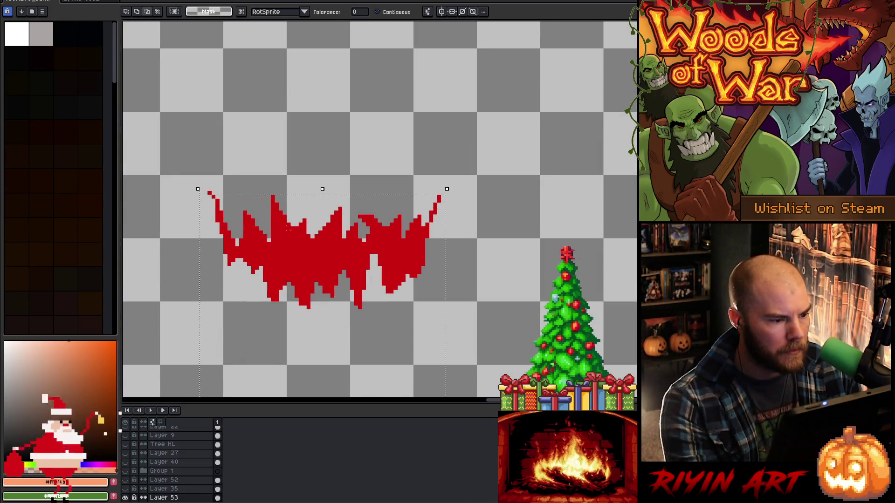
pyautogui.moveTo(312, 228); pyautogui.dragTo(335, 238)
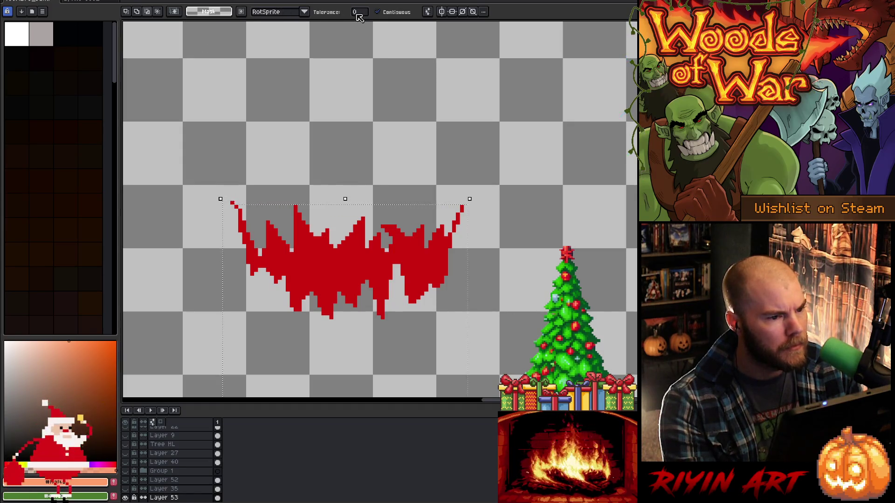
pyautogui.click(389, 11)
pyautogui.click(409, 225)
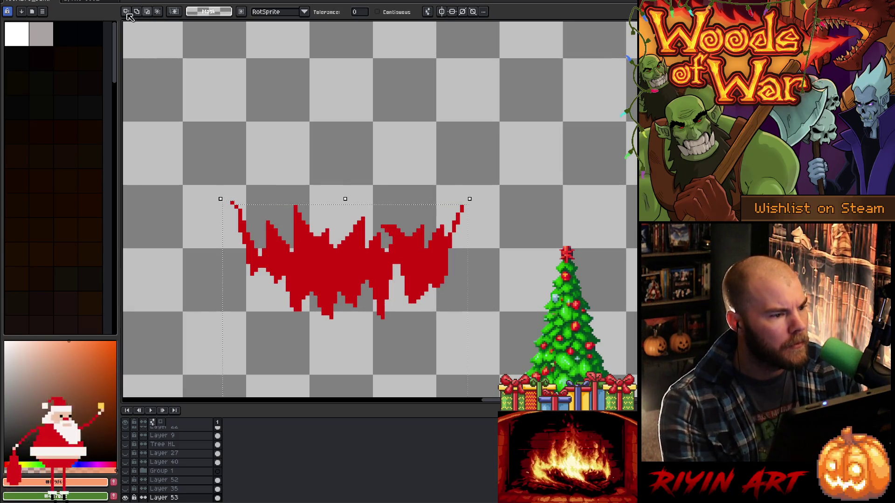
# Reselect the crown, return the wand to contiguous mode, test and undo a flame selection, then unhide layers
pyautogui.click(260, 252)
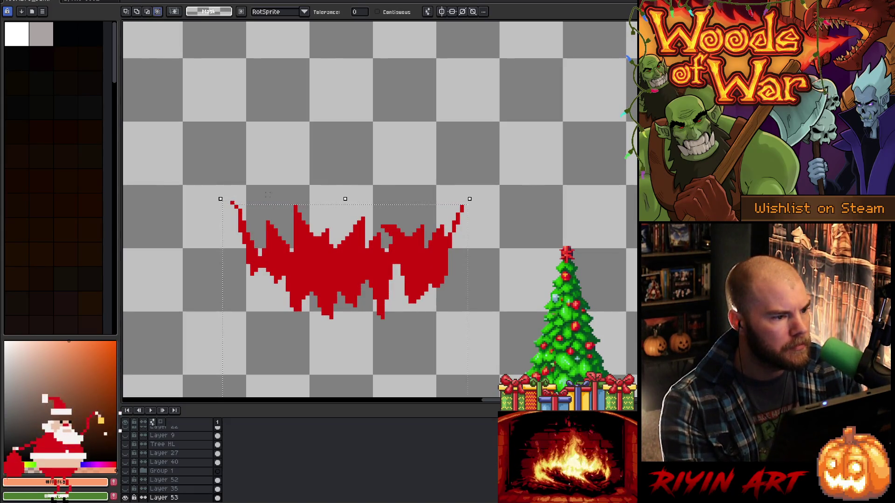
pyautogui.click(260, 252)
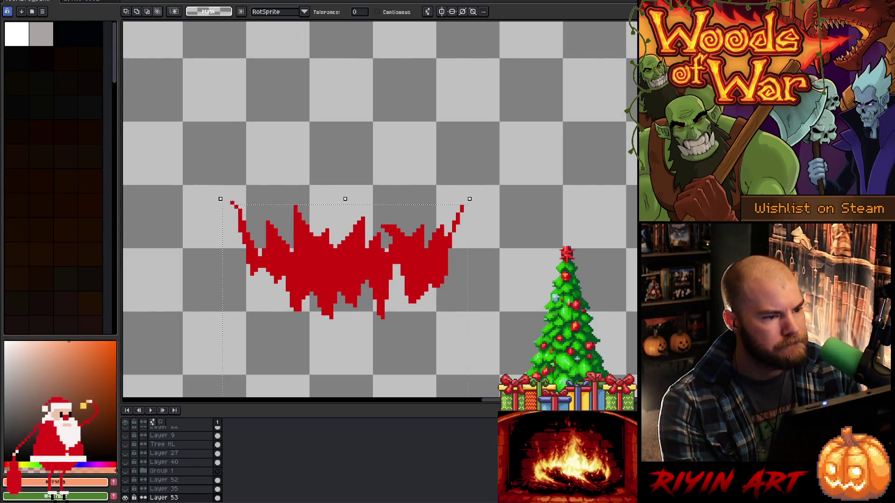
pyautogui.press('b')
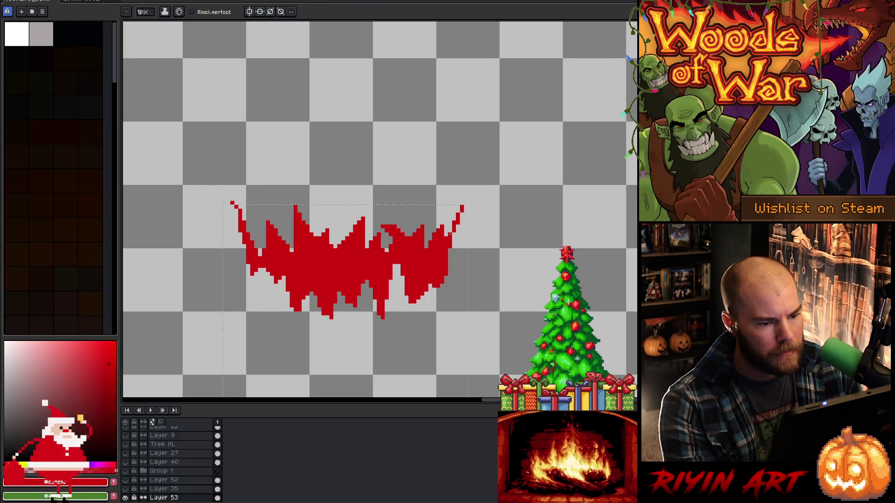
pyautogui.press('w')
pyautogui.click(258, 252)
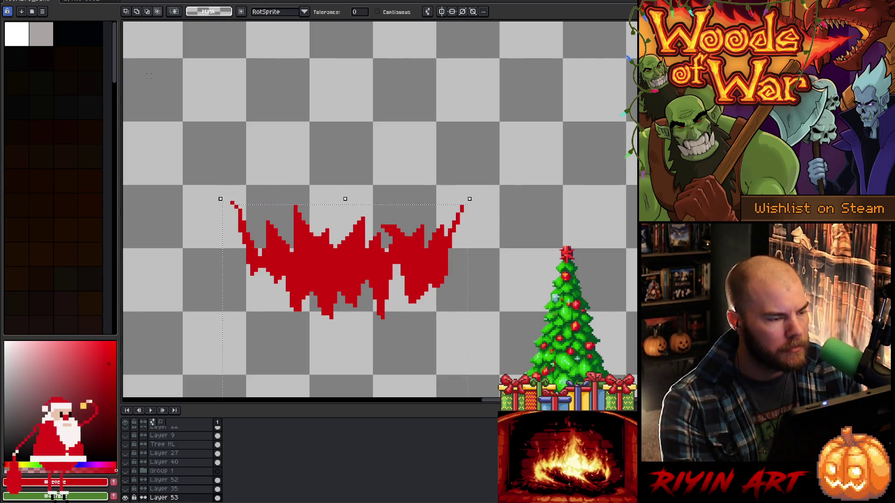
pyautogui.click(394, 11)
pyautogui.click(147, 12)
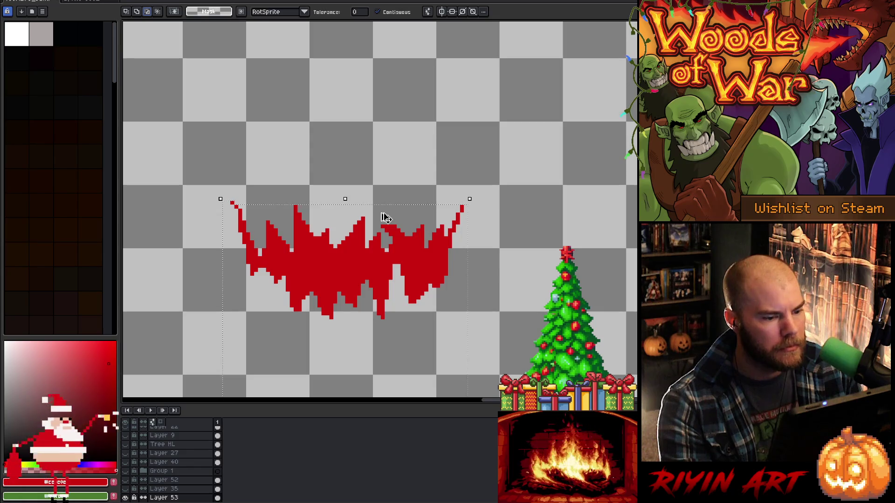
pyautogui.scroll(2, 382, 215)
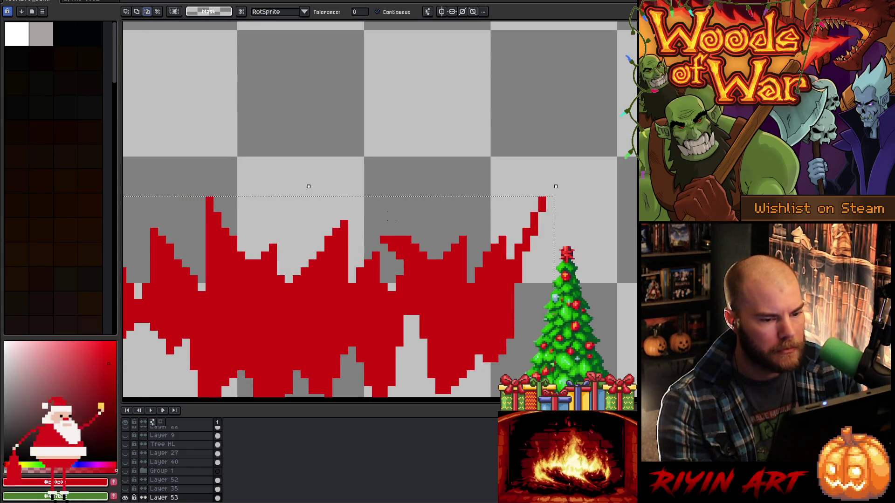
pyautogui.click(308, 186)
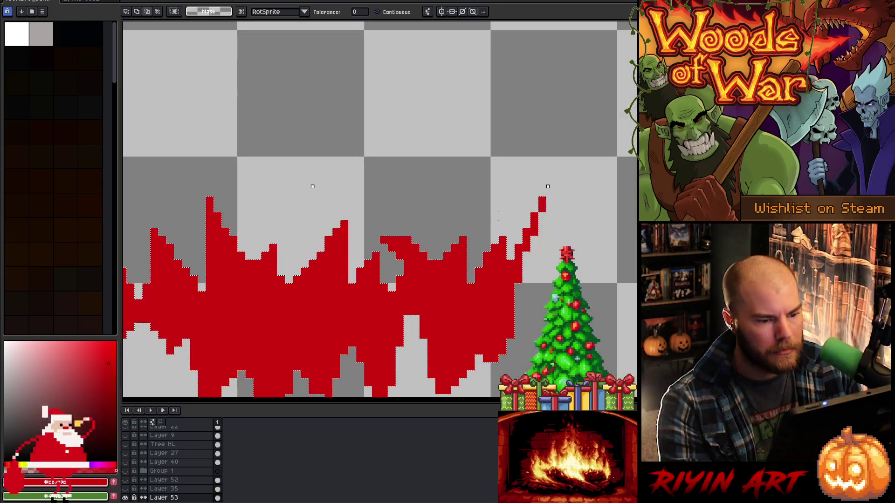
pyautogui.hotkey('ctrl', 'z')
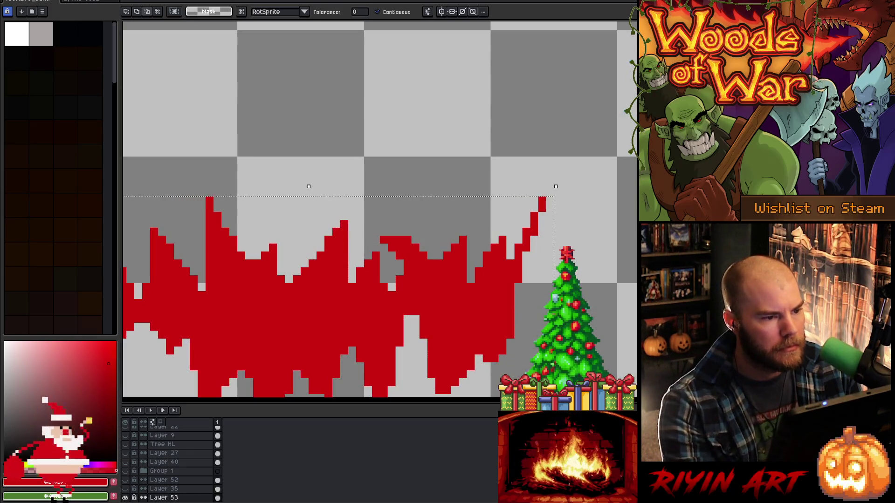
pyautogui.scroll(-2, 304, 41)
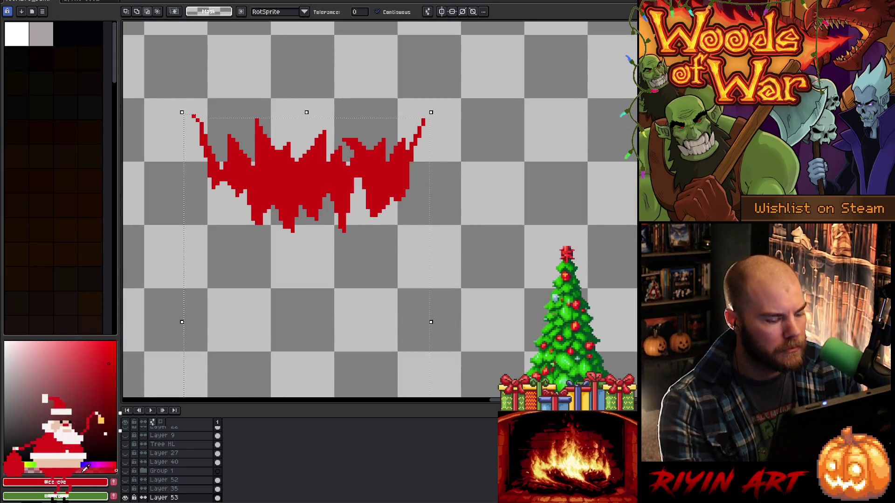
pyautogui.keyDown('alt'); pyautogui.click(125, 498); pyautogui.keyUp('alt')
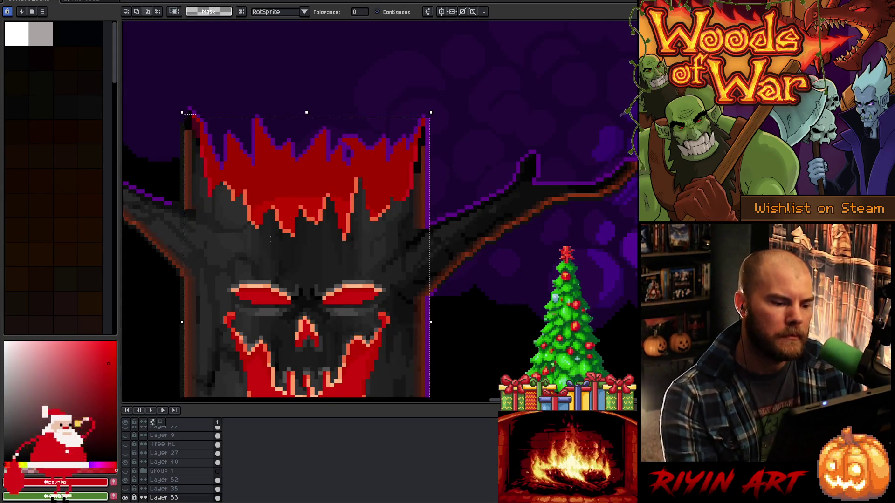
# Make Layer 50 Copy active and add a new Layer 54 above it
pyautogui.scroll(-3, 272, 239)
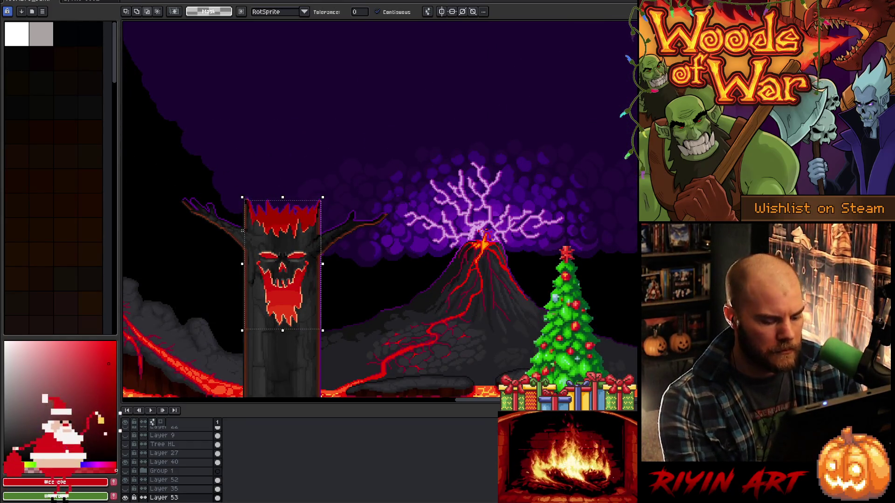
pyautogui.scroll(5, 181, 487)
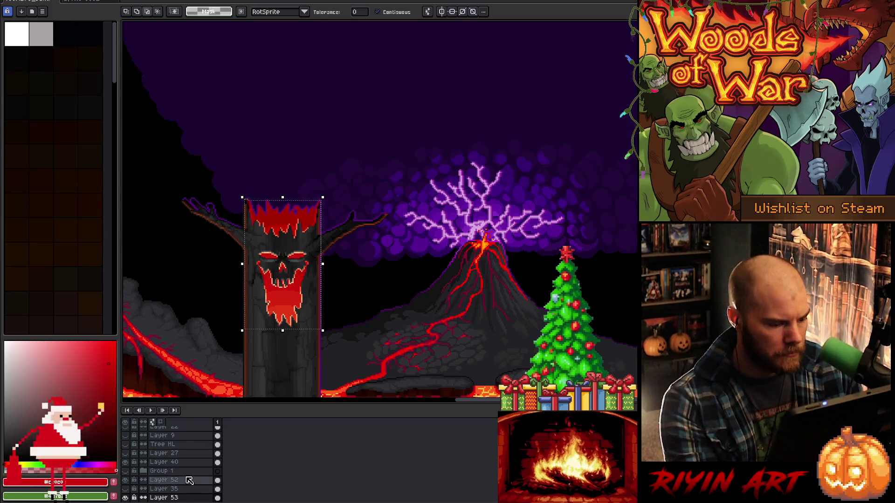
pyautogui.click(181, 486)
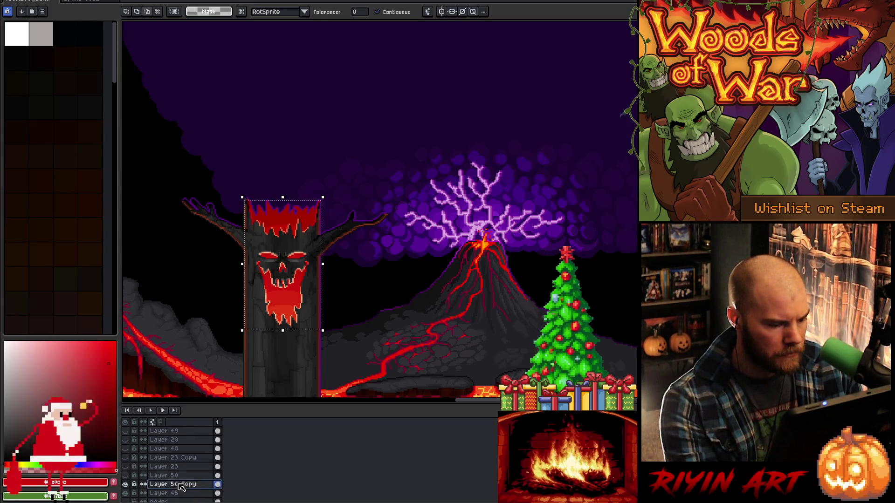
pyautogui.hotkey('shift', 'n')
pyautogui.hotkey('ctrl', 'v')
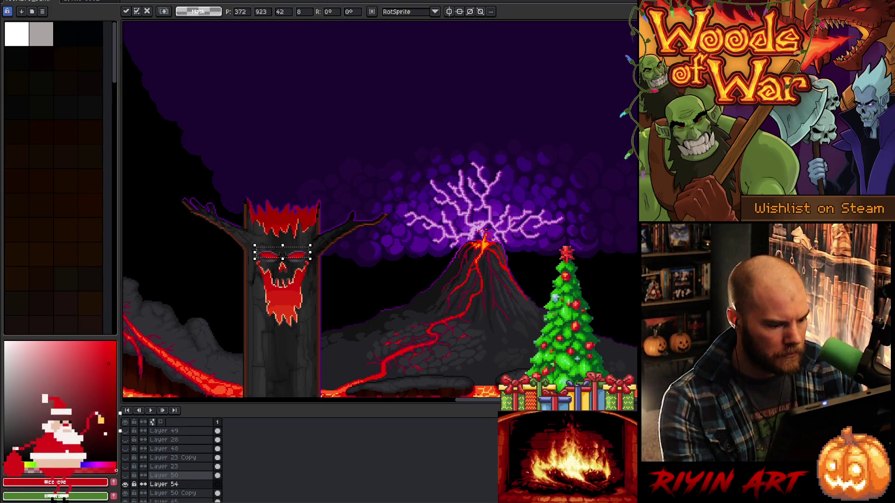
pyautogui.press('Escape')
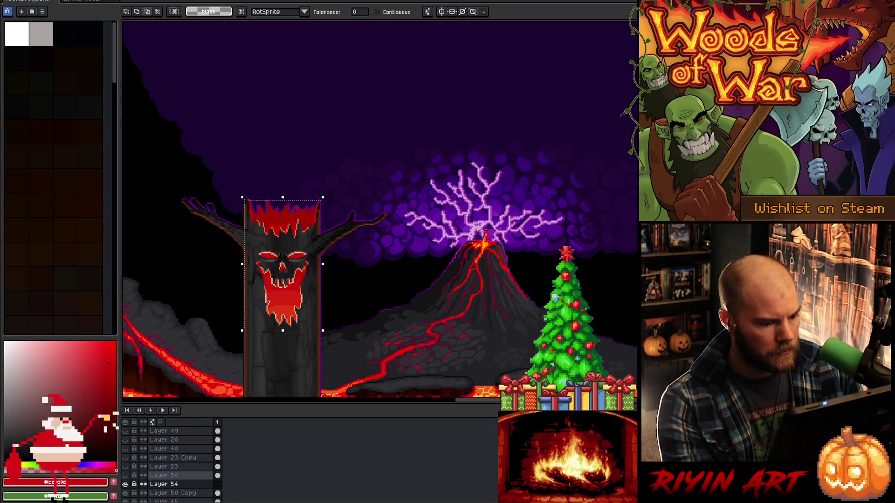
# Paste the copied tree section into Layer 54, commit it, and select the flame red by colour
pyautogui.scroll(-1, 181, 480)
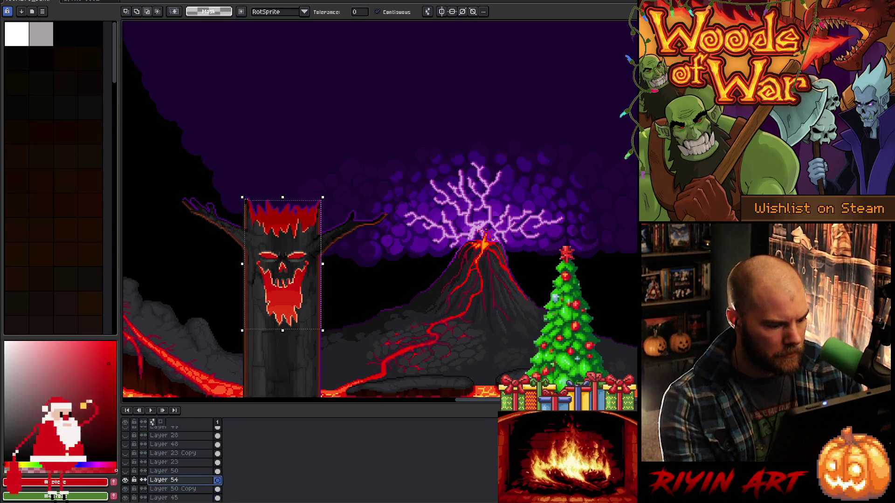
pyautogui.hotkey('ctrl', 't')
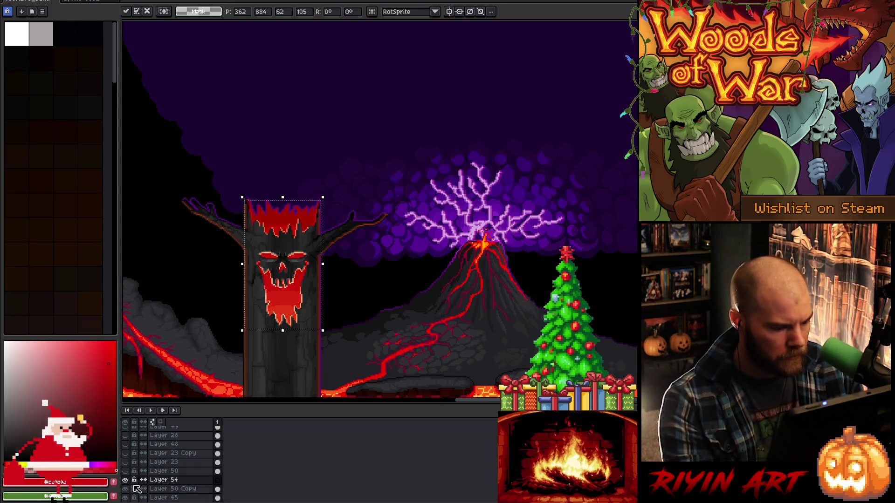
pyautogui.click(175, 480)
pyautogui.keyDown('alt'); pyautogui.click(125, 479); pyautogui.keyUp('alt')
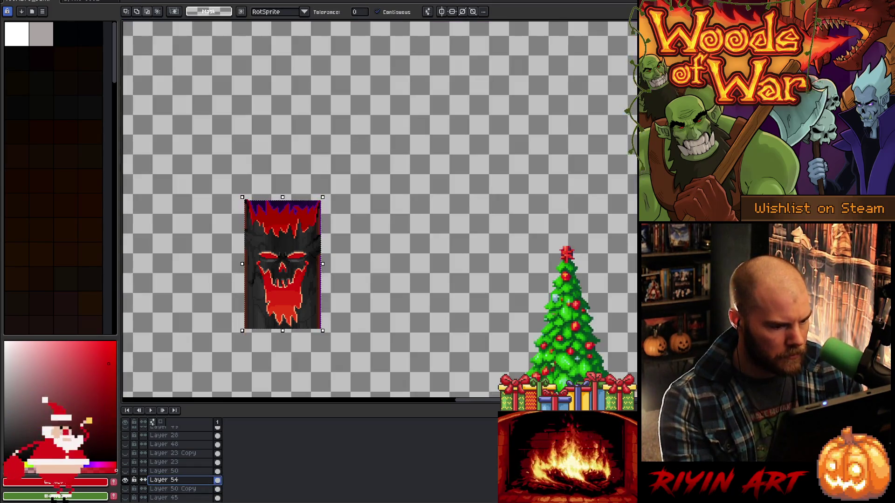
pyautogui.keyDown('alt'); pyautogui.click(125, 479); pyautogui.keyUp('alt')
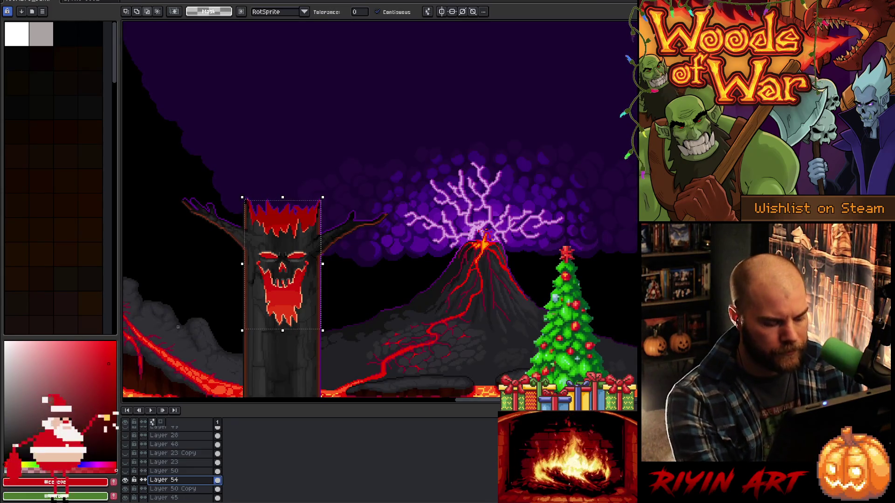
pyautogui.scroll(2, 236, 231)
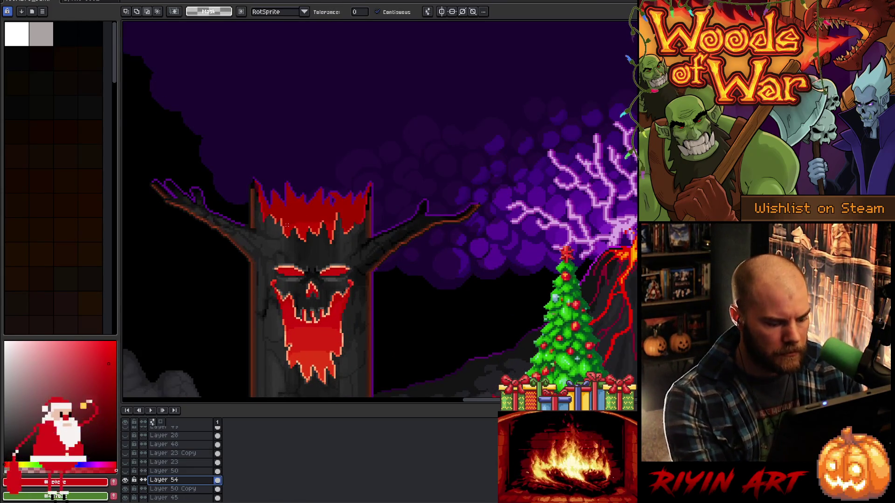
pyautogui.hotkey('ctrl', 'shift', 'c')
pyautogui.click(339, 186)
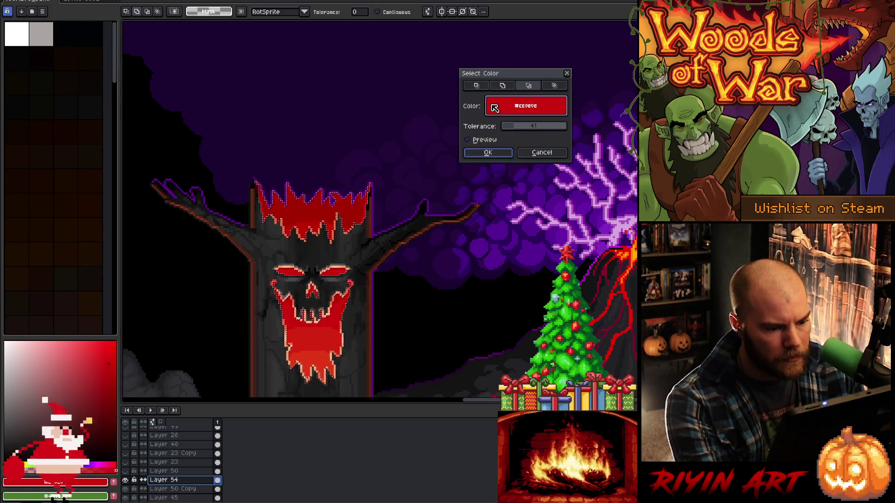
# Confirm the Color Range selection of all the flame-red pixels in the tree's crown
pyautogui.click(488, 153)
pyautogui.scroll(-2, 304, 192)
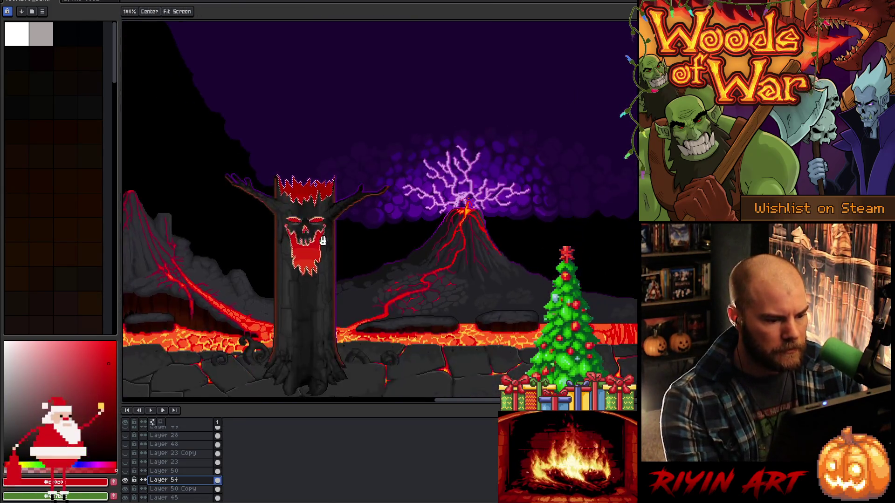
pyautogui.scroll(1, 304, 193)
pyautogui.scroll(2, 306, 193)
# Sample the bright red from the skull's eye and fill the selected flames with it
pyautogui.press('b')
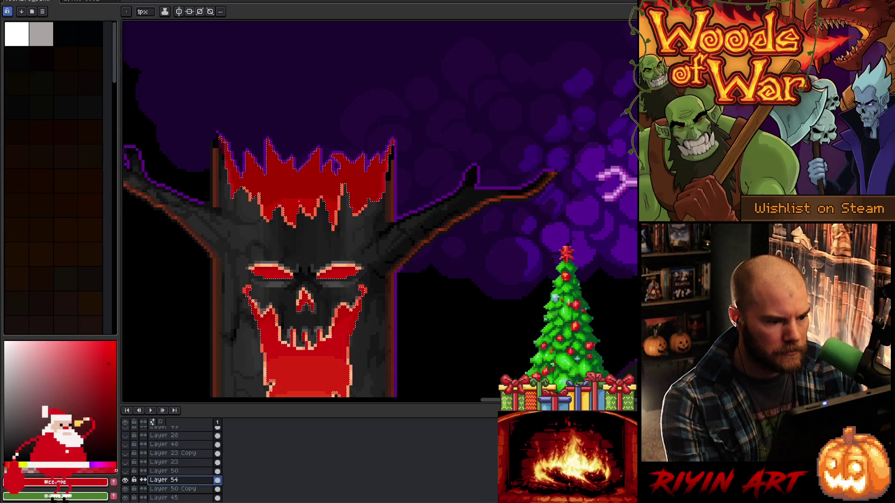
pyautogui.press('i')
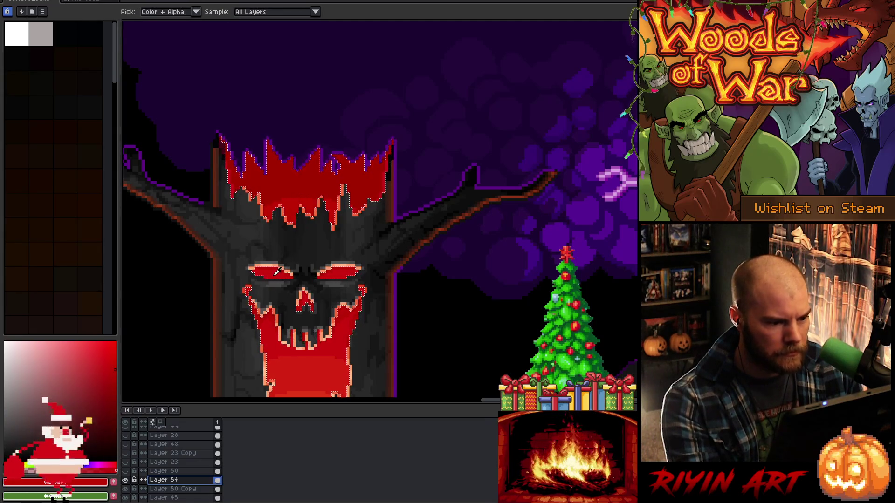
pyautogui.click(276, 271)
pyautogui.press('w')
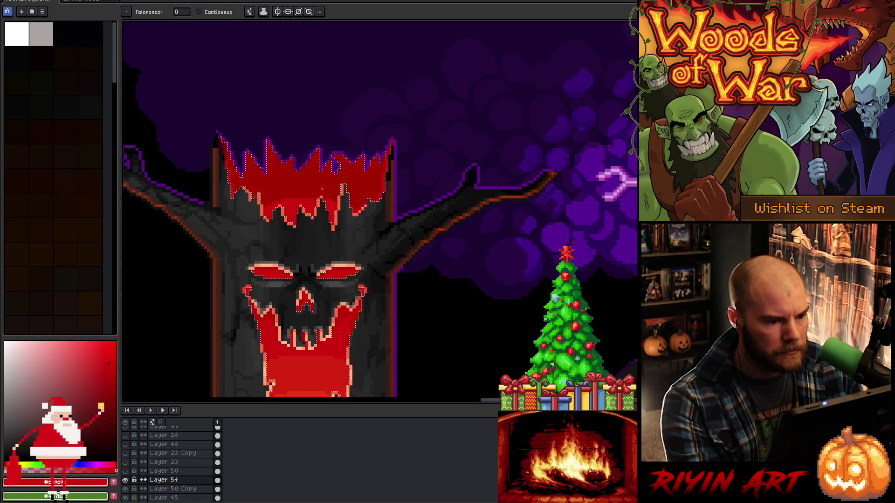
pyautogui.press('f')
pyautogui.scroll(-3, 321, 189)
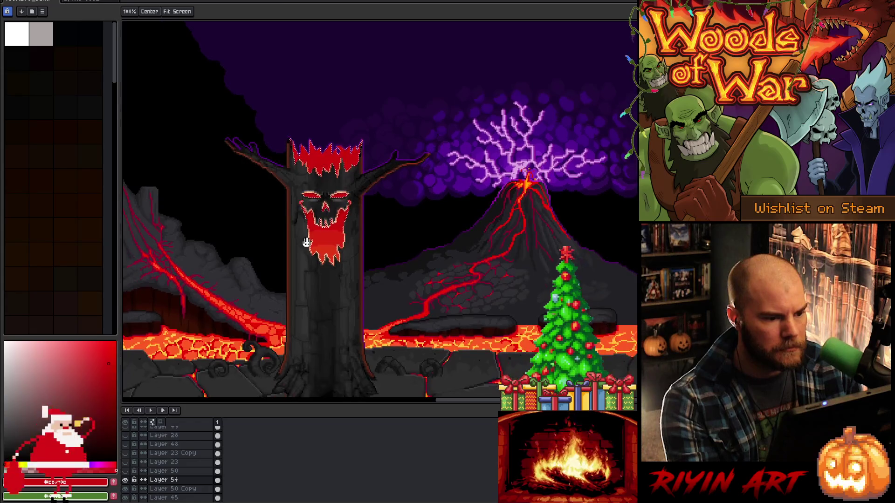
# Zoom in to inspect the recoloured tree face, then add Layer 55 above Layer 54
pyautogui.scroll(1, 336, 185)
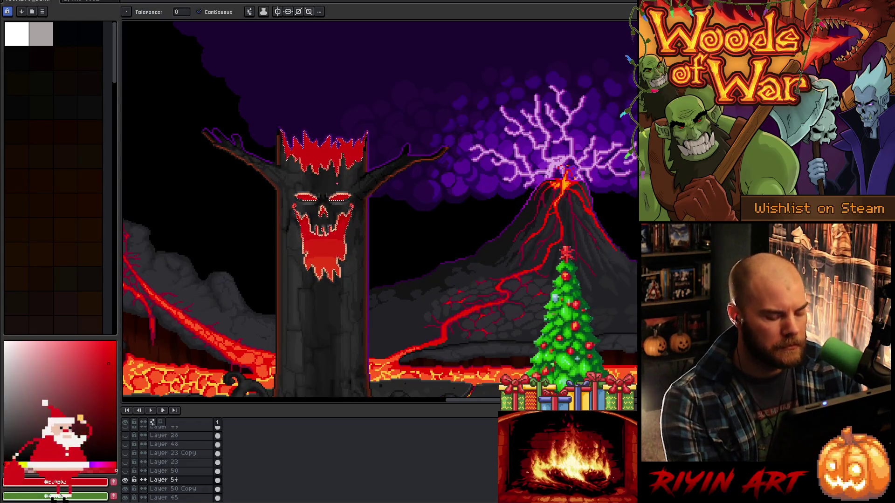
pyautogui.scroll(1, 328, 215)
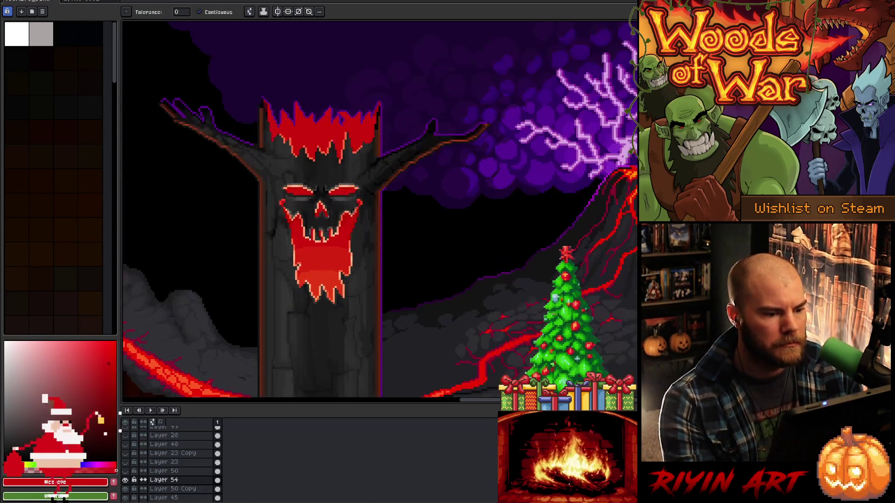
pyautogui.press('i')
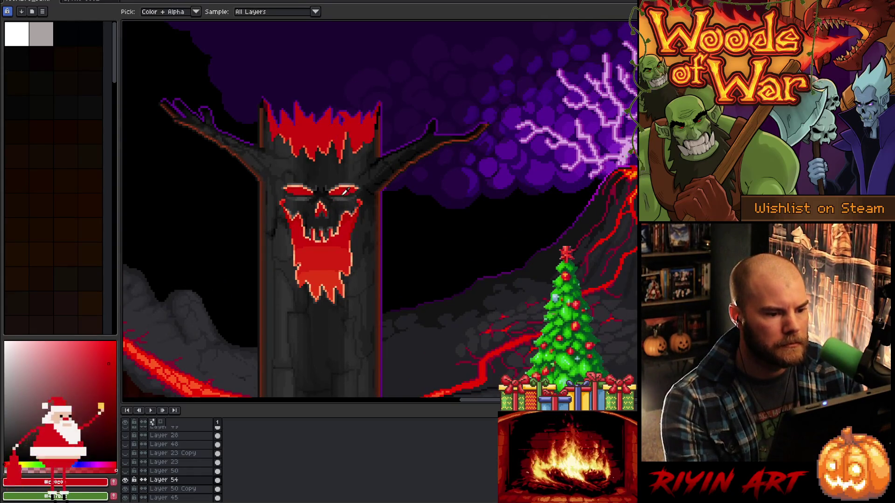
pyautogui.scroll(1, 342, 200)
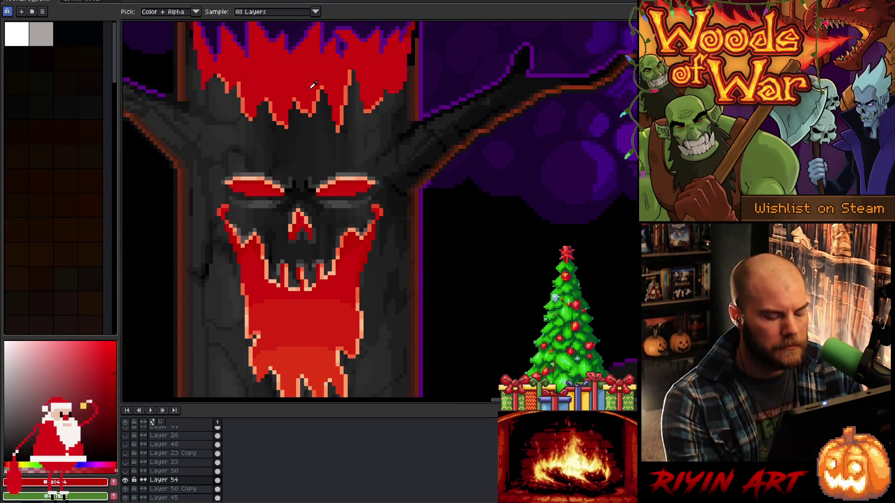
pyautogui.press('g')
pyautogui.scroll(-2, 252, 168)
pyautogui.moveTo(204, 192); pyautogui.dragTo(301, 215)
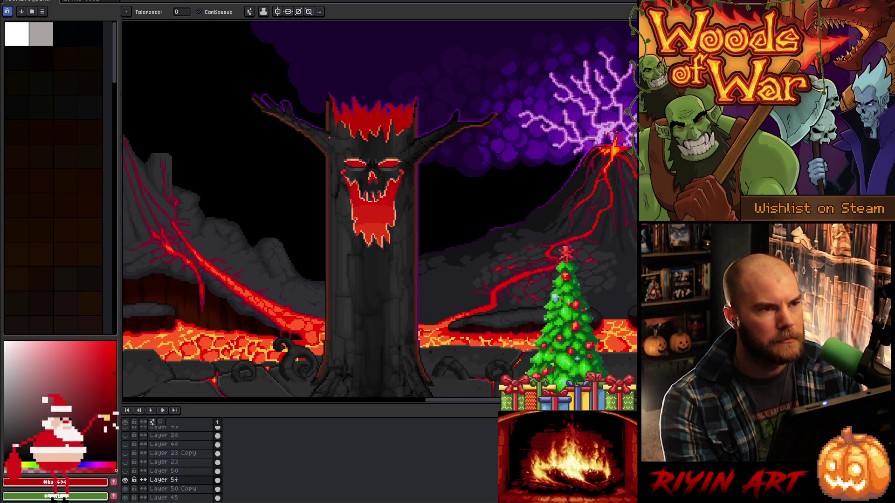
pyautogui.scroll(1, 400, 135)
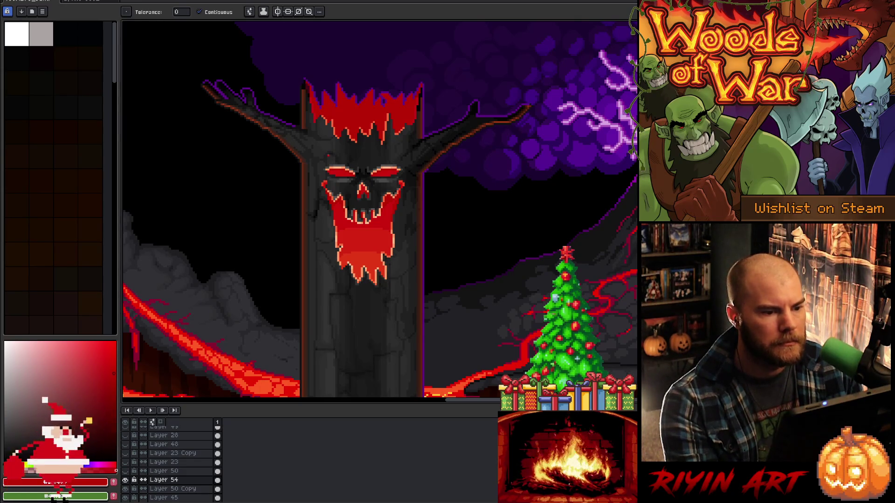
pyautogui.scroll(1, 329, 155)
pyautogui.scroll(1, 414, 153)
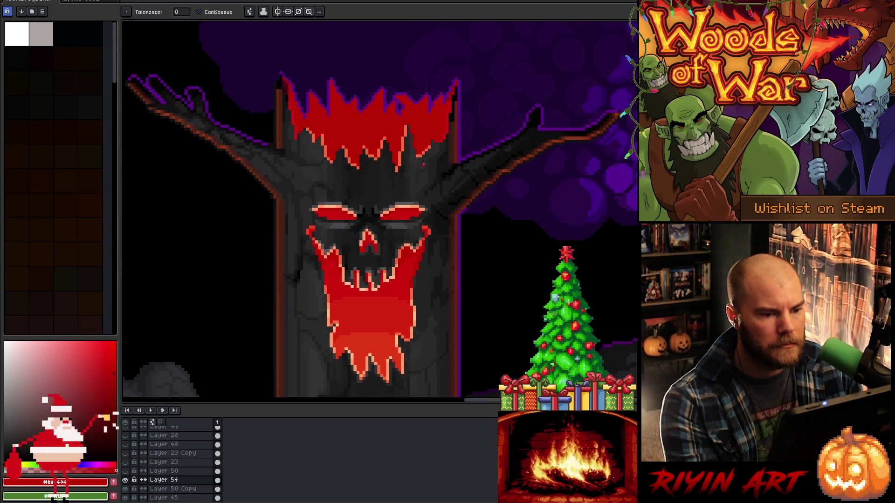
pyautogui.scroll(-2, 327, 170)
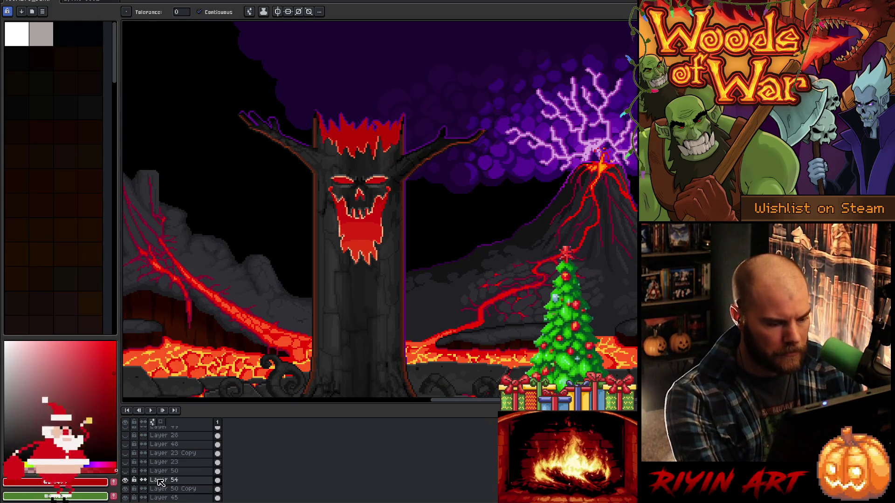
pyautogui.hotkey('shift', 'n')
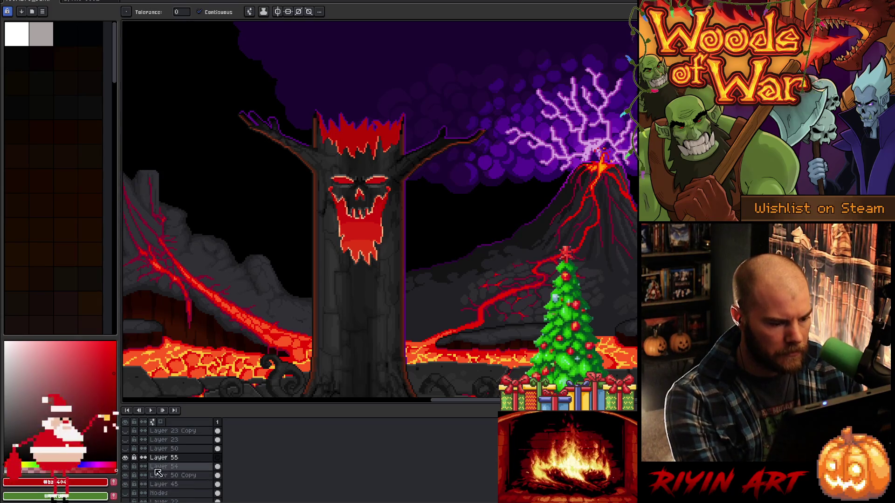
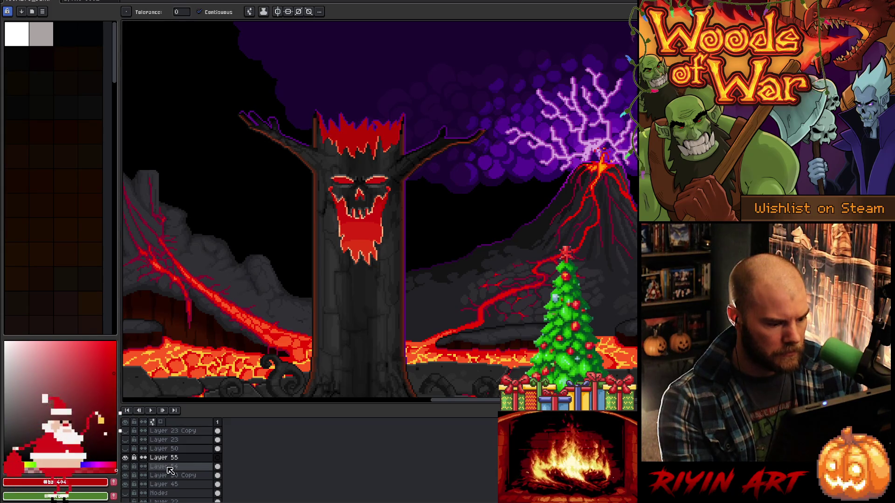
# Preview Layer 55's tree-face content on its own, then show all layers again
pyautogui.keyDown('alt'); pyautogui.click(129, 470); pyautogui.keyUp('alt')
pyautogui.keyDown('alt'); pyautogui.click(128, 471); pyautogui.keyUp('alt')
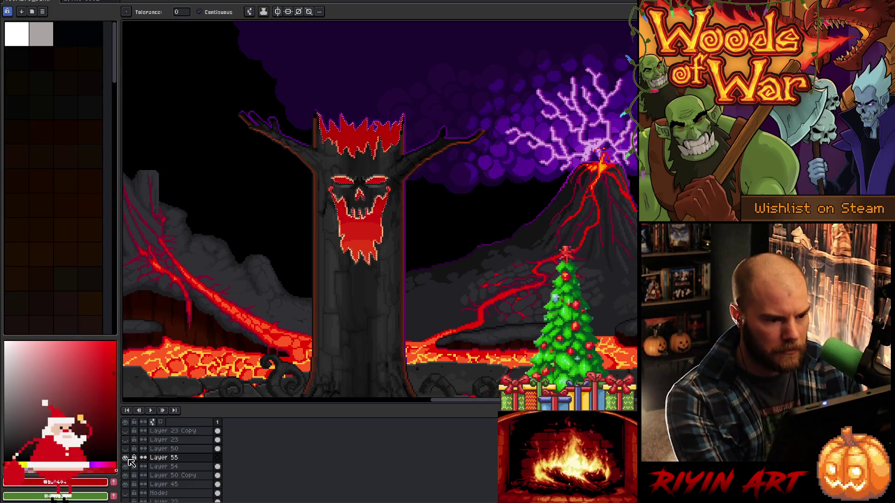
pyautogui.click(164, 467)
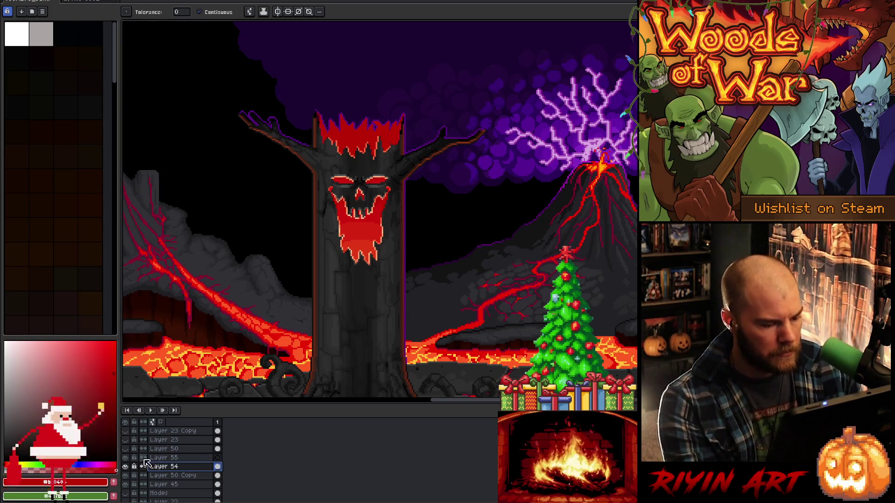
pyautogui.click(217, 458)
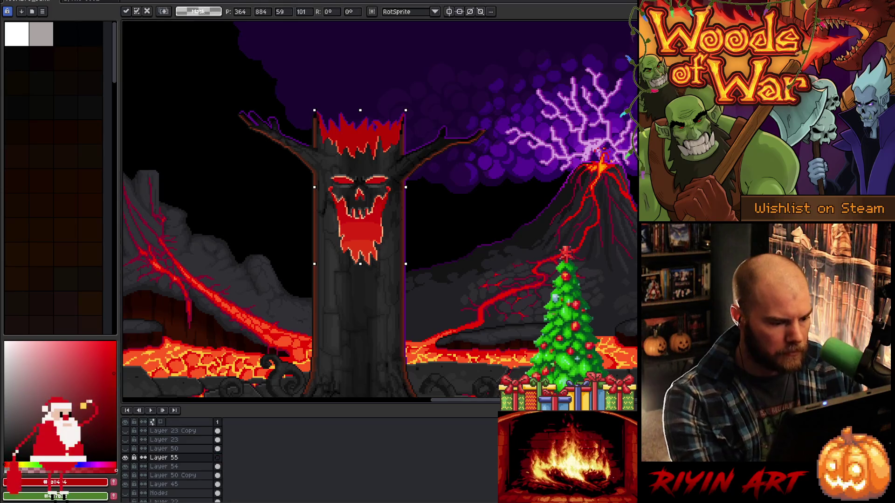
pyautogui.press('m')
pyautogui.keyDown('alt'); pyautogui.click(126, 458); pyautogui.keyUp('alt')
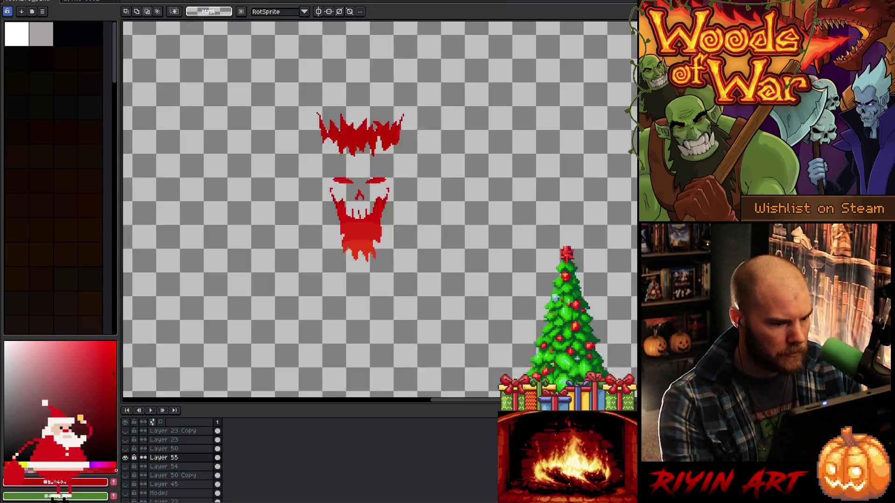
pyautogui.keyDown('alt'); pyautogui.click(126, 458); pyautogui.keyUp('alt')
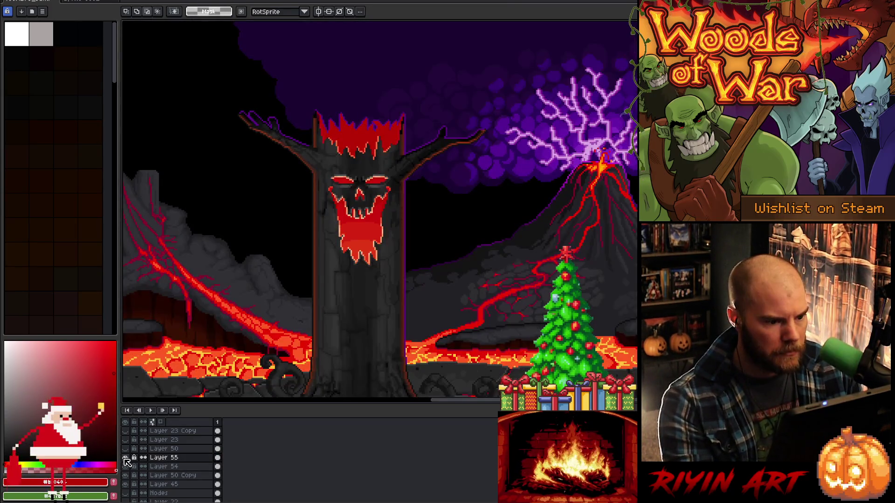
# Try Addition, Color Dodge and Multiply blend modes in Layer 55's properties
pyautogui.doubleClick(172, 458)
pyautogui.click(272, 76)
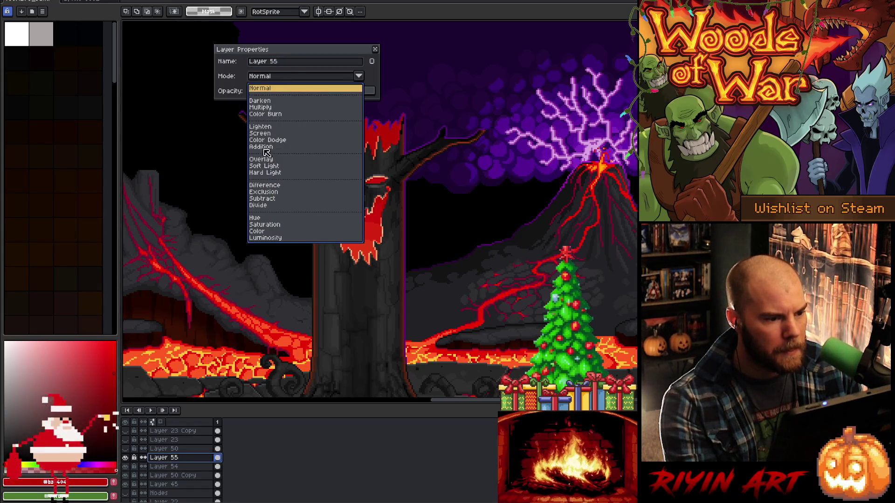
pyautogui.click(263, 148)
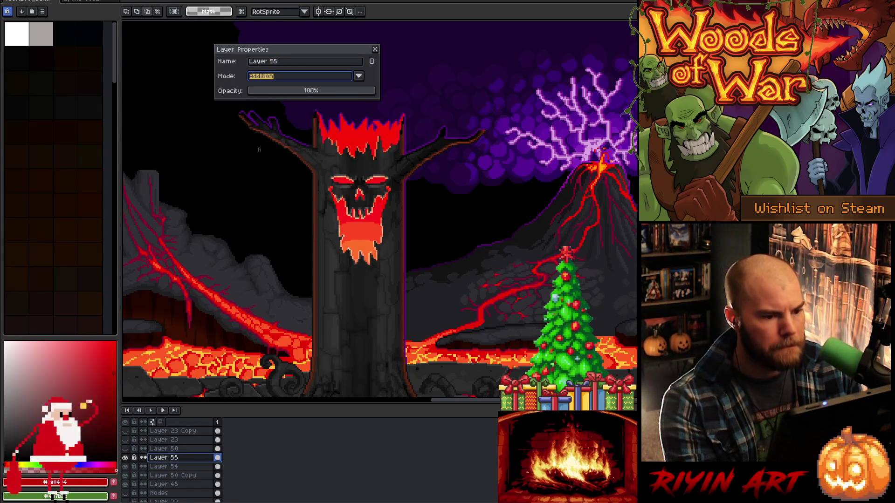
pyautogui.click(281, 81)
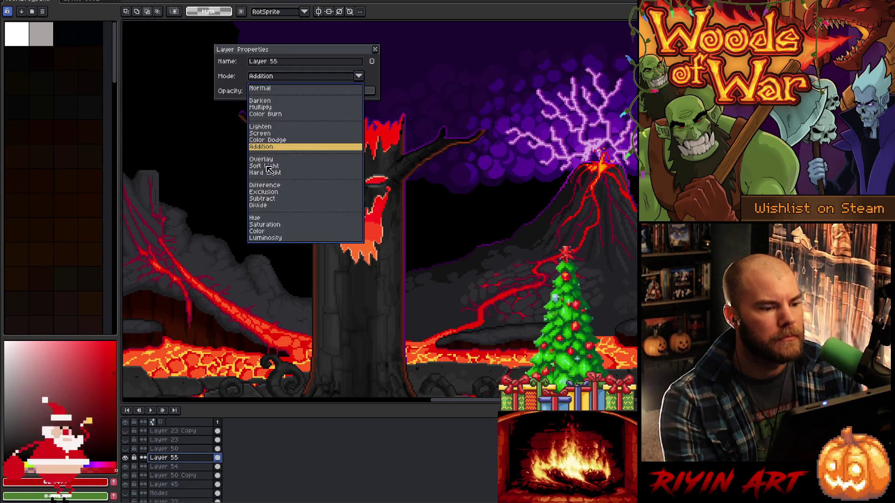
pyautogui.click(275, 142)
pyautogui.moveTo(310, 46); pyautogui.dragTo(539, 190)
pyautogui.scroll(1, 405, 214)
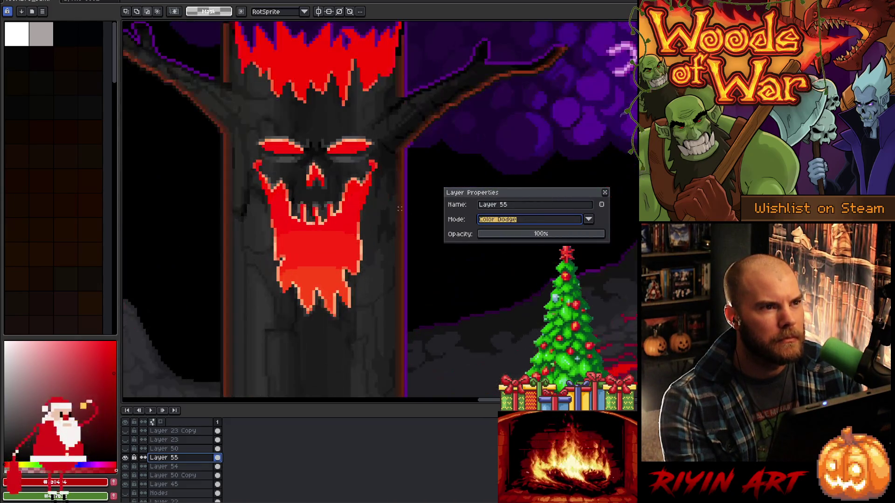
pyautogui.click(516, 222)
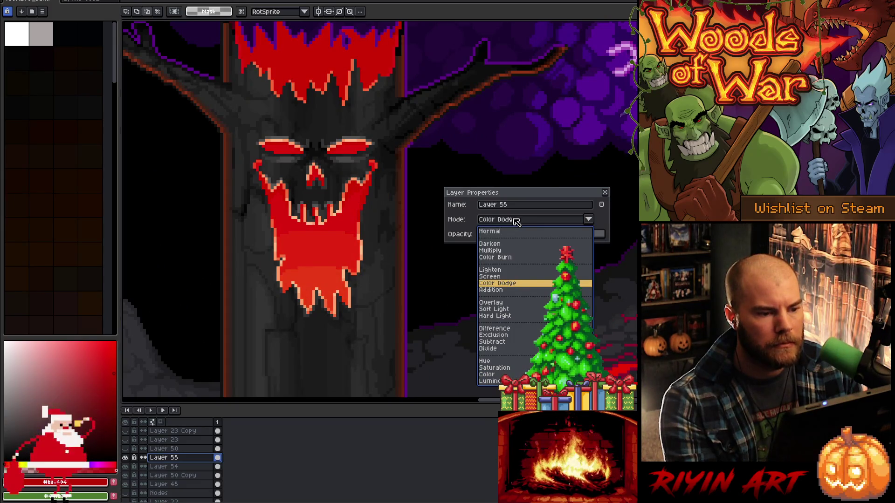
pyautogui.click(513, 251)
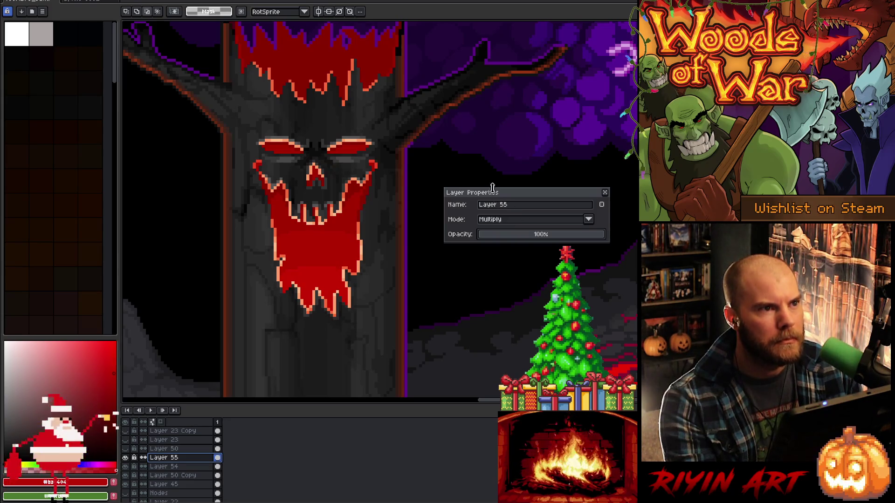
pyautogui.click(518, 219)
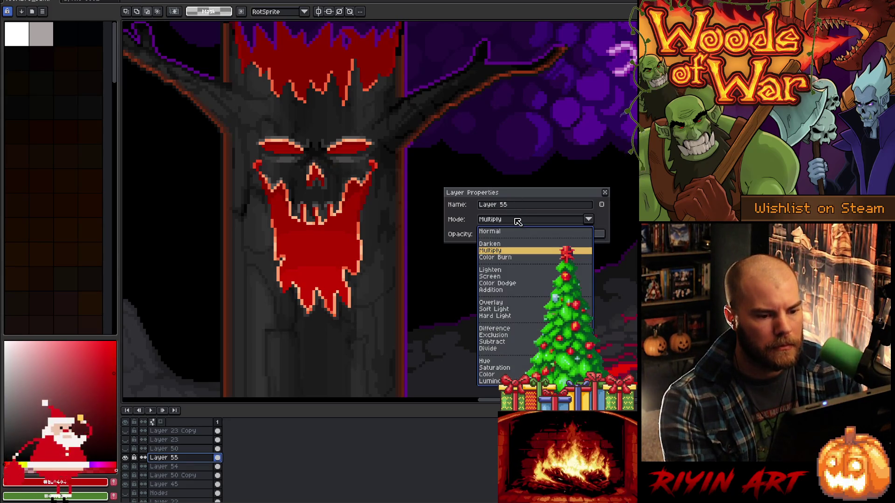
pyautogui.click(509, 284)
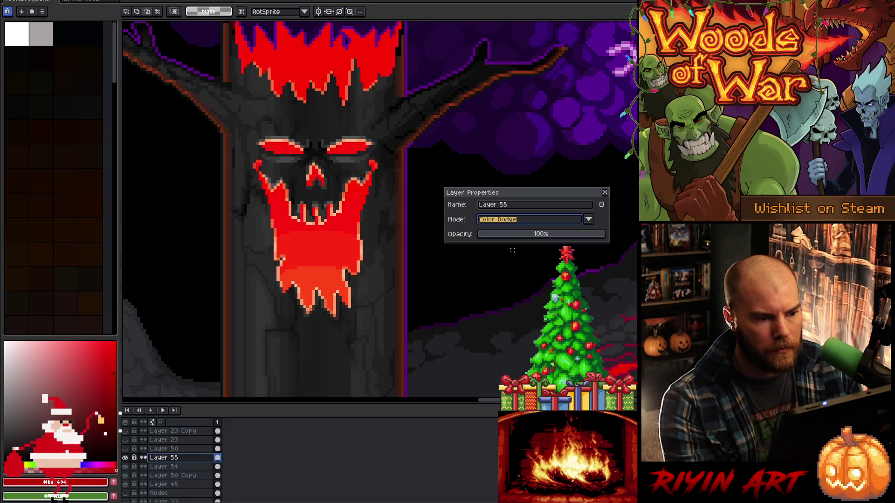
# Try Divide, Luminosity, Darken, Multiply and Screen, then settle on Overlay for Layer 55
pyautogui.click(519, 221)
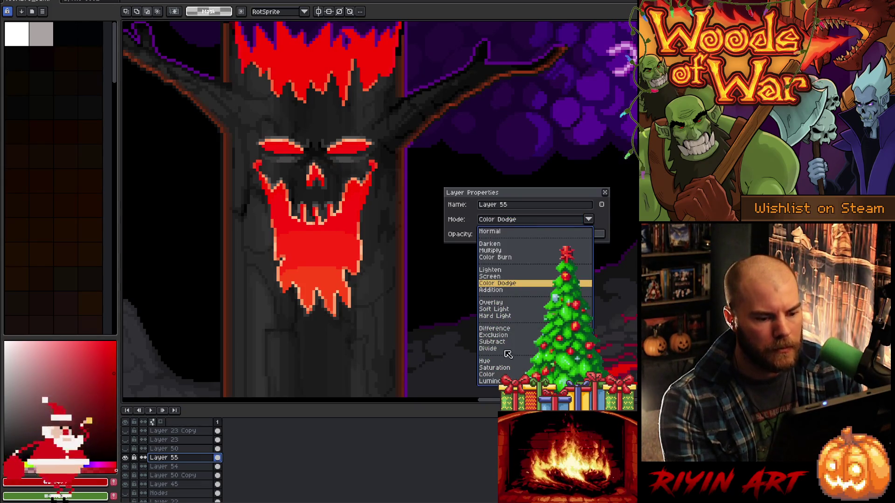
pyautogui.click(507, 353)
pyautogui.click(528, 226)
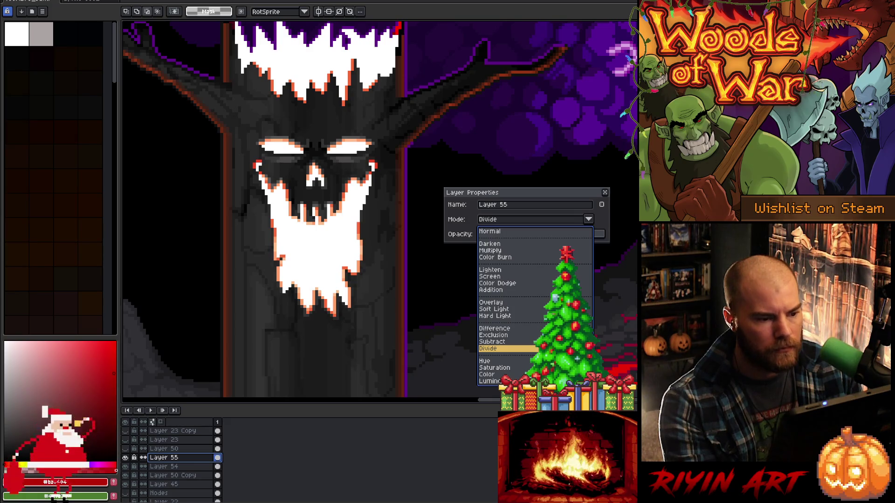
pyautogui.press('Down')
pyautogui.press('Down')
pyautogui.press('Down')
pyautogui.press('Return')
pyautogui.click(517, 228)
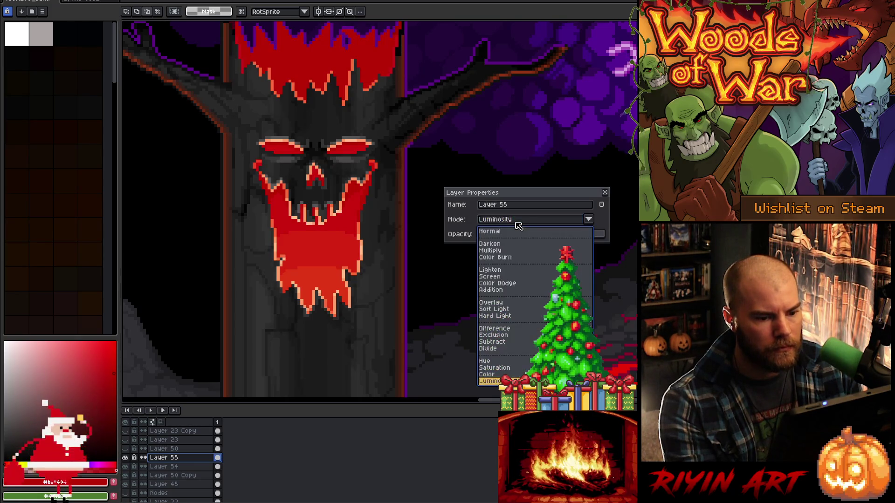
pyautogui.click(497, 246)
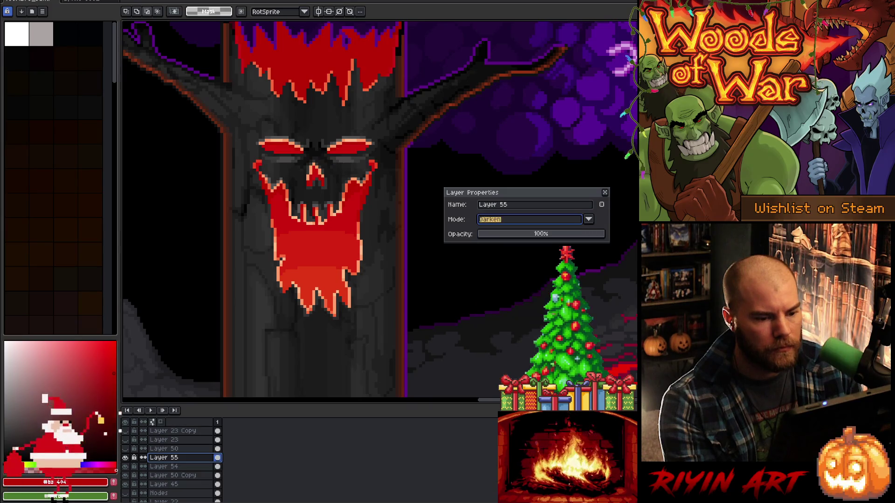
pyautogui.click(502, 219)
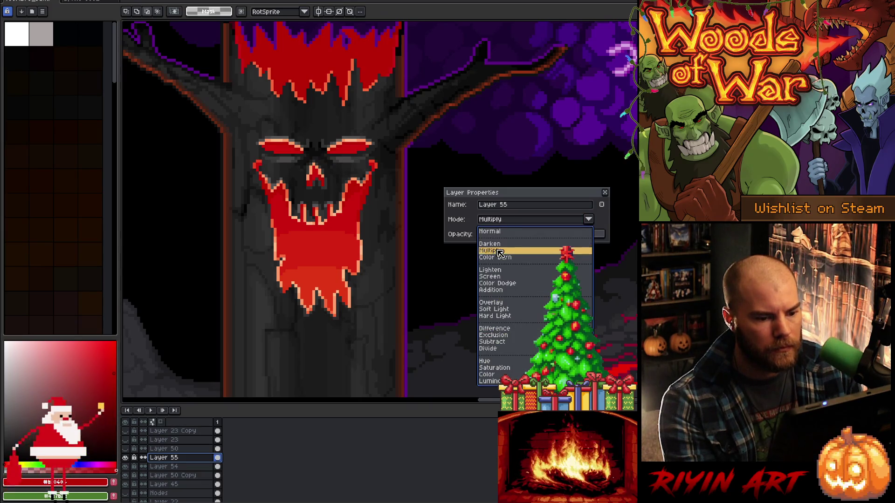
pyautogui.click(501, 249)
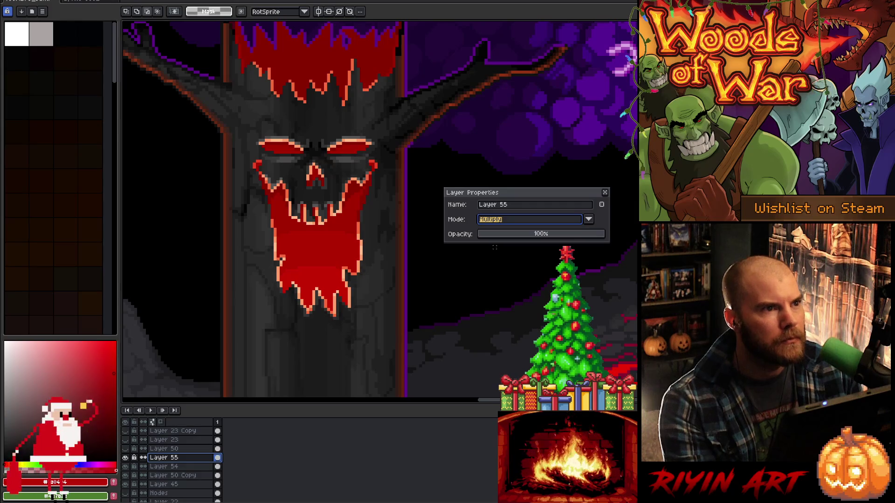
pyautogui.click(515, 222)
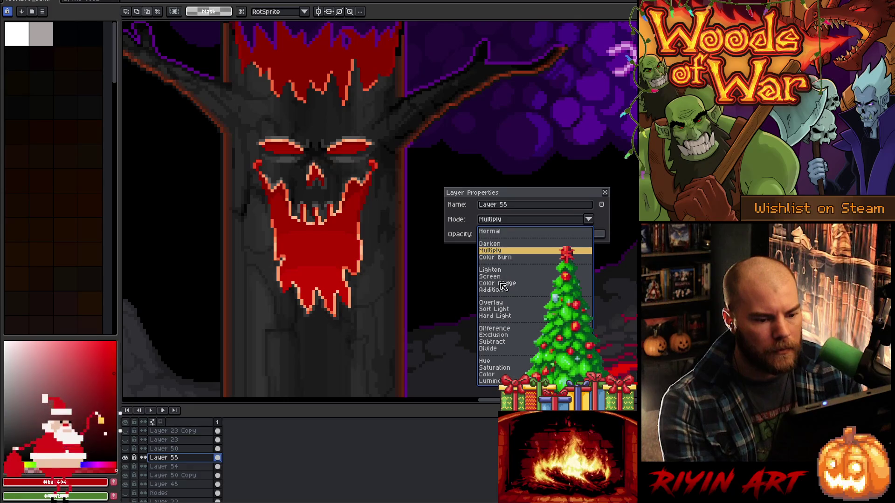
pyautogui.click(493, 276)
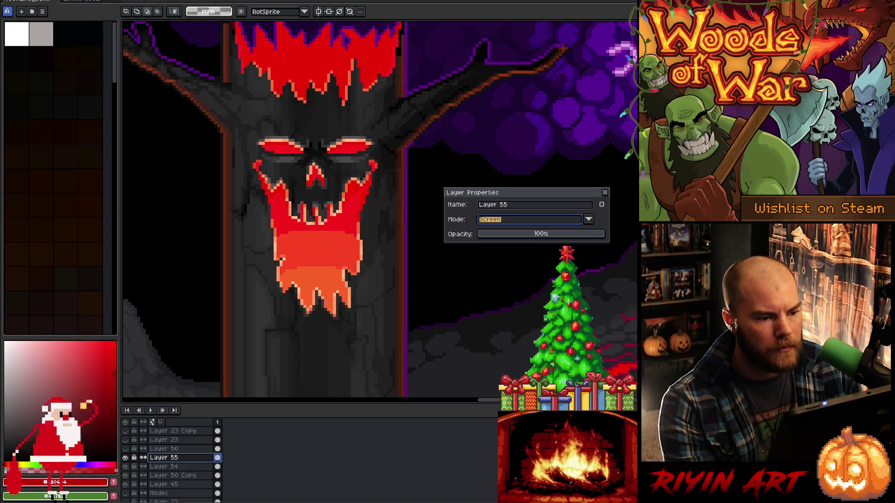
pyautogui.click(494, 226)
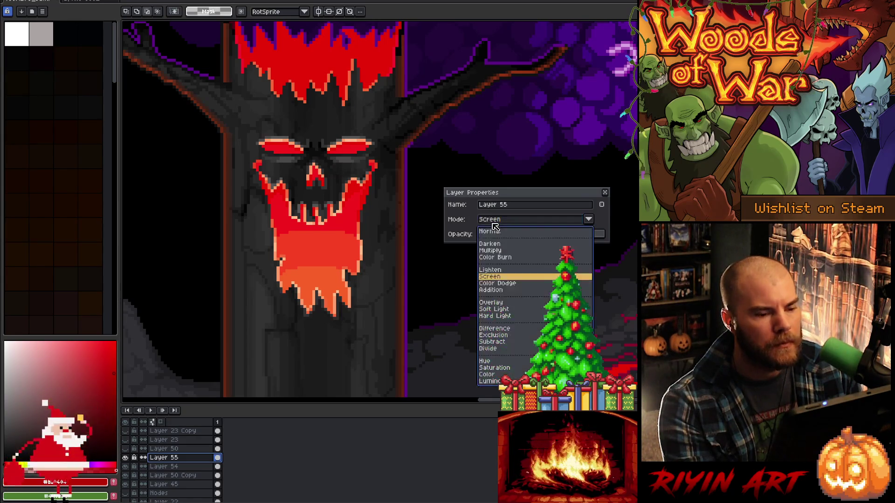
pyautogui.click(497, 303)
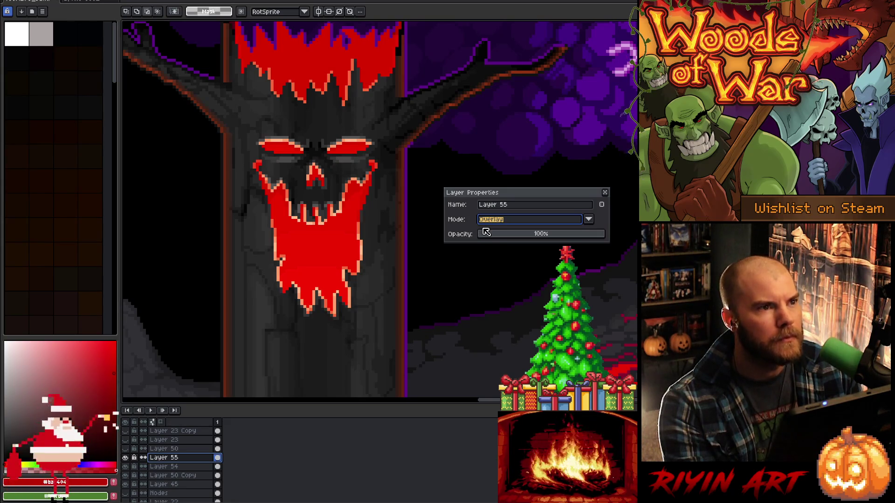
# Test Layer 55's opacity and Hard Light blending, ending at 100% opacity
pyautogui.moveTo(497, 240); pyautogui.dragTo(550, 229)
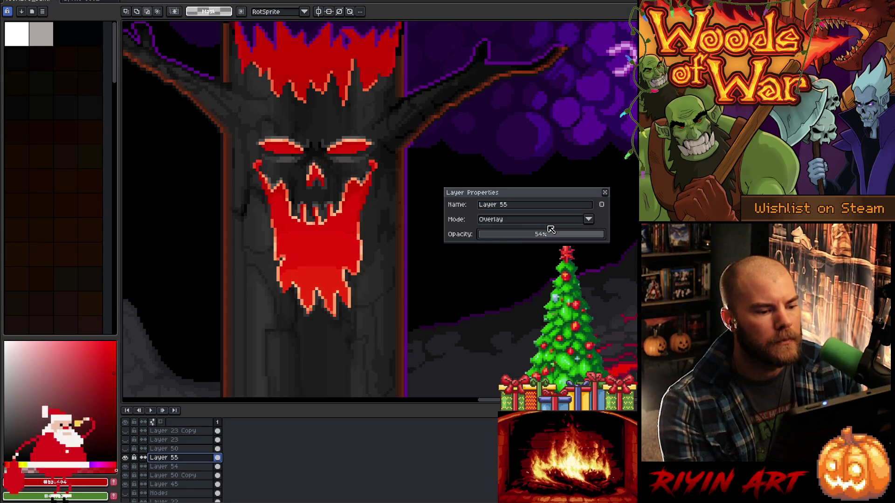
pyautogui.moveTo(550, 228)
pyautogui.mouseDown()
pyautogui.moveTo(452, 233)
pyautogui.moveTo(505, 231)
pyautogui.mouseUp()
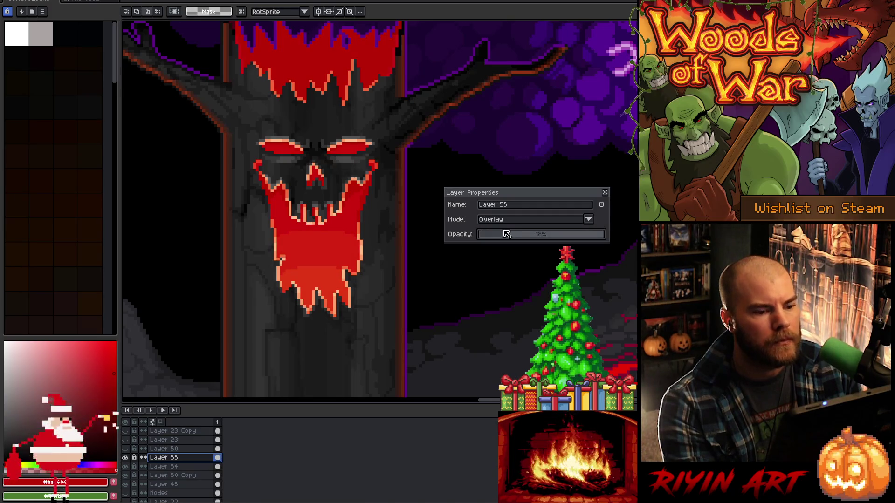
pyautogui.click(505, 221)
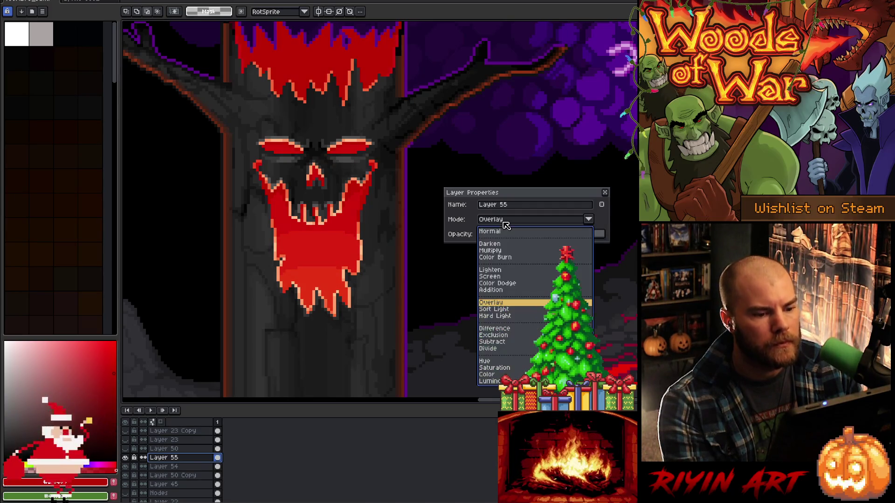
pyautogui.click(496, 316)
pyautogui.moveTo(515, 233); pyautogui.dragTo(604, 233)
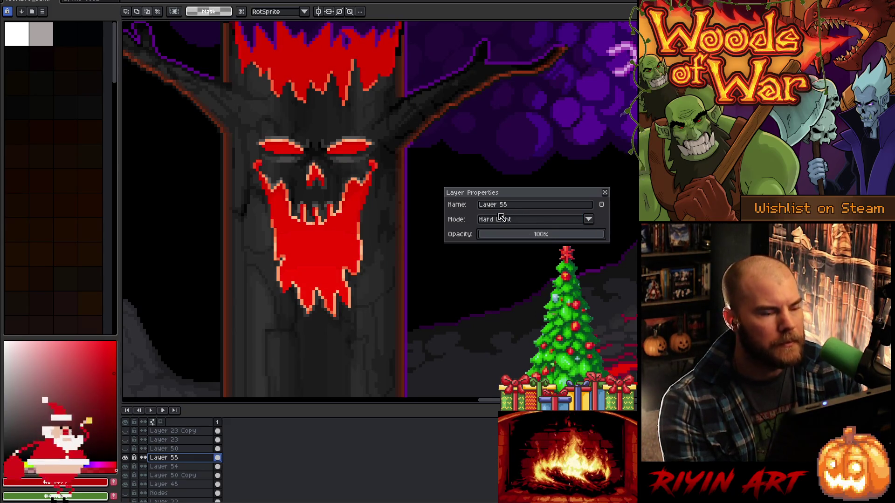
# Switch Layer 55 to Addition at 100% opacity and turn on the greyscale check view
pyautogui.click(524, 223)
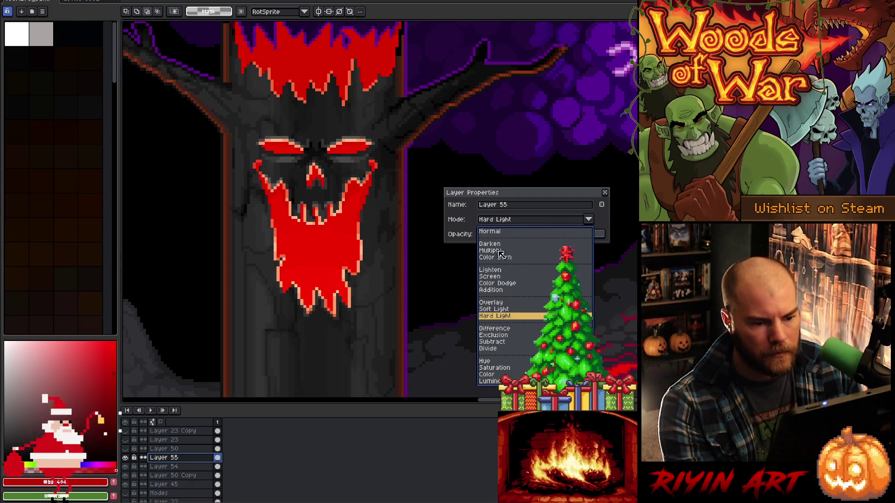
pyautogui.click(490, 290)
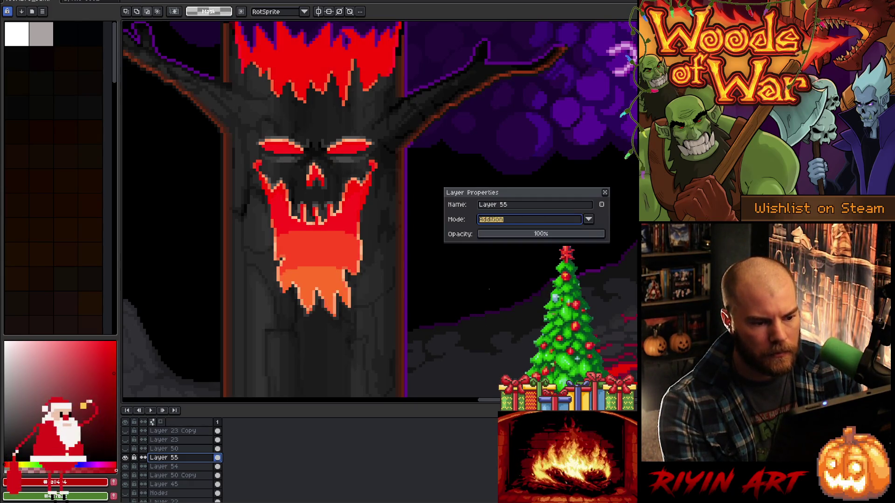
pyautogui.click(511, 237)
pyautogui.click(534, 239)
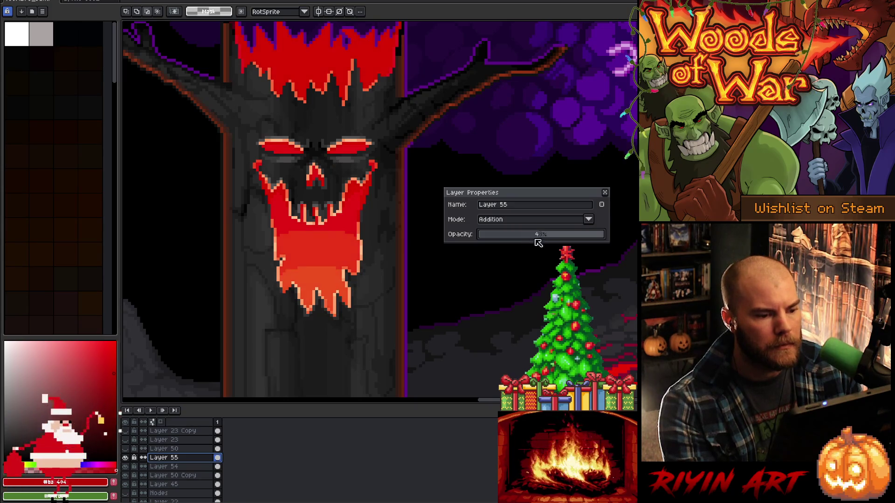
pyautogui.moveTo(534, 240); pyautogui.dragTo(605, 235)
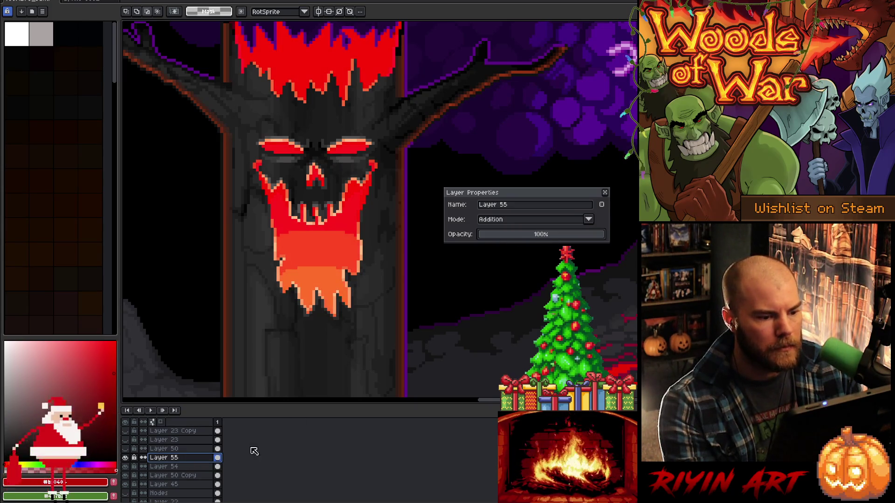
pyautogui.scroll(1, 145, 447)
pyautogui.click(127, 433)
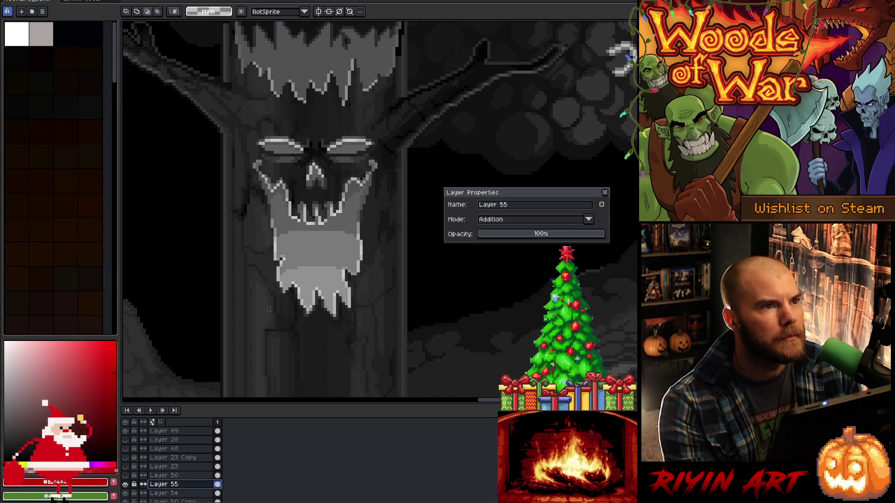
# Toggle the glow layer on and off to compare its effect in greyscale
pyautogui.scroll(-1, 269, 321)
pyautogui.scroll(-1, 253, 226)
pyautogui.scroll(1, 250, 171)
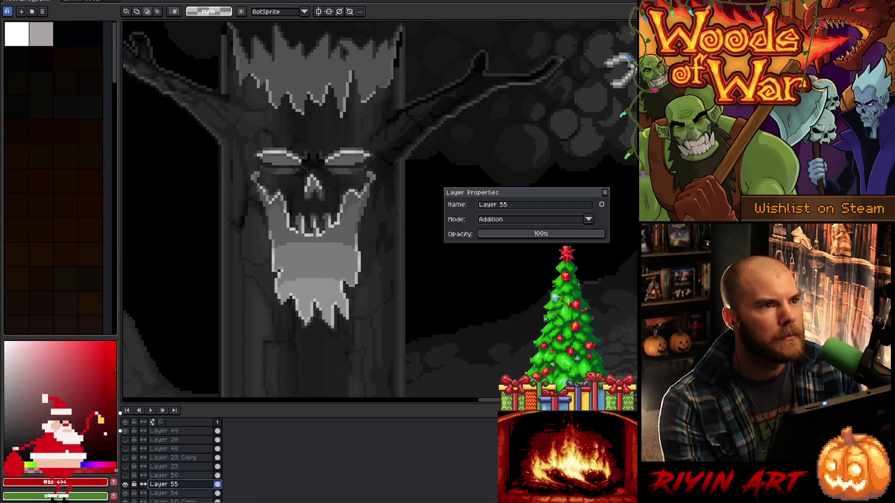
pyautogui.click(125, 484)
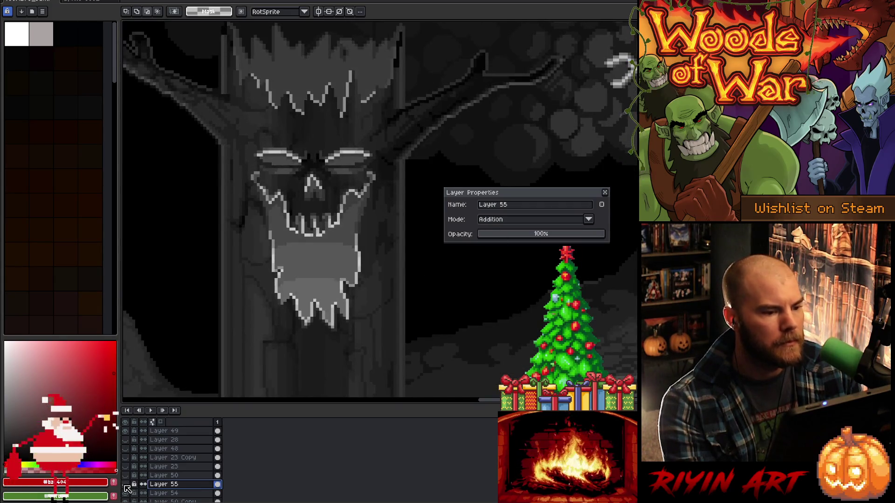
pyautogui.click(125, 485)
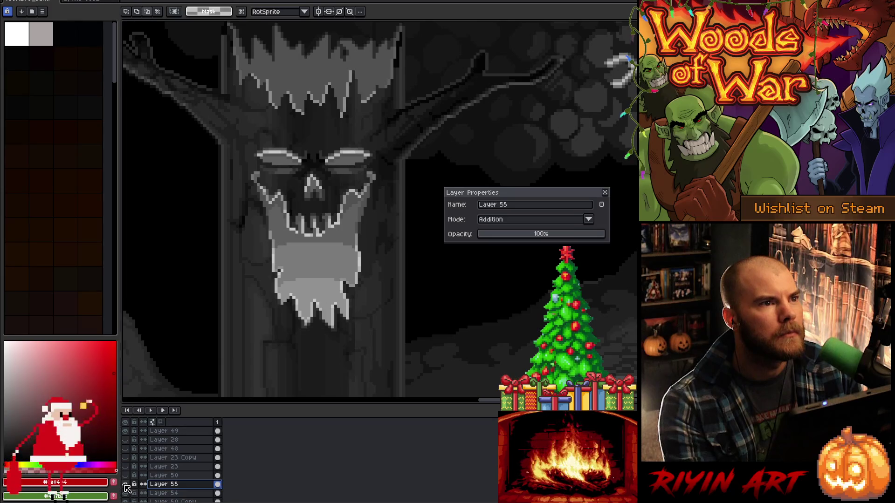
pyautogui.click(125, 485)
pyautogui.click(125, 485)
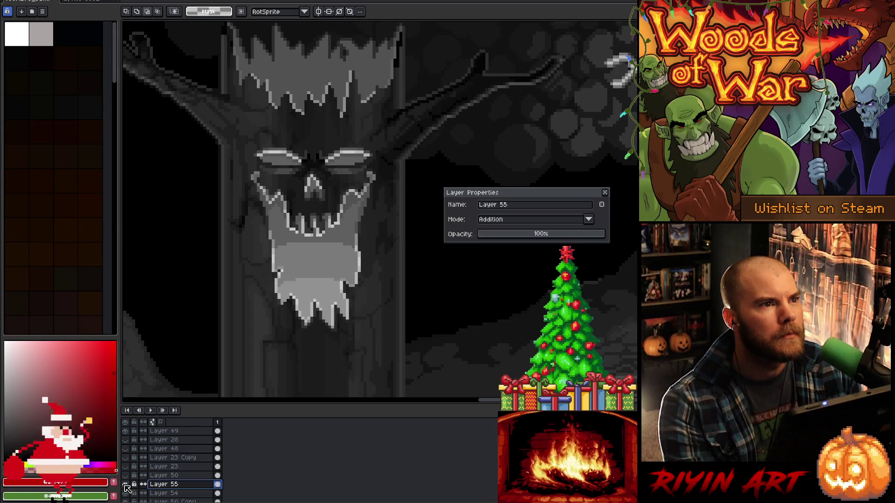
pyautogui.click(125, 485)
pyautogui.click(125, 485)
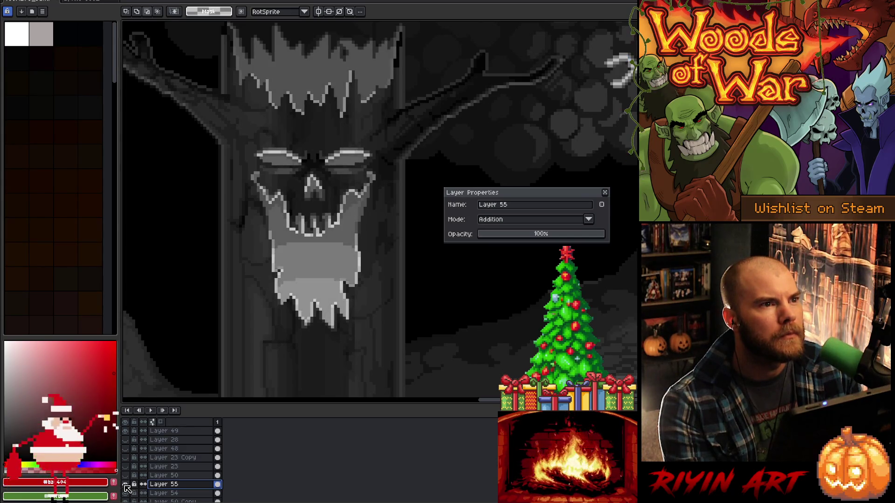
pyautogui.click(125, 485)
pyautogui.click(125, 485)
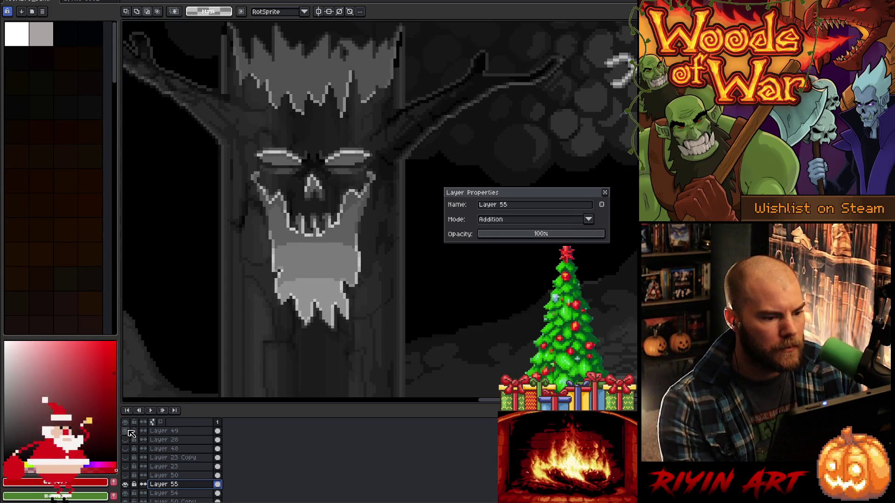
# Set the glow layer's opacity to 78% and hide the greyscale overlay
pyautogui.click(549, 234)
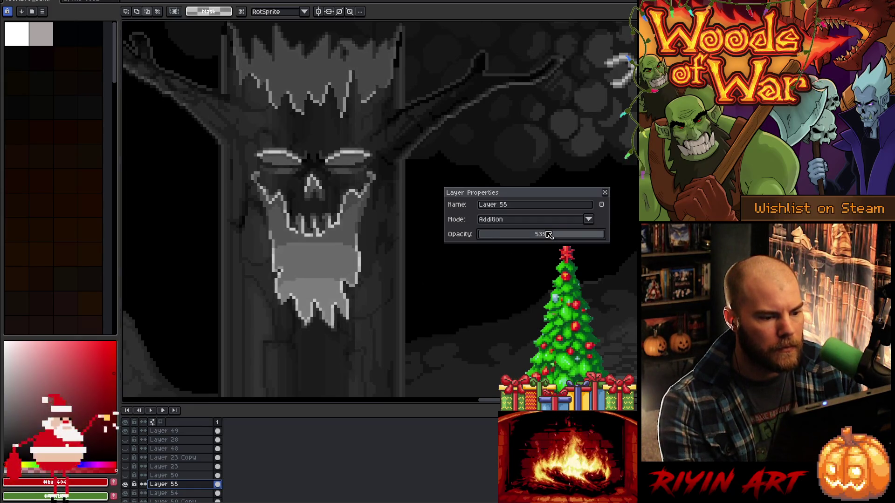
pyautogui.click(576, 234)
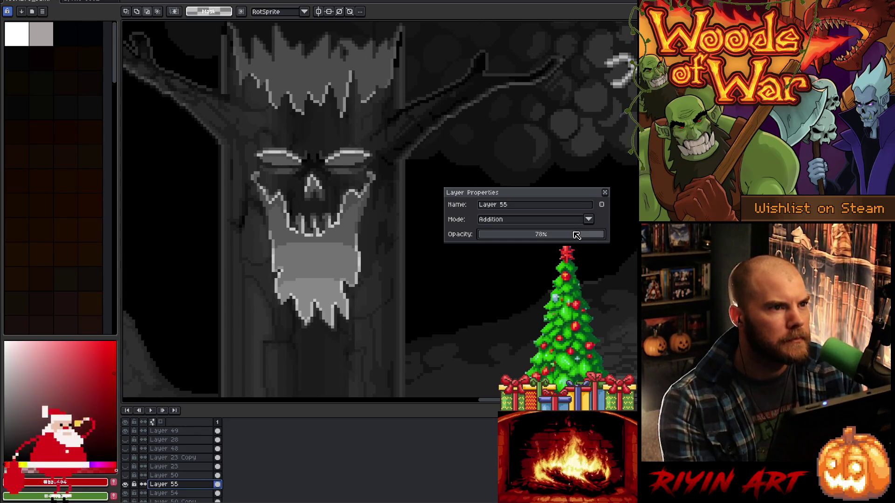
pyautogui.click(605, 192)
pyautogui.click(124, 432)
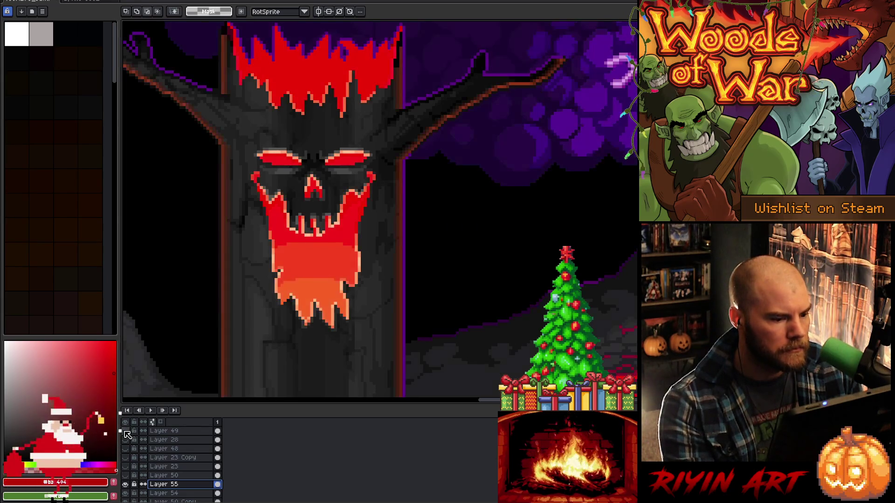
# Sample the crown red #cf0707 as main colour and the mouth orange as secondary
pyautogui.press('i')
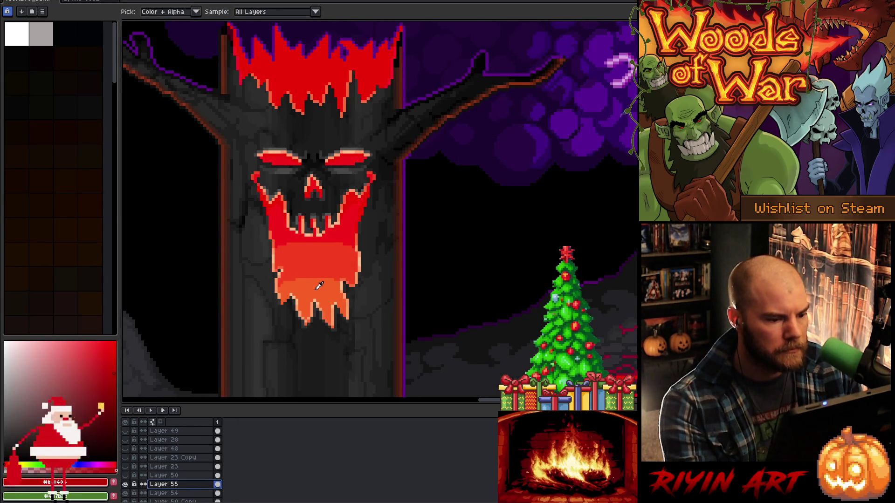
pyautogui.click(318, 288)
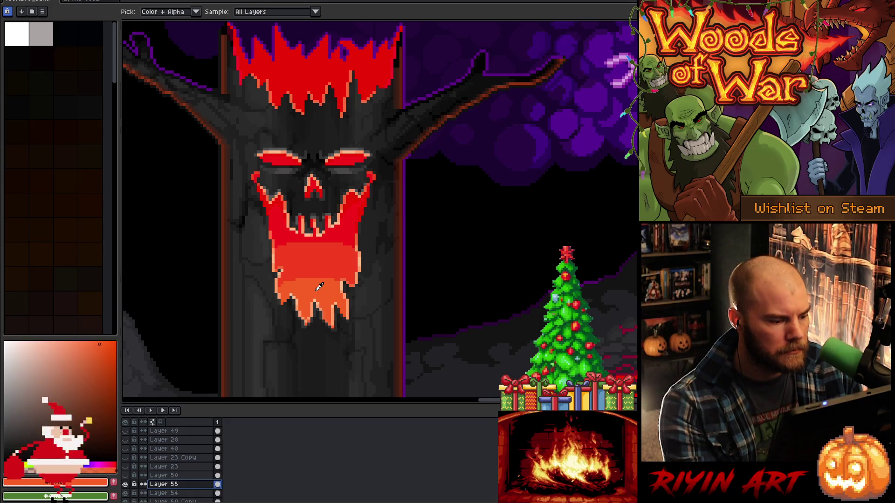
pyautogui.press('x')
pyautogui.click(314, 75)
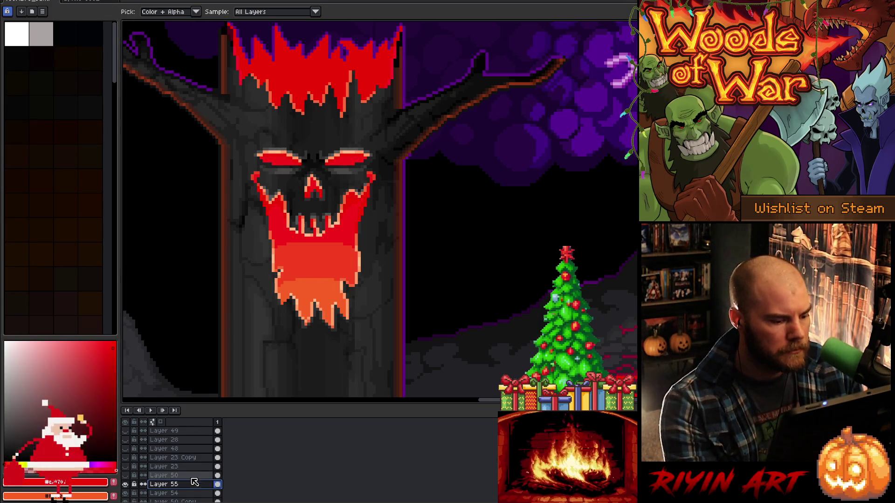
pyautogui.click(218, 475)
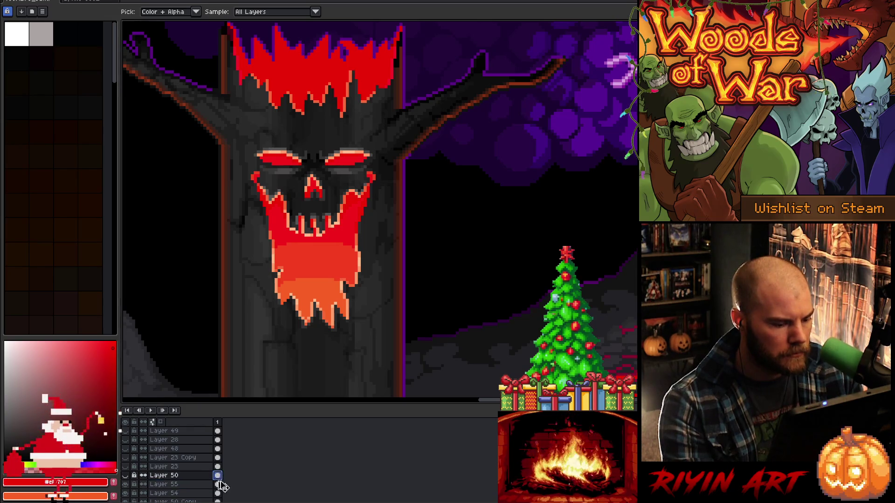
# Add a new Layer 56 above glow Layer 55, with nothing selected
pyautogui.click(195, 486)
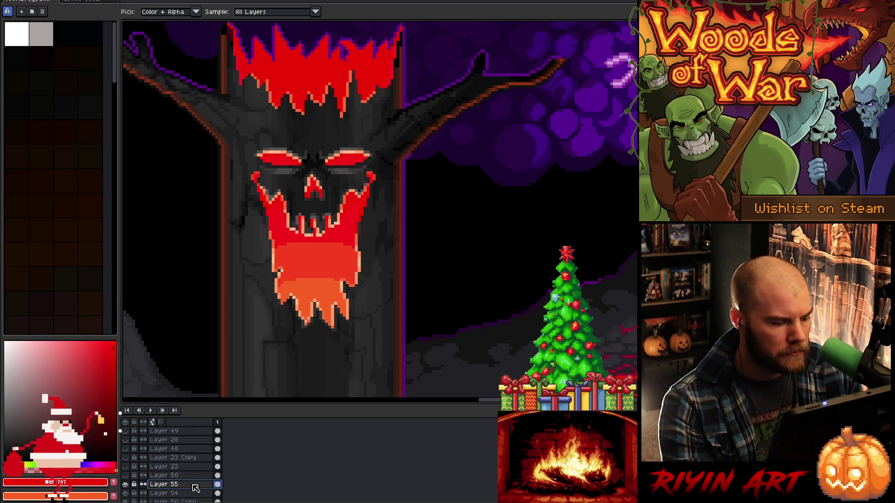
pyautogui.keyDown('ctrl'); pyautogui.click(147, 486); pyautogui.keyUp('ctrl')
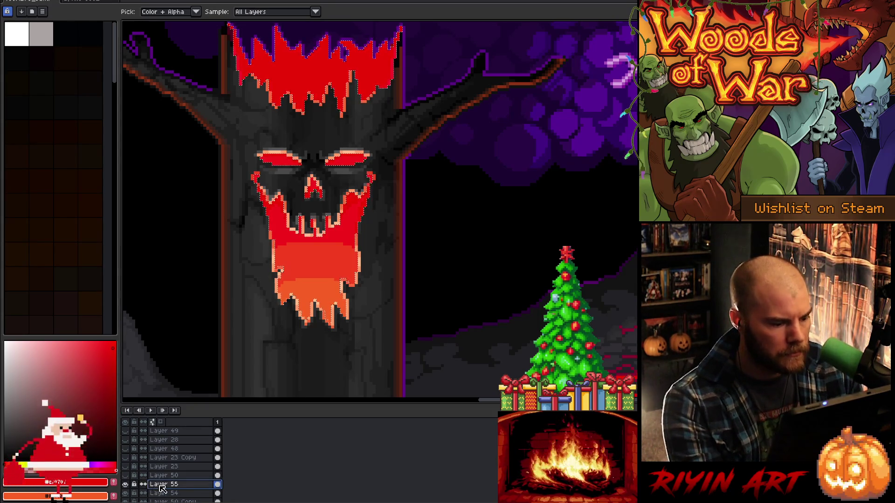
pyautogui.hotkey('shift', 'n')
pyautogui.hotkey('ctrl', 'd')
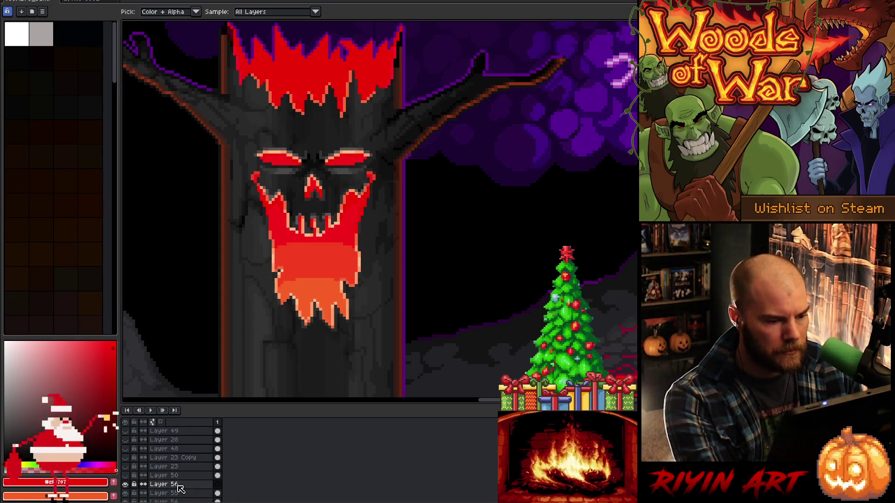
# Fill Layer 56 with a trial red-to-orange gradient and toggle it to compare
pyautogui.press('w')
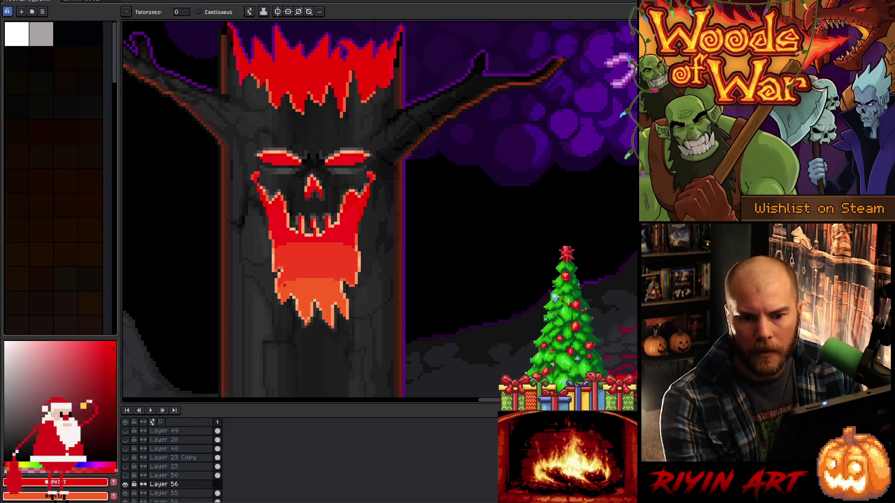
pyautogui.press('g')
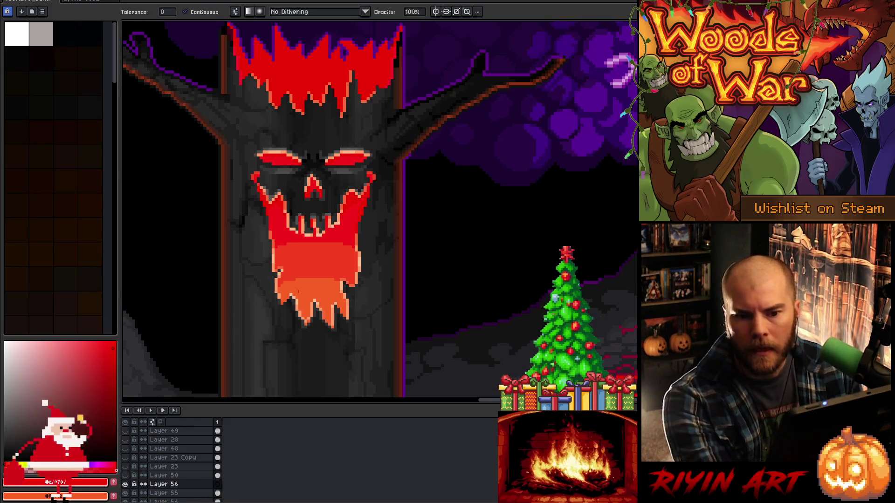
pyautogui.moveTo(317, 128)
pyautogui.mouseDown()
pyautogui.moveTo(313, 274)
pyautogui.moveTo(326, 333)
pyautogui.moveTo(326, 285)
pyautogui.mouseUp()
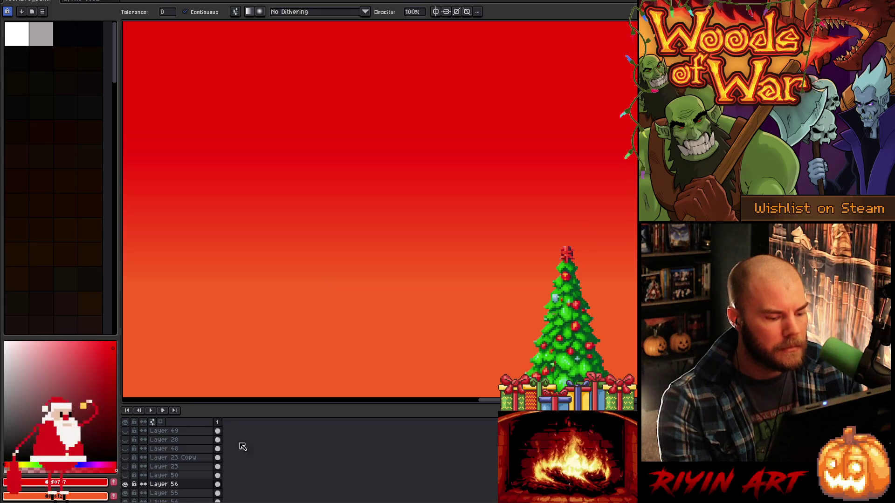
pyautogui.click(126, 485)
pyautogui.click(125, 484)
pyautogui.click(125, 484)
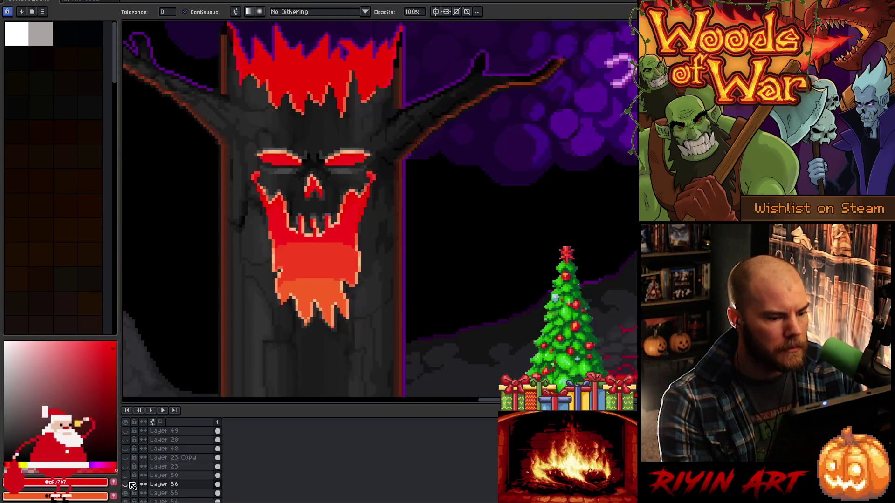
pyautogui.click(125, 485)
pyautogui.click(125, 485)
pyautogui.click(126, 484)
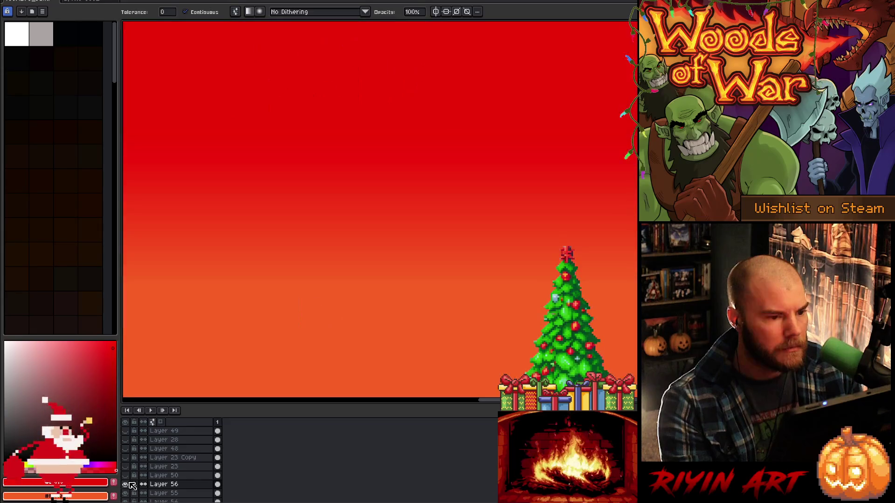
pyautogui.click(126, 484)
pyautogui.click(126, 485)
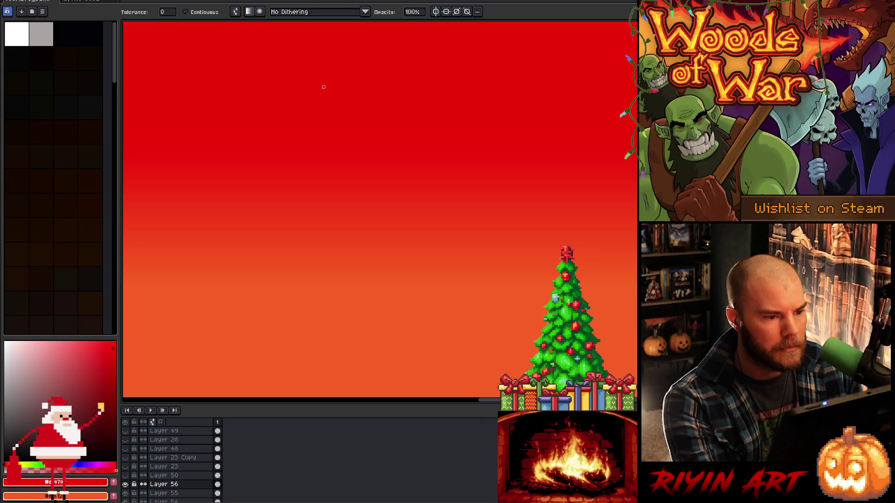
# Delete the trial gradient, leaving Layer 56 empty
pyautogui.press('ctrl')
pyautogui.press('ctrl')
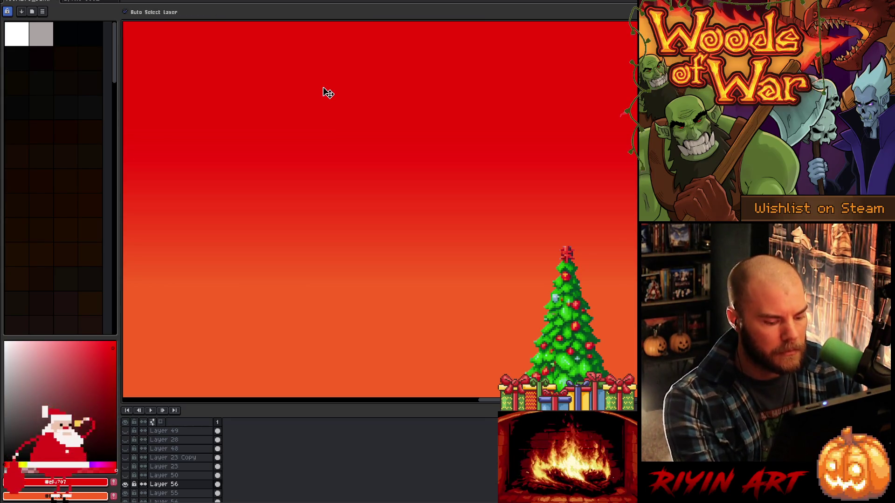
pyautogui.press('Delete')
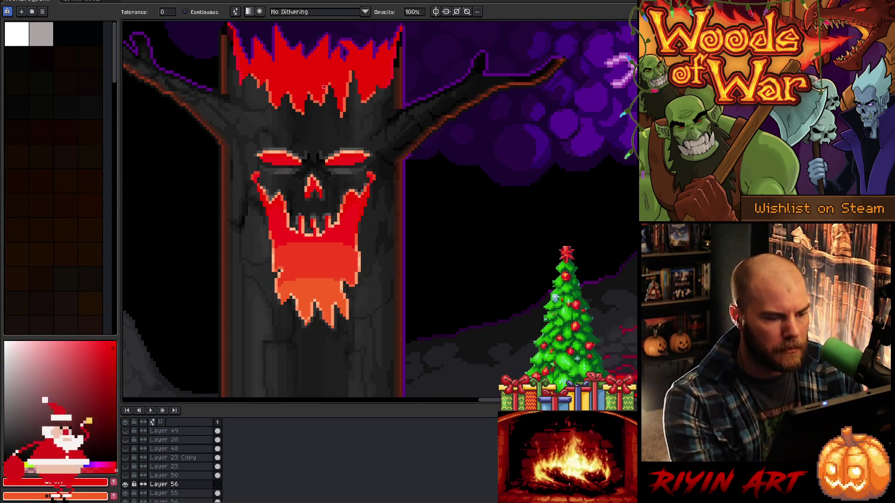
pyautogui.scroll(-1, 324, 87)
pyautogui.press('m')
pyautogui.scroll(3, 267, 103)
# Fill a rectangle over the tree face with a red-to-orange gradient and load Layer 55's face shape as selection
pyautogui.moveTo(268, 104)
pyautogui.mouseDown()
pyautogui.moveTo(409, 305)
pyautogui.moveTo(421, 330)
pyautogui.moveTo(402, 334)
pyautogui.mouseUp()
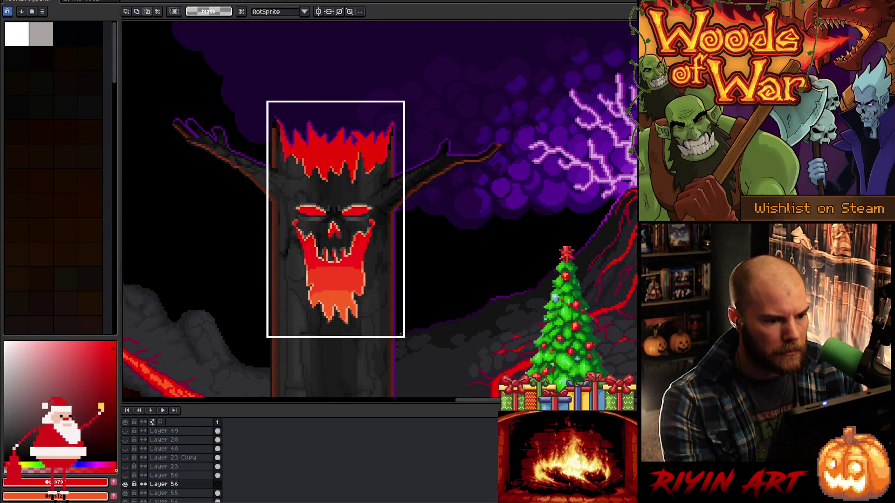
pyautogui.hotkey('ctrl', 'd')
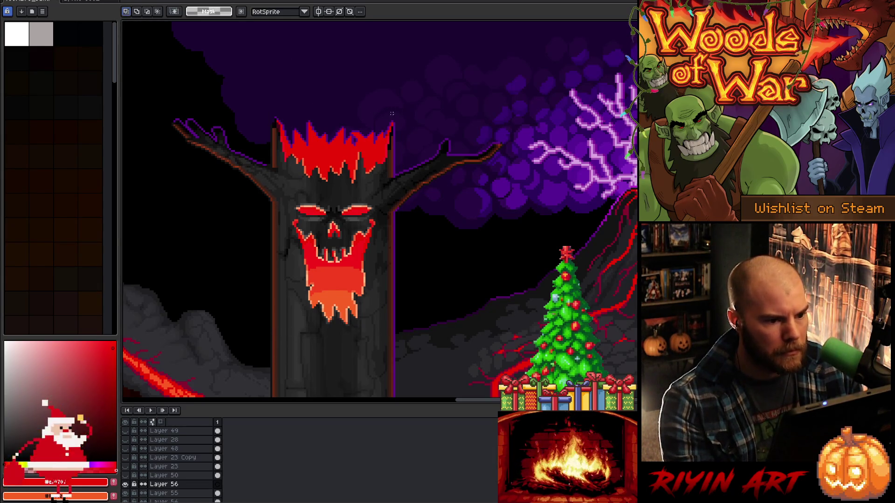
pyautogui.moveTo(394, 115)
pyautogui.mouseDown()
pyautogui.moveTo(262, 332)
pyautogui.moveTo(260, 326)
pyautogui.moveTo(270, 331)
pyautogui.mouseUp()
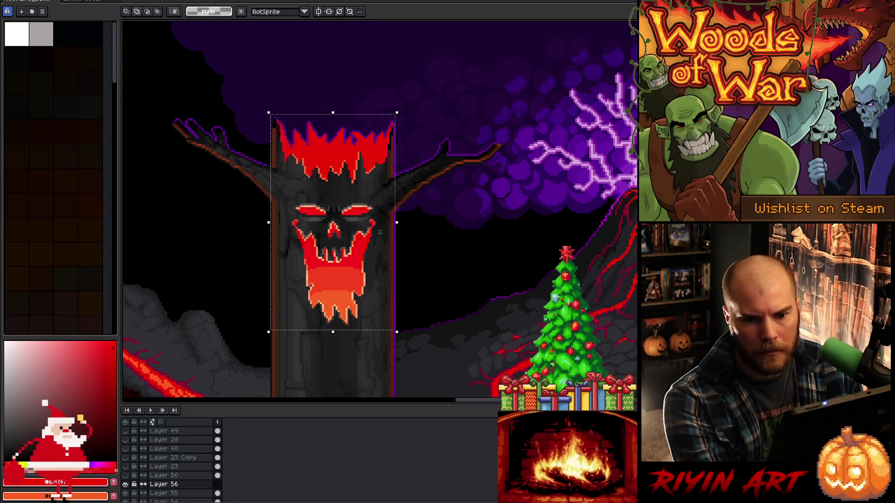
pyautogui.press('g')
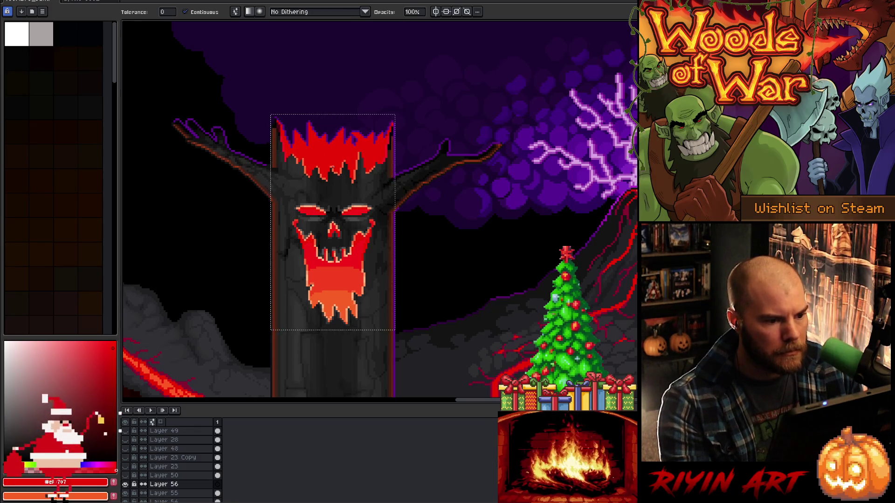
pyautogui.moveTo(334, 167); pyautogui.dragTo(340, 329)
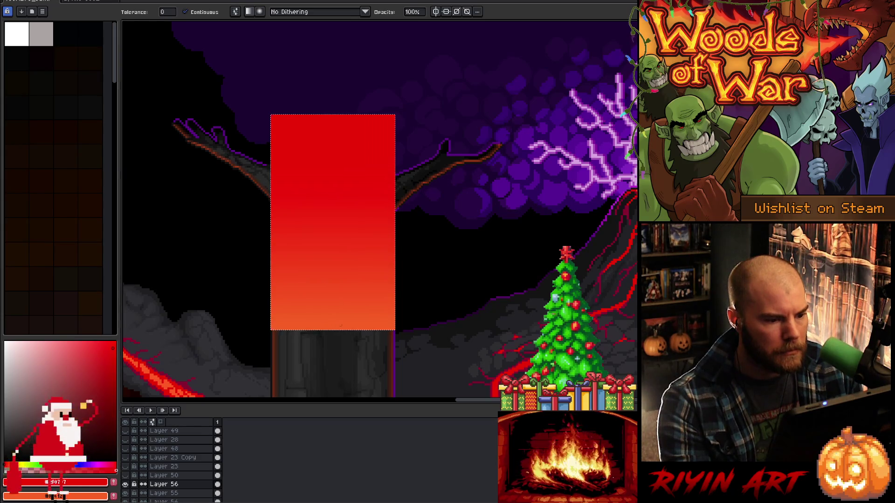
pyautogui.keyDown('ctrl'); pyautogui.click(219, 496); pyautogui.keyUp('ctrl')
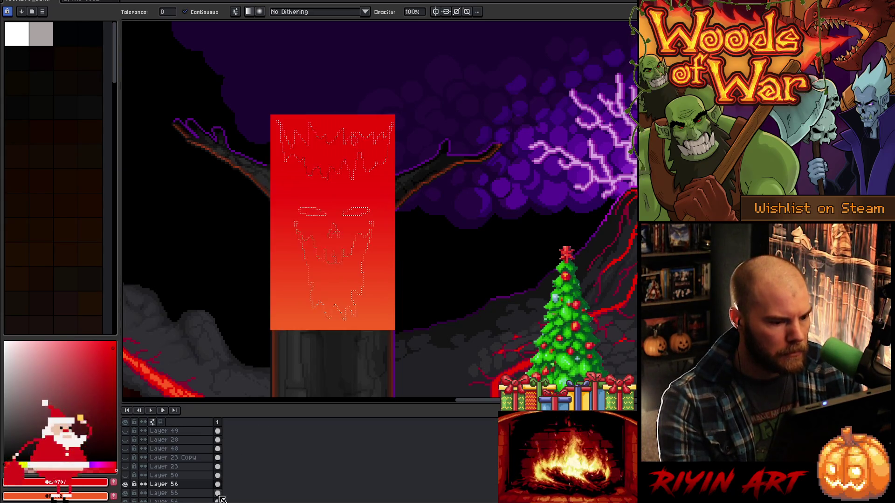
# Delete Layer 56's gradient outside the face and crown shapes, then deselect
pyautogui.click(205, 485)
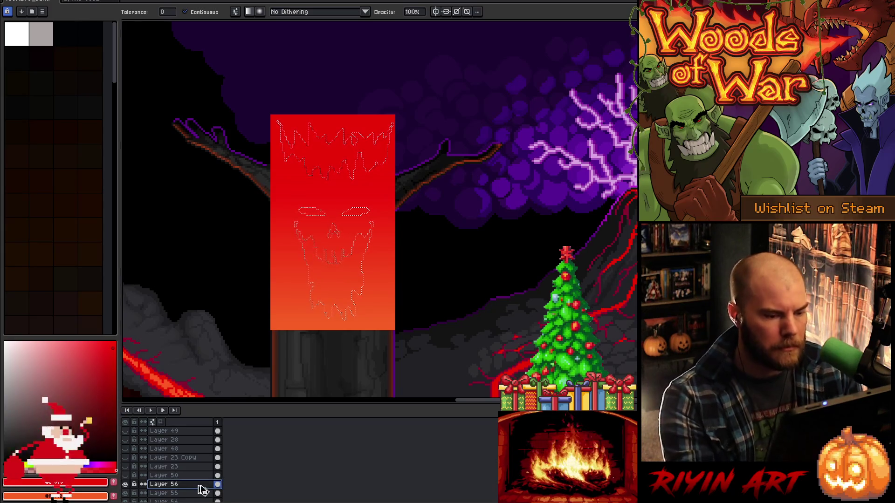
pyautogui.hotkey('ctrl', 'shift', 'i')
pyautogui.press('Delete')
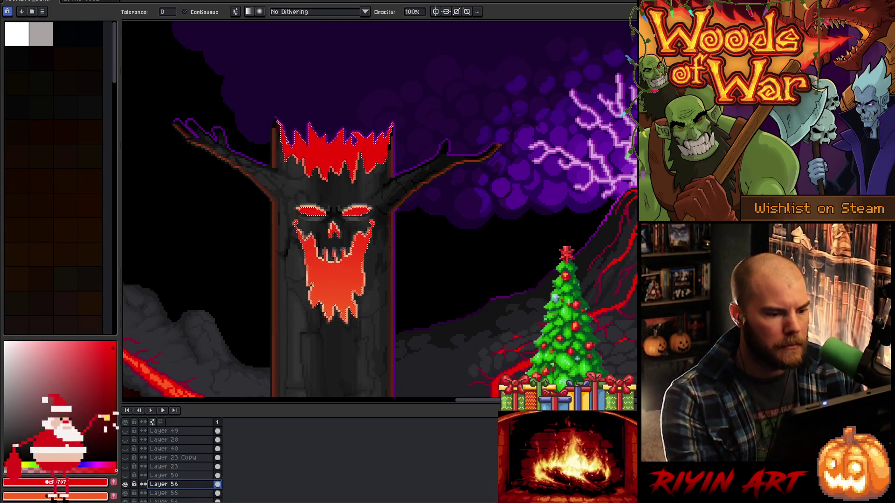
pyautogui.hotkey('ctrl', 'd')
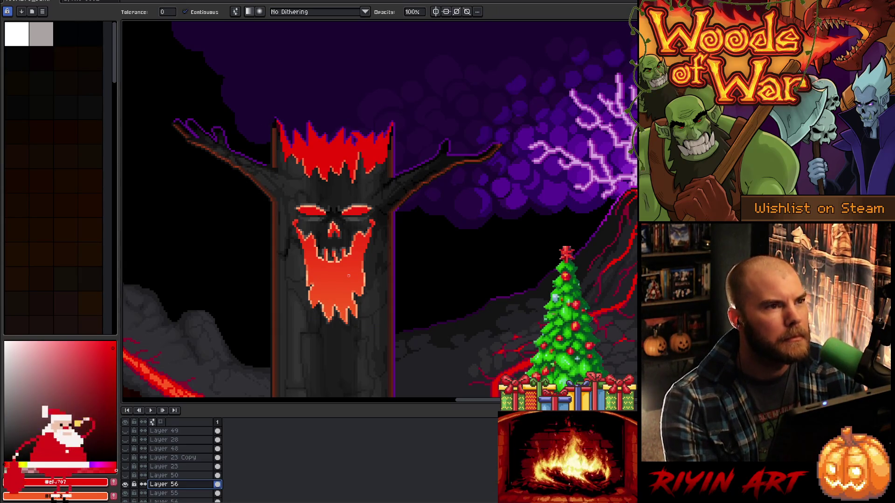
pyautogui.scroll(3, 350, 272)
pyautogui.scroll(-2, 350, 265)
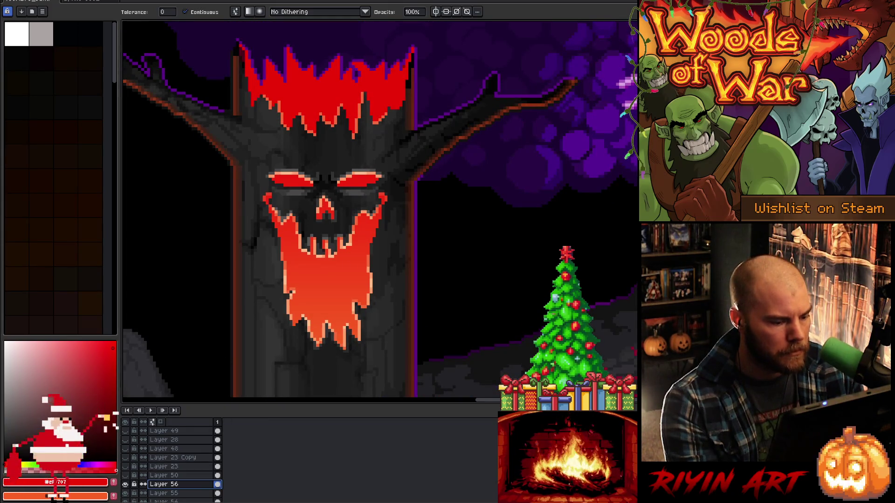
pyautogui.rightClick(190, 487)
# Duplicate the gradient face layer as Layer 56 Copy
pyautogui.click(205, 483)
pyautogui.rightClick(173, 492)
pyautogui.press('Escape')
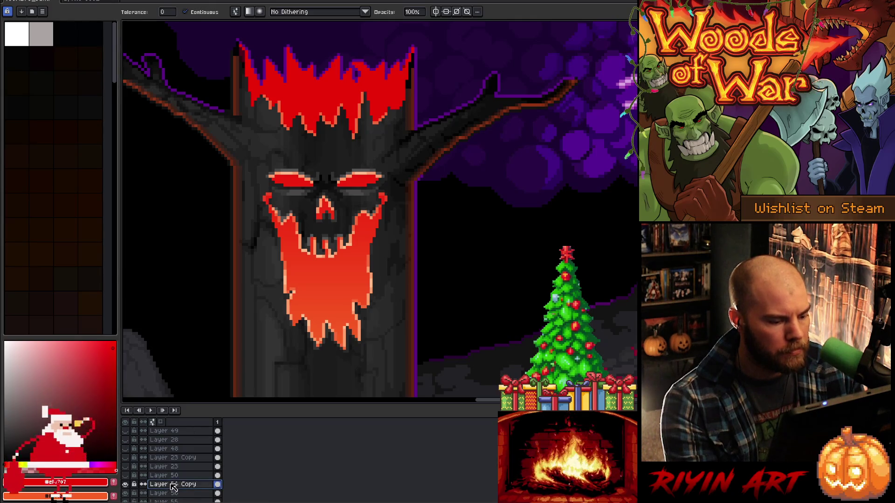
# Give Layer 56 Copy Multiply blending at 53% opacity
pyautogui.doubleClick(171, 488)
pyautogui.click(508, 223)
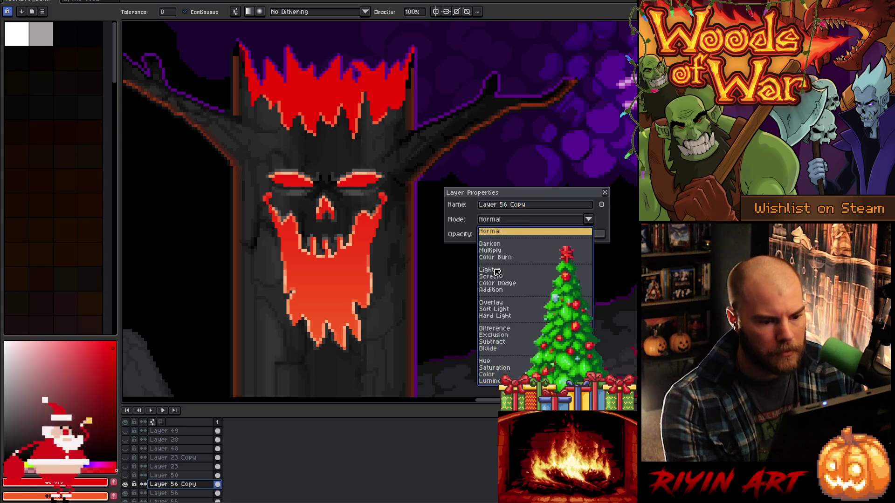
pyautogui.click(495, 257)
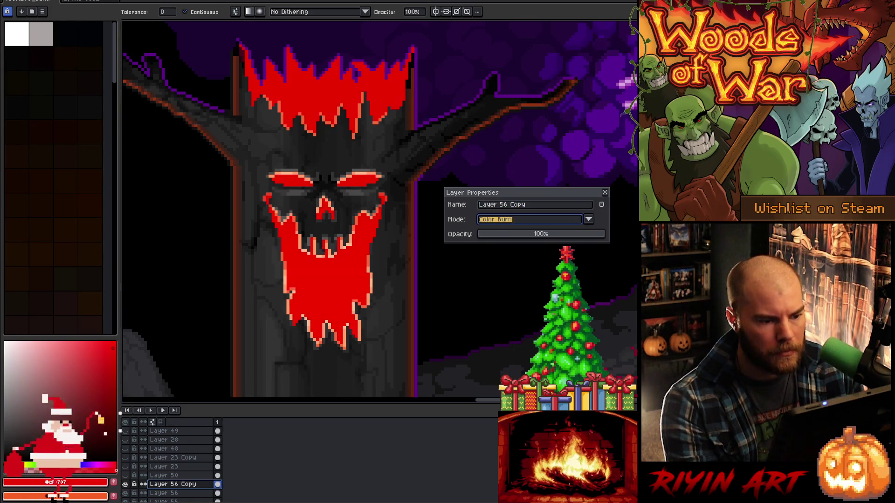
pyautogui.click(487, 226)
pyautogui.click(493, 254)
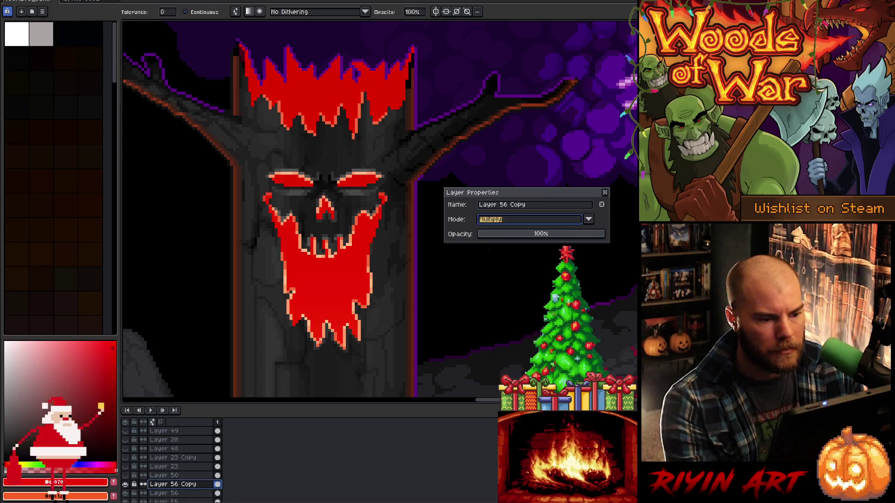
pyautogui.click(504, 234)
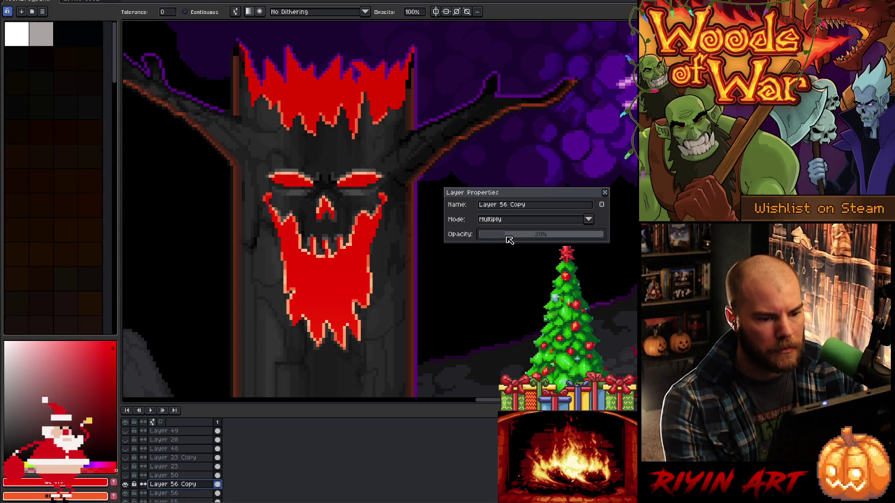
pyautogui.click(545, 235)
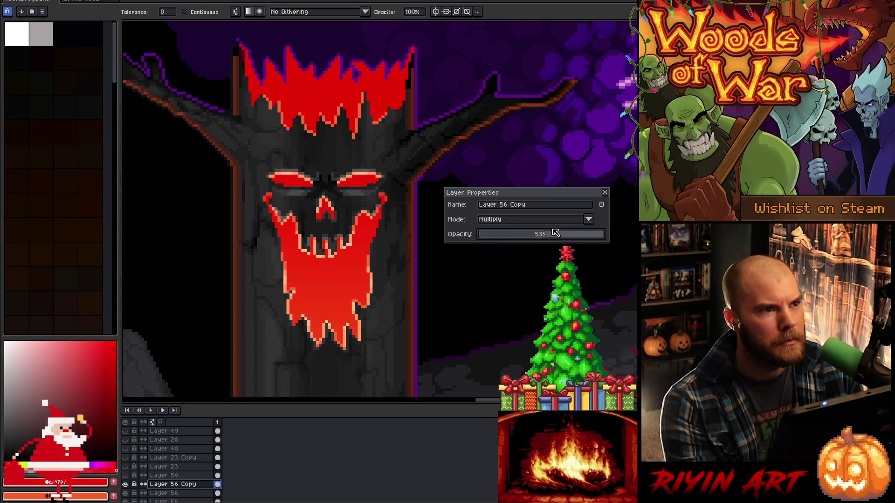
pyautogui.click(604, 192)
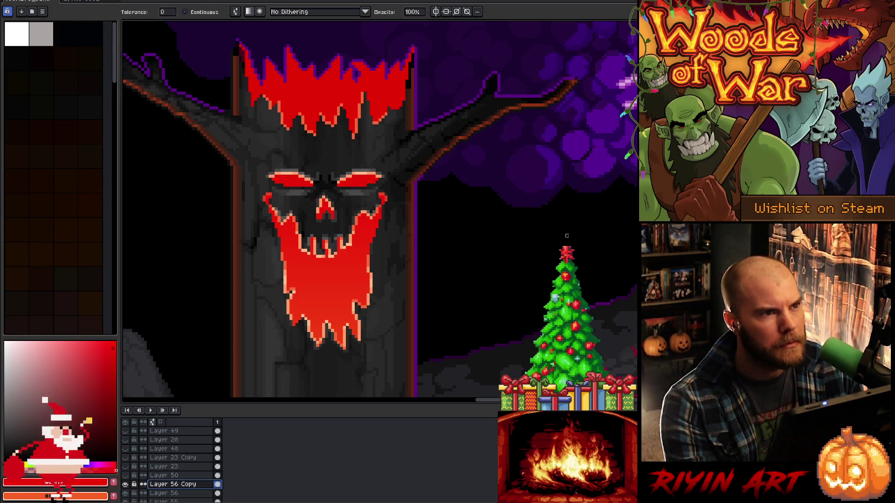
pyautogui.click(165, 483)
# Undo back to the full red-to-orange gradient rectangle on Layer 56
pyautogui.press('v')
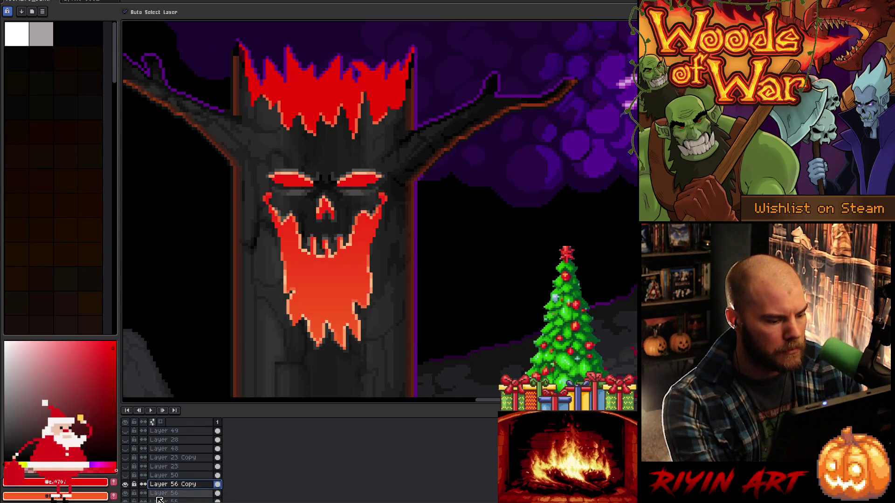
pyautogui.keyDown('ctrl'); pyautogui.click(158, 498); pyautogui.keyUp('ctrl')
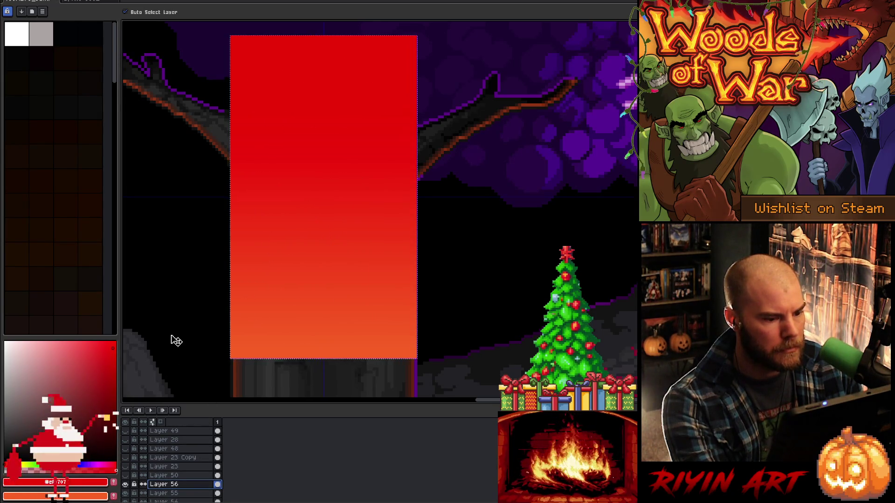
pyautogui.press('g')
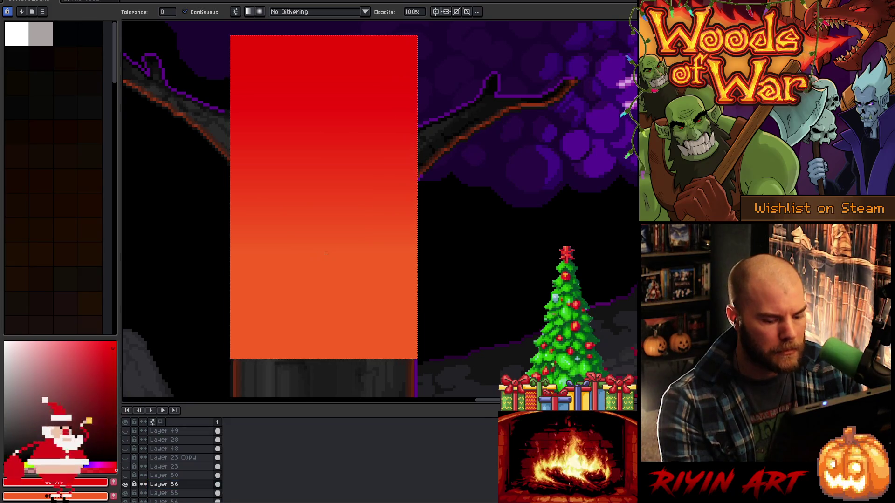
pyautogui.press('v')
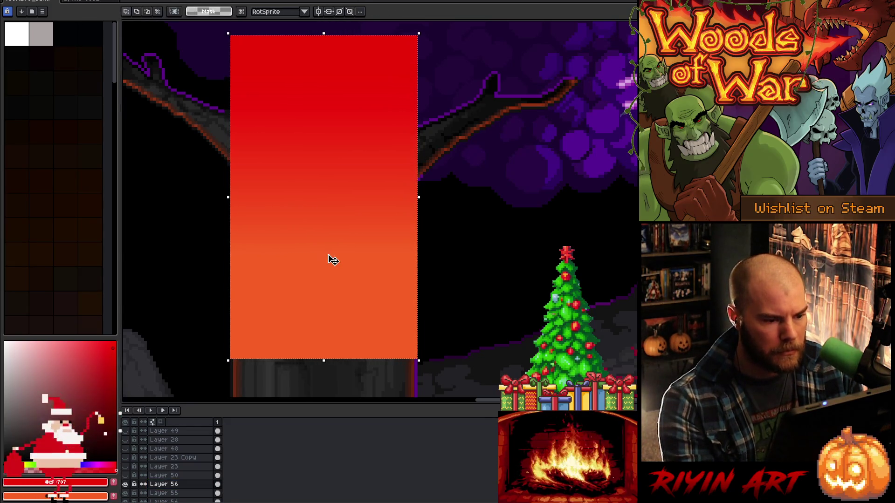
# Delete the gradient's lower band and sample a lighter orange from the face
pyautogui.moveTo(210, 268)
pyautogui.mouseDown()
pyautogui.moveTo(464, 43)
pyautogui.moveTo(460, 28)
pyautogui.mouseUp()
pyautogui.press('Delete')
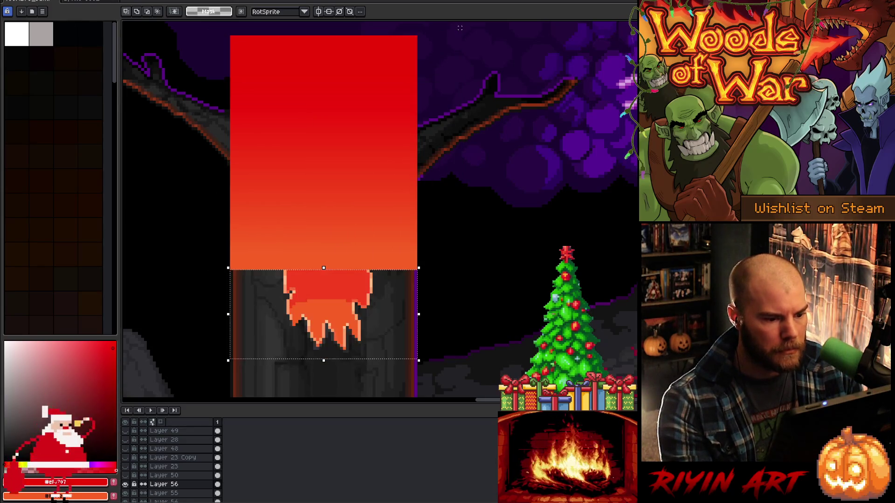
pyautogui.press('i')
pyautogui.click(334, 262)
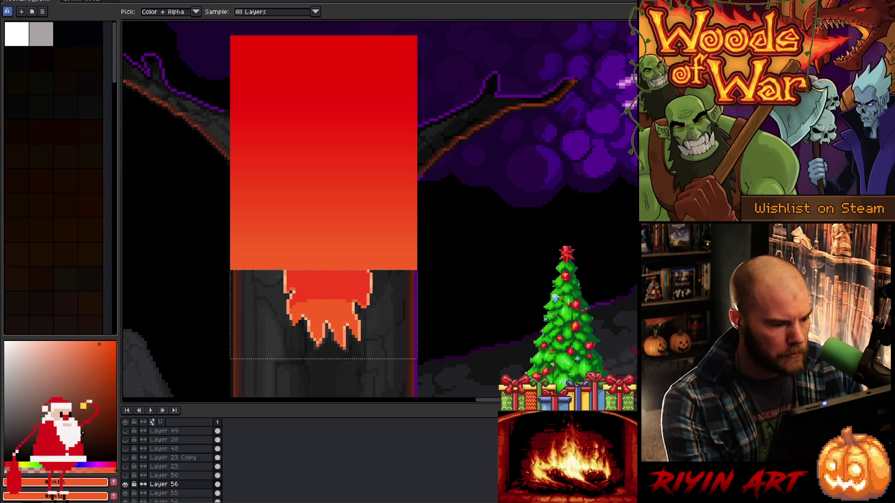
pyautogui.click(85, 348)
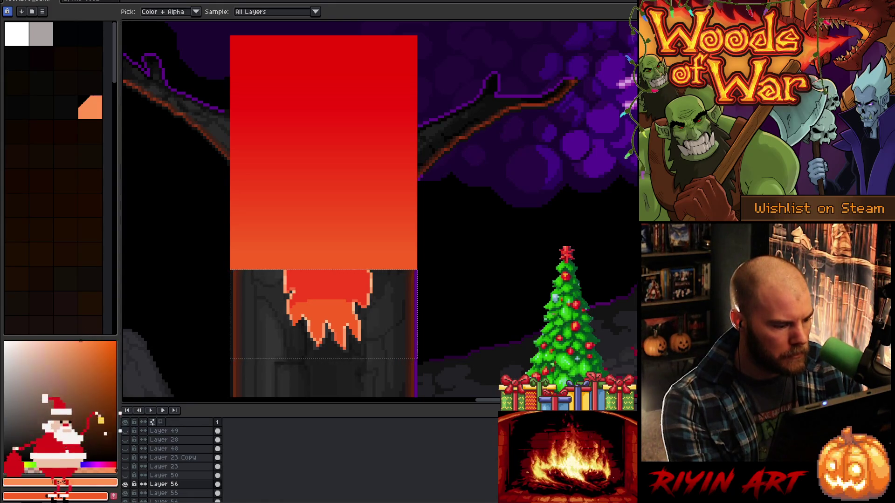
pyautogui.press('b')
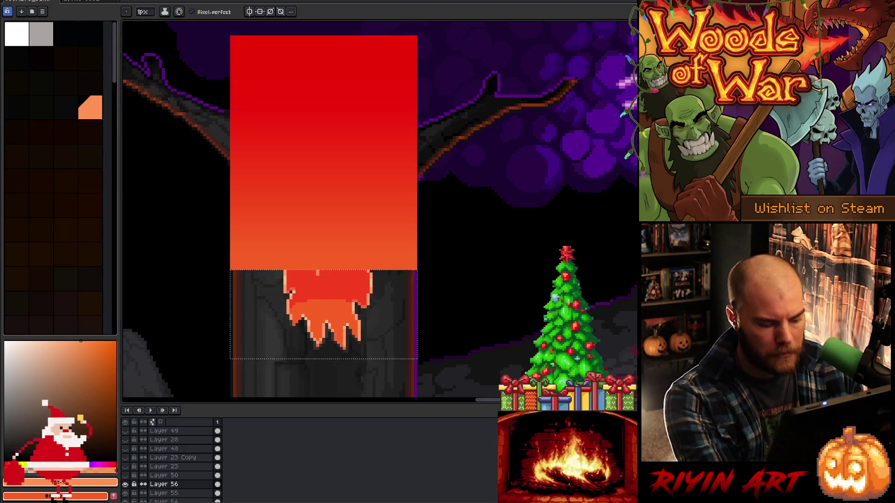
pyautogui.hotkey('shift', 'g')
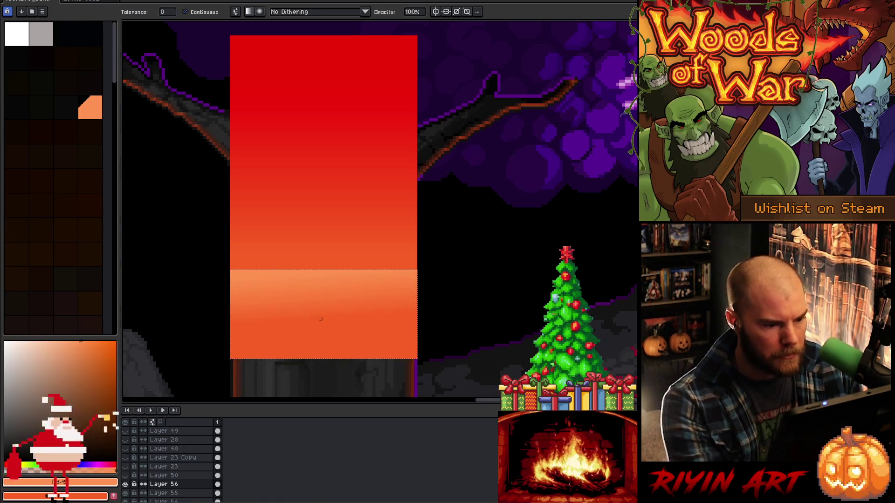
# Redraw the lower gradient fading to light orange, deselect, and load Layer 55's face selection
pyautogui.moveTo(321, 319); pyautogui.dragTo(324, 352)
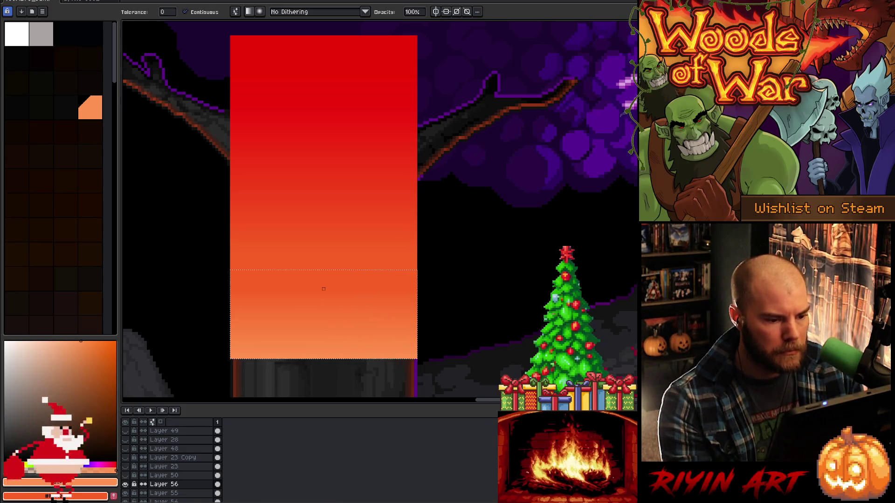
pyautogui.moveTo(324, 283); pyautogui.dragTo(329, 349)
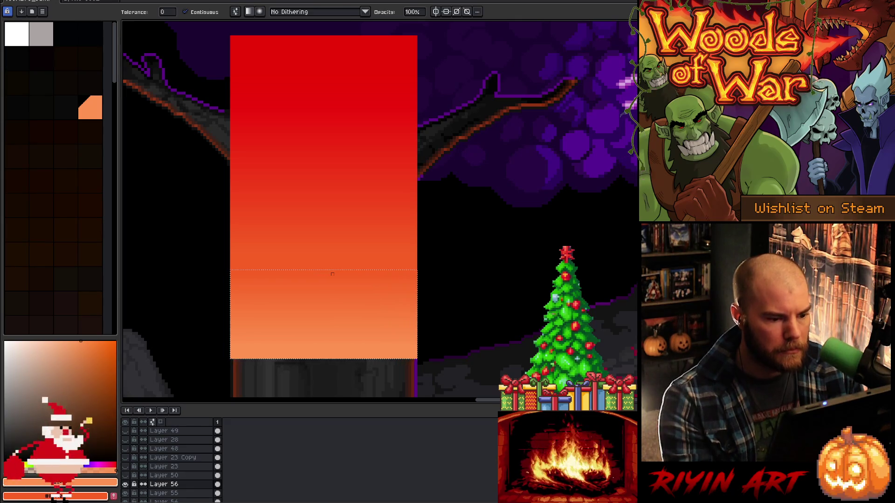
pyautogui.hotkey('ctrl', 'd')
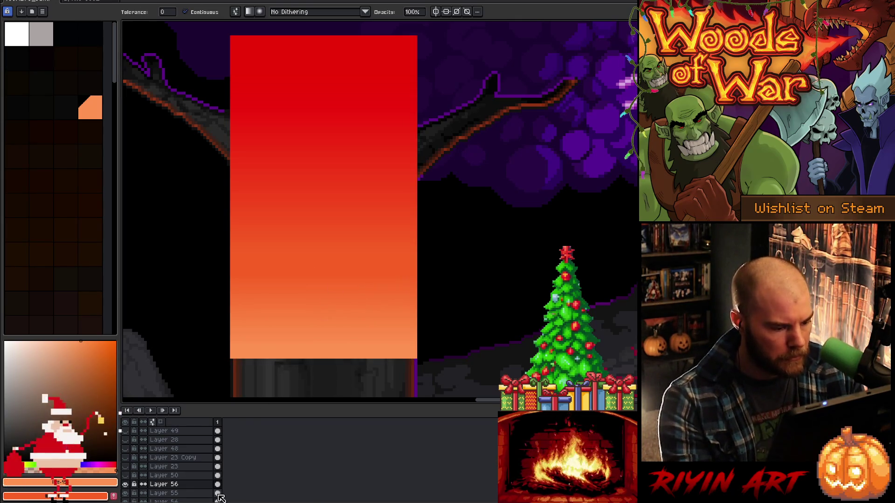
pyautogui.keyDown('ctrl'); pyautogui.click(218, 494); pyautogui.keyUp('ctrl')
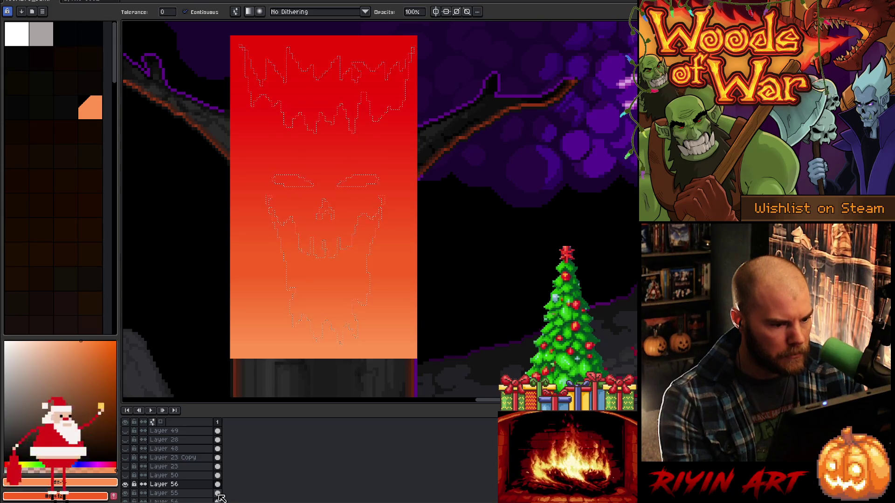
# Hide the gradient layer, zoom in, and add red pixels at the left eye's outer edges
pyautogui.click(125, 484)
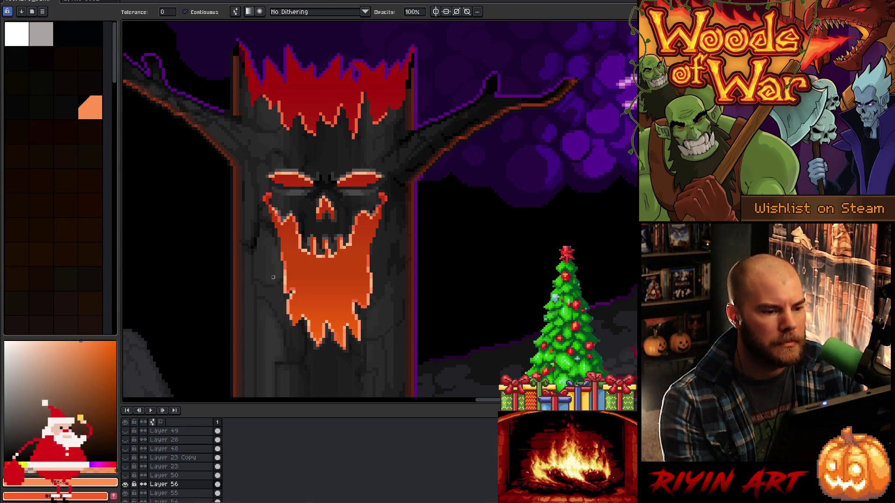
pyautogui.scroll(2, 373, 167)
pyautogui.scroll(1, 410, 224)
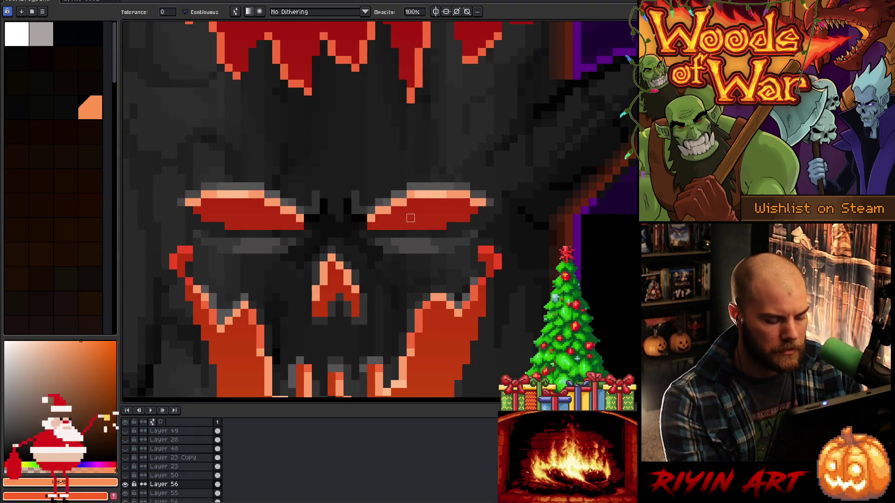
pyautogui.press('v')
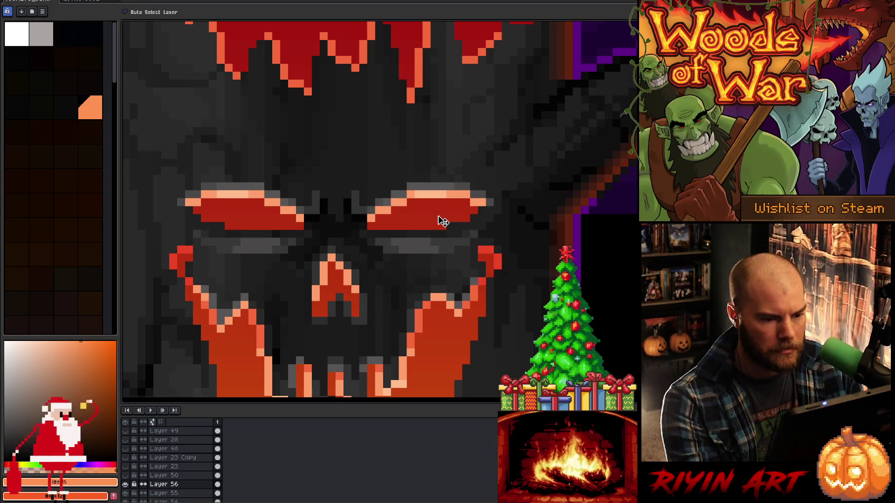
pyautogui.press('i')
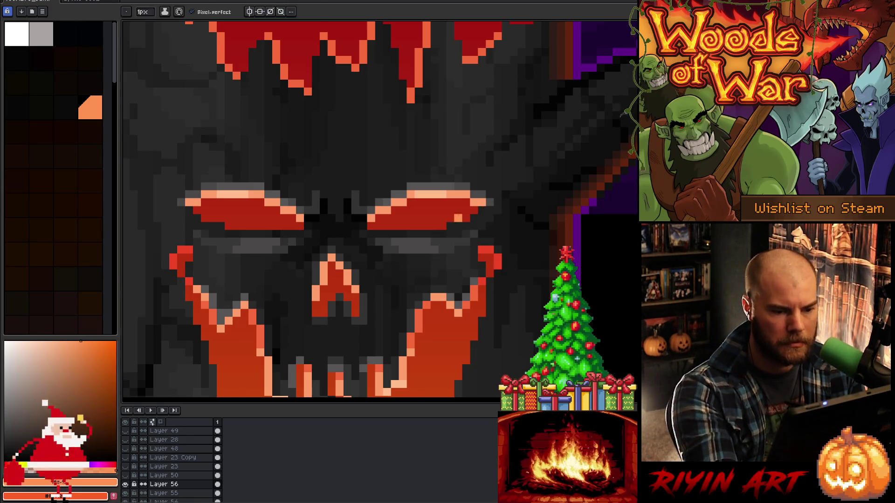
pyautogui.click(463, 209)
pyautogui.press('b')
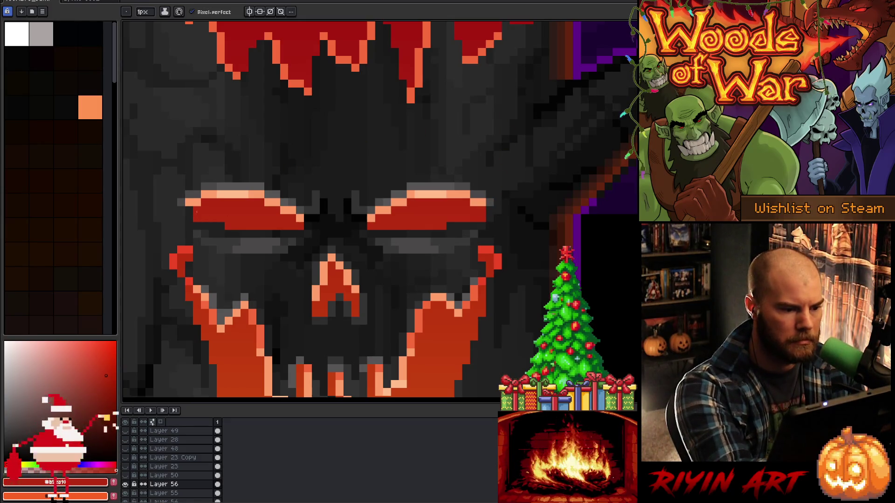
pyautogui.click(221, 227)
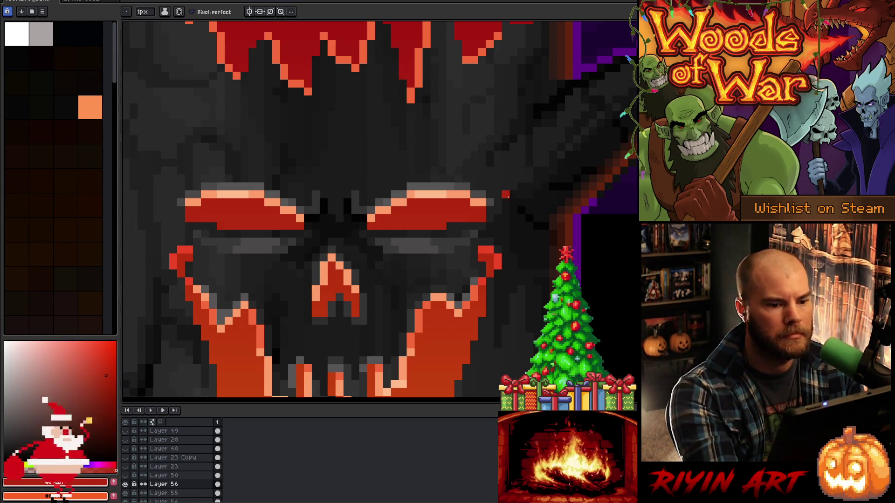
pyautogui.click(181, 210)
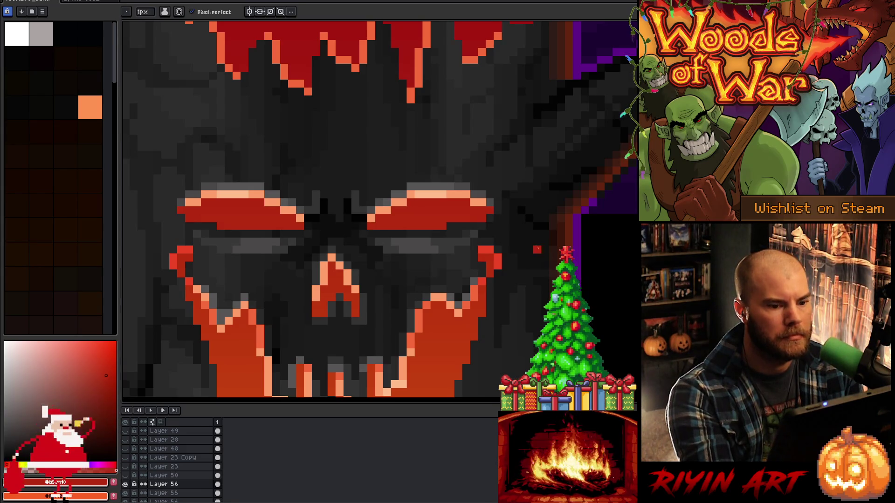
# Repaint the lower red pixels and corners of both eyes in dark bark grey #222222
pyautogui.keyDown('alt'); pyautogui.click(490, 215); pyautogui.keyUp('alt')
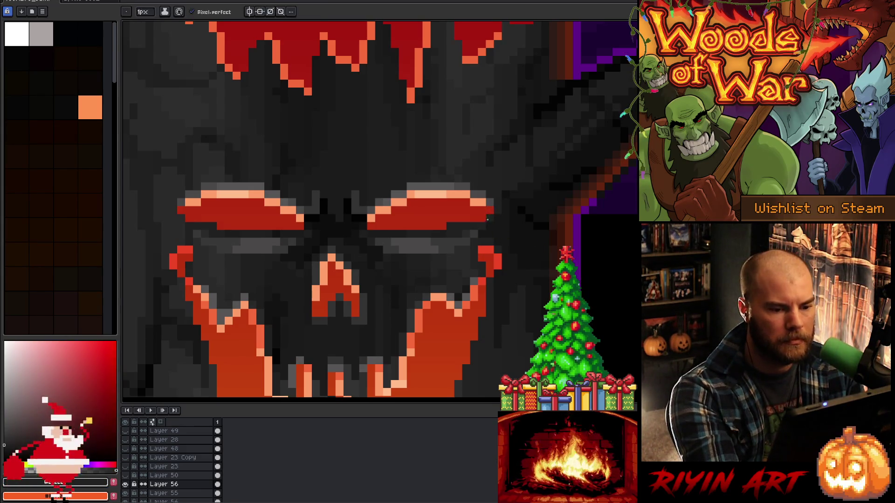
pyautogui.moveTo(489, 217)
pyautogui.mouseDown()
pyautogui.moveTo(439, 227)
pyautogui.moveTo(386, 226)
pyautogui.moveTo(379, 218)
pyautogui.mouseUp()
pyautogui.moveTo(293, 226)
pyautogui.mouseDown()
pyautogui.moveTo(245, 226)
pyautogui.moveTo(219, 211)
pyautogui.moveTo(187, 218)
pyautogui.mouseUp()
pyautogui.click(244, 201)
pyautogui.click(236, 226)
pyautogui.click(489, 210)
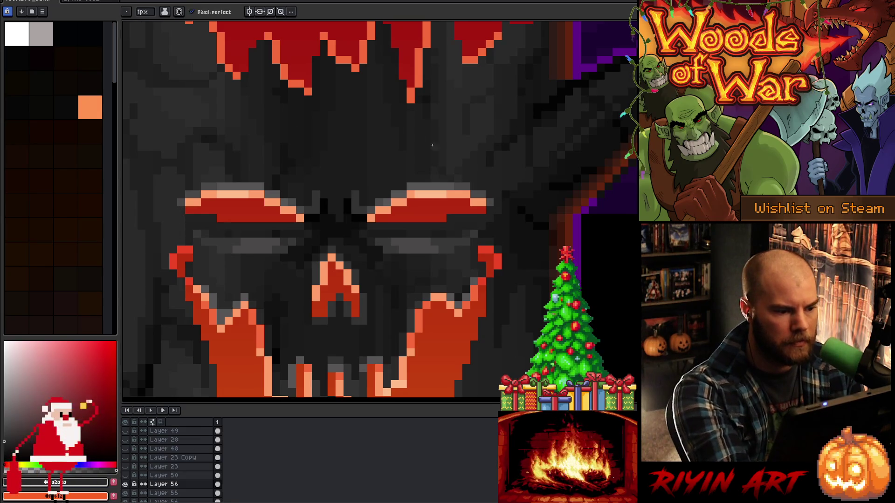
pyautogui.keyDown('alt'); pyautogui.click(494, 205); pyautogui.keyUp('alt')
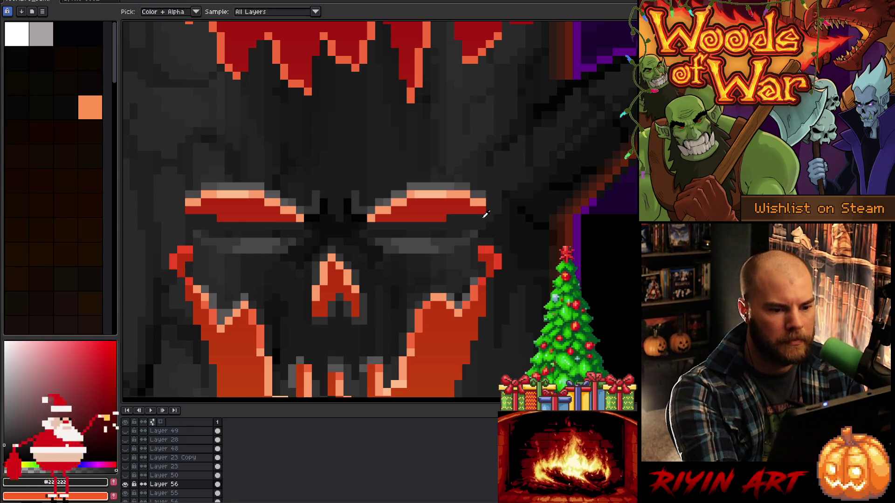
pyautogui.click(371, 218)
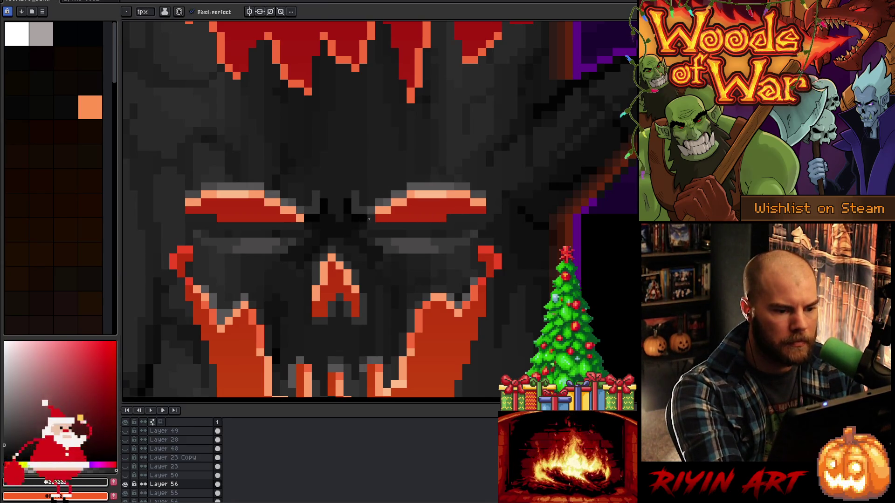
pyautogui.click(300, 218)
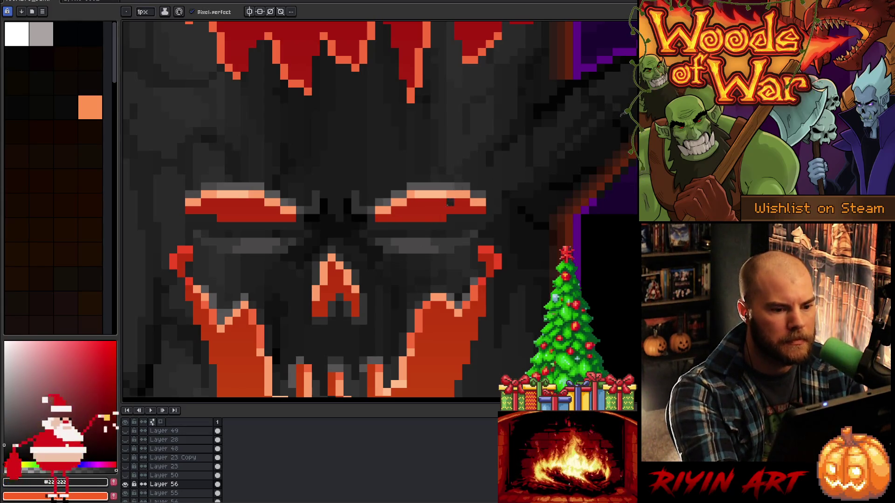
# Undo a stray red pixel above the right eye and sample the eye's red and peach
pyautogui.keyDown('alt'); pyautogui.click(445, 213); pyautogui.keyUp('alt')
pyautogui.click(410, 163)
pyautogui.hotkey('ctrl', 'z')
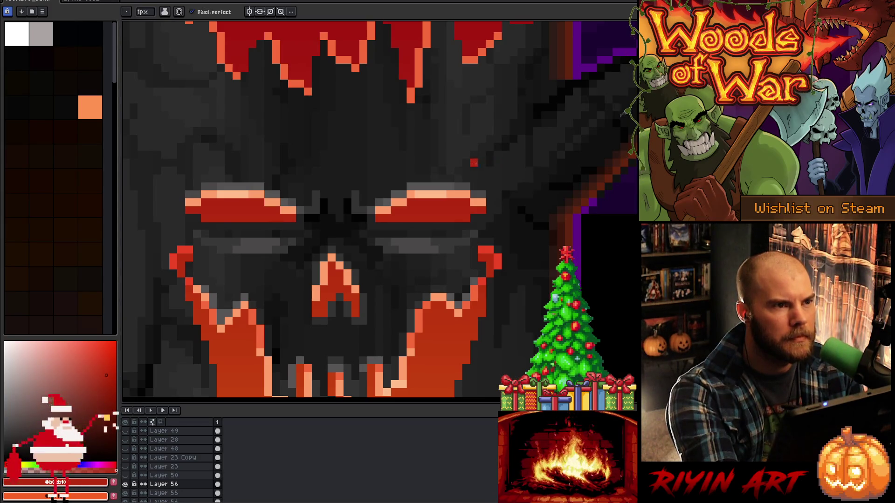
pyautogui.keyDown('alt'); pyautogui.click(388, 208); pyautogui.keyUp('alt')
pyautogui.keyDown('alt'); pyautogui.click(389, 205); pyautogui.keyUp('alt')
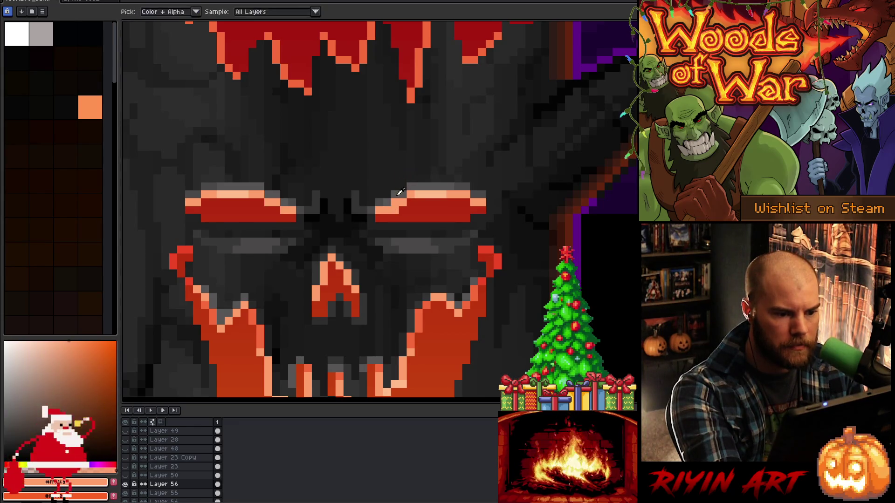
# Re-sample dark bark grey and peach highlight colours from the face, recentring the view
pyautogui.keyDown('alt'); pyautogui.click(401, 180); pyautogui.keyUp('alt')
pyautogui.keyDown('alt'); pyautogui.click(294, 196); pyautogui.keyUp('alt')
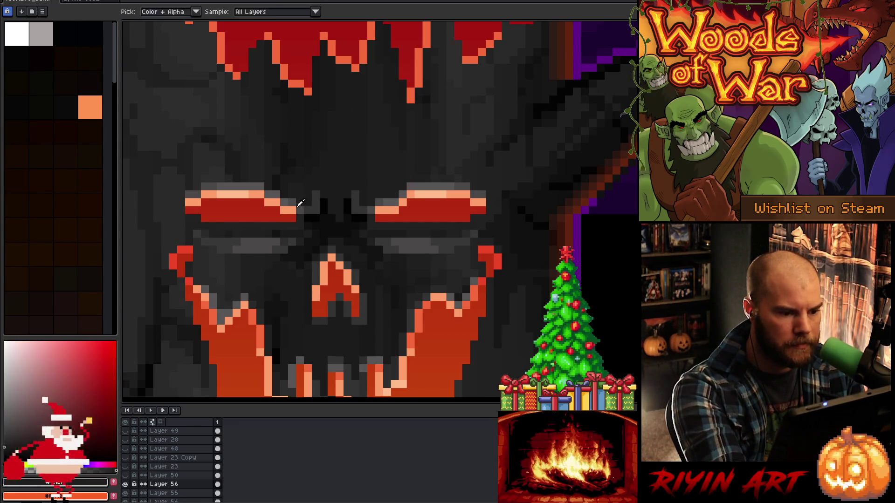
pyautogui.keyDown('alt'); pyautogui.click(291, 193); pyautogui.keyUp('alt')
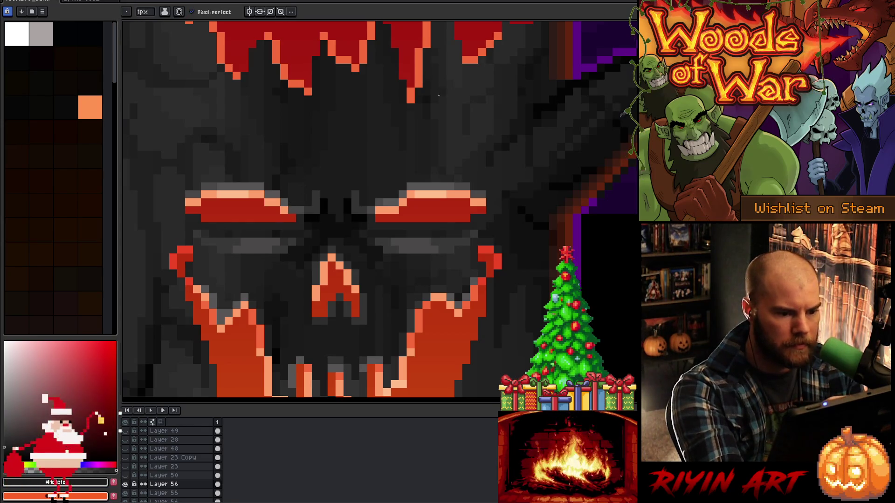
pyautogui.keyDown('alt'); pyautogui.click(284, 202); pyautogui.keyUp('alt')
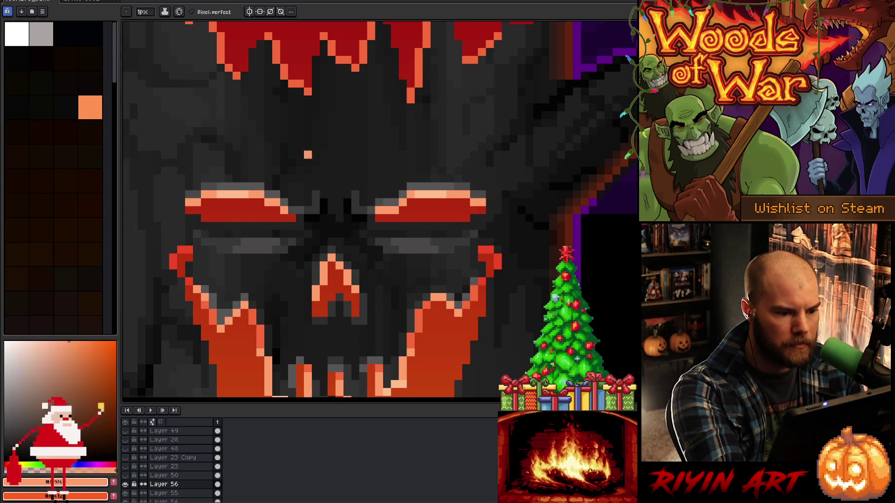
pyautogui.keyDown('alt'); pyautogui.click(383, 199); pyautogui.keyUp('alt')
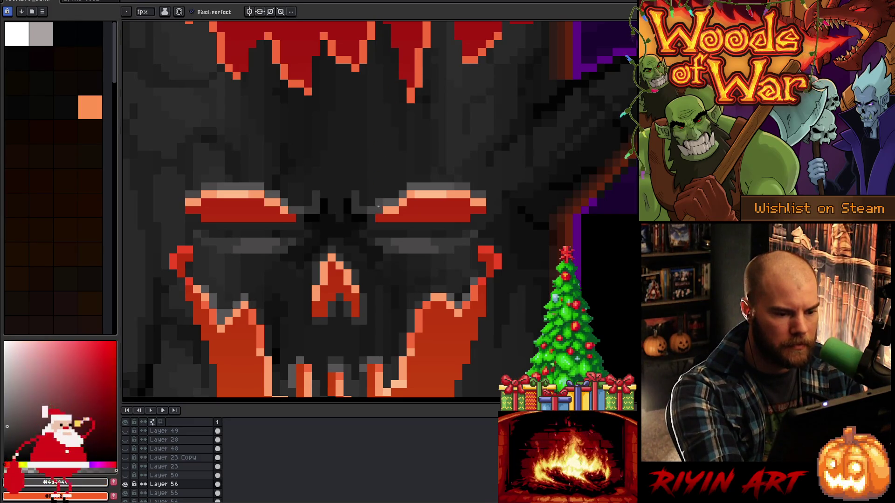
pyautogui.press('alt')
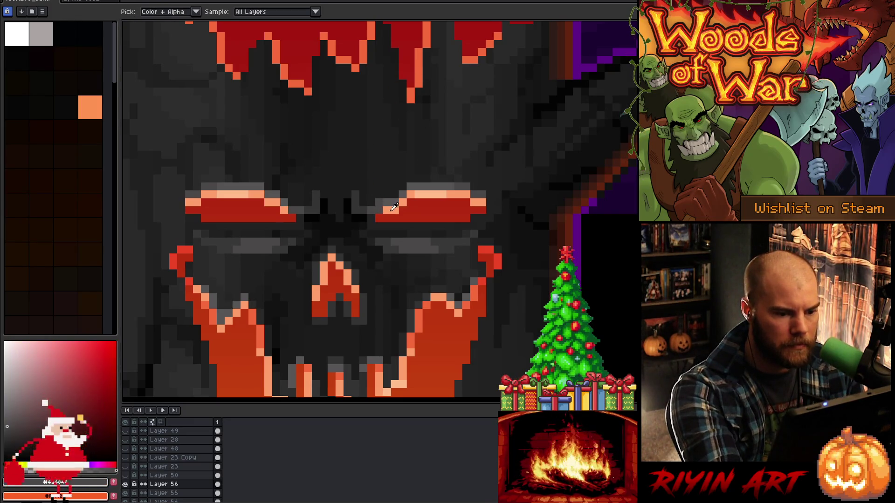
pyautogui.keyDown('alt'); pyautogui.click(393, 206); pyautogui.keyUp('alt')
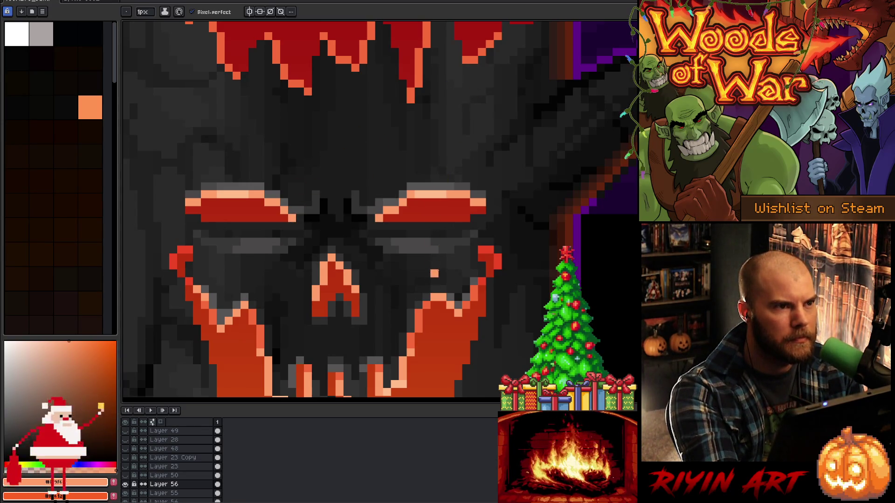
pyautogui.keyDown('alt'); pyautogui.click(385, 185); pyautogui.keyUp('alt')
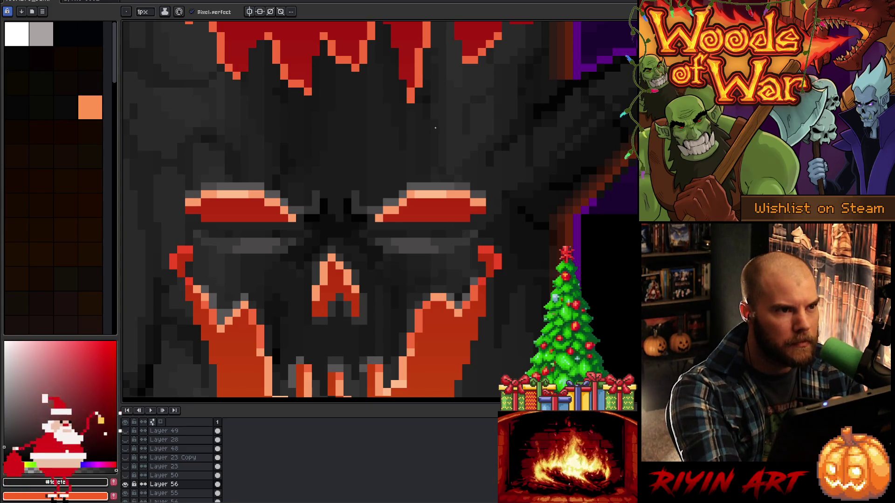
pyautogui.moveTo(432, 132)
pyautogui.mouseDown()
pyautogui.moveTo(425, 206)
pyautogui.moveTo(408, 139)
pyautogui.mouseUp()
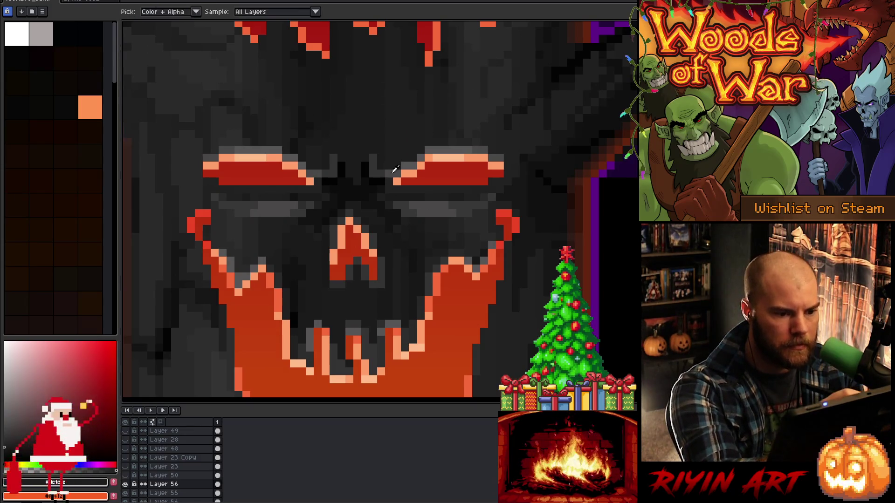
# Add dark grey pixels along the top edges and outer ends of both brows
pyautogui.keyDown('alt'); pyautogui.click(382, 169); pyautogui.keyUp('alt')
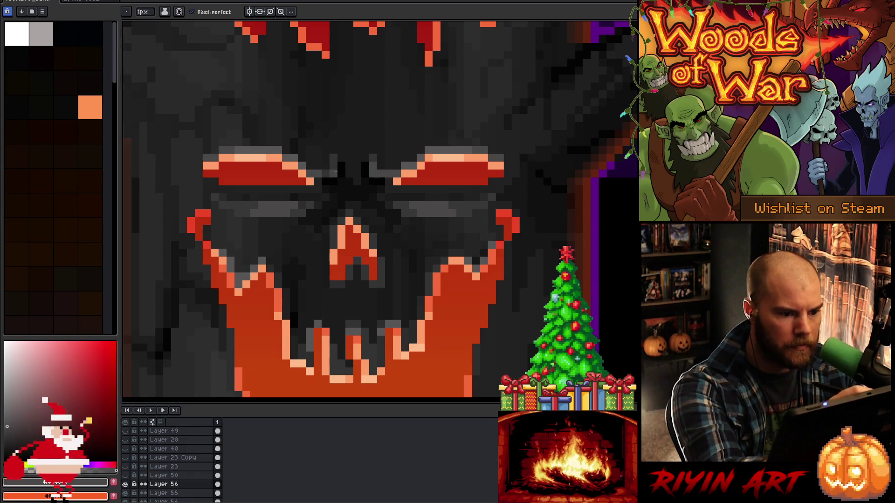
pyautogui.keyDown('alt'); pyautogui.click(380, 149); pyautogui.keyUp('alt')
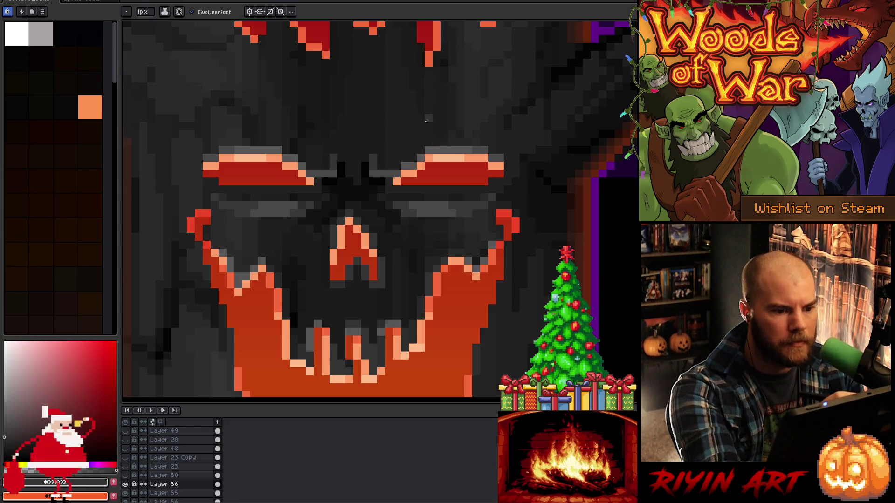
pyautogui.keyDown('alt'); pyautogui.click(312, 164); pyautogui.keyUp('alt')
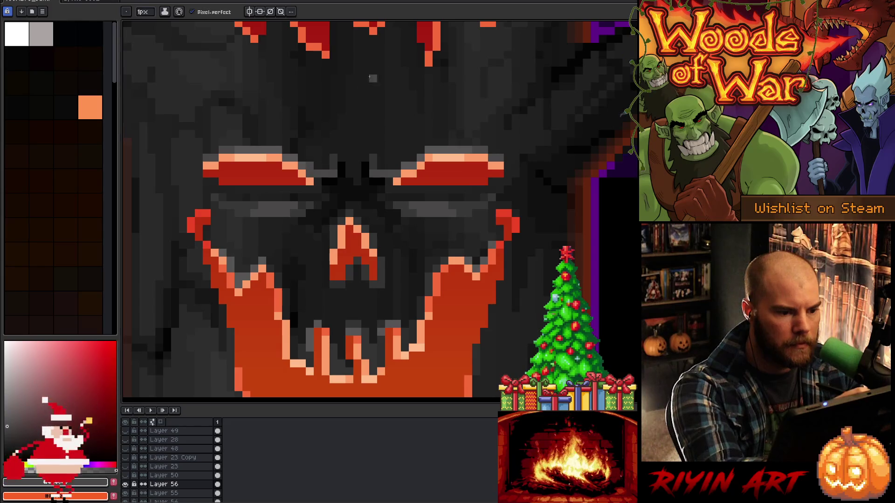
pyautogui.keyDown('alt'); pyautogui.click(309, 168); pyautogui.keyUp('alt')
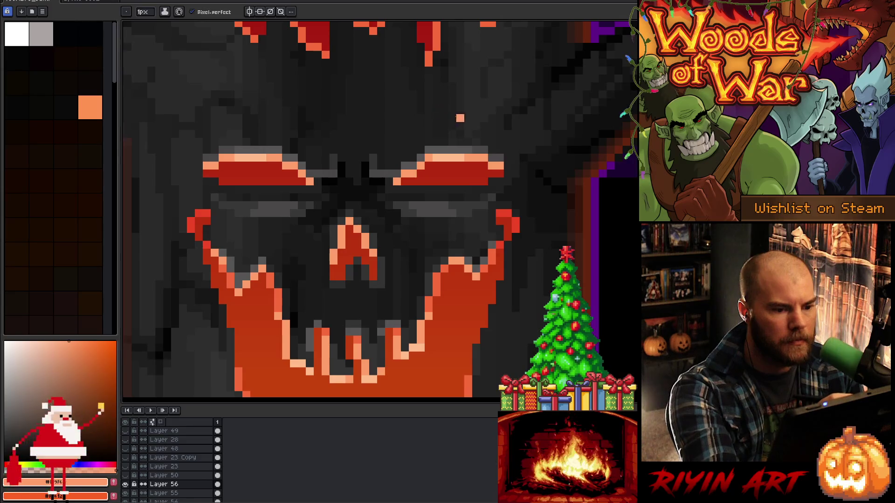
pyautogui.keyDown('alt'); pyautogui.click(440, 139); pyautogui.keyUp('alt')
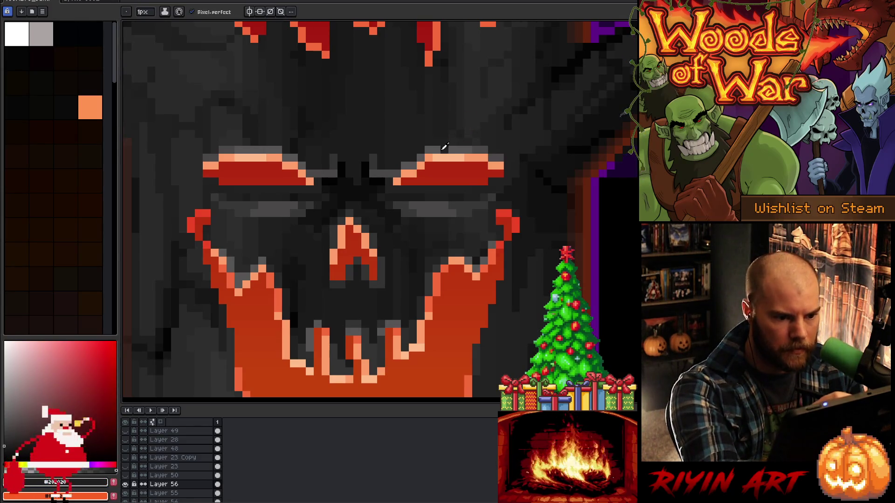
pyautogui.keyDown('alt'); pyautogui.click(443, 148); pyautogui.keyUp('alt')
pyautogui.moveTo(444, 142); pyautogui.dragTo(452, 142)
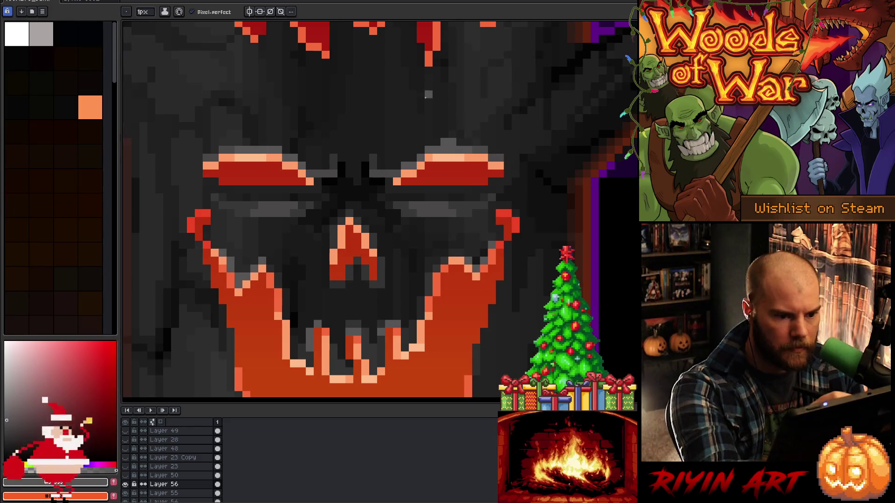
pyautogui.click(270, 141)
pyautogui.click(262, 142)
pyautogui.click(247, 142)
pyautogui.click(460, 142)
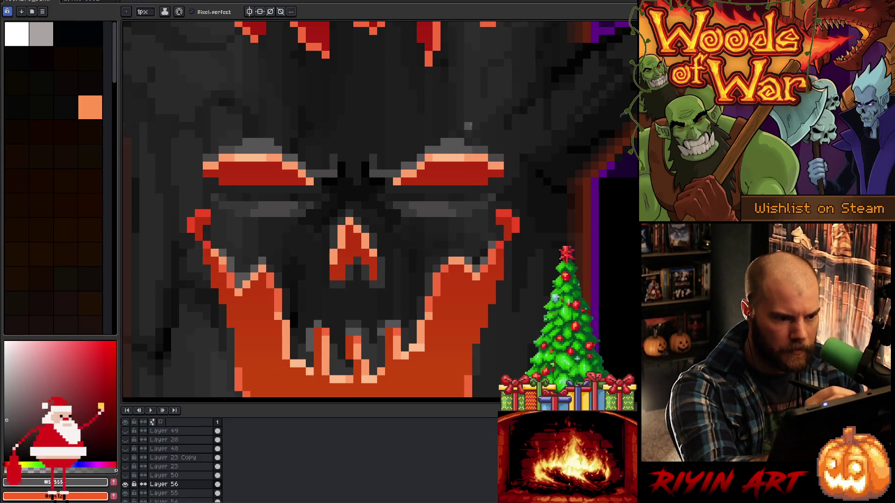
# Paint light peach highlights along the tops of the right and left brows
pyautogui.press('alt')
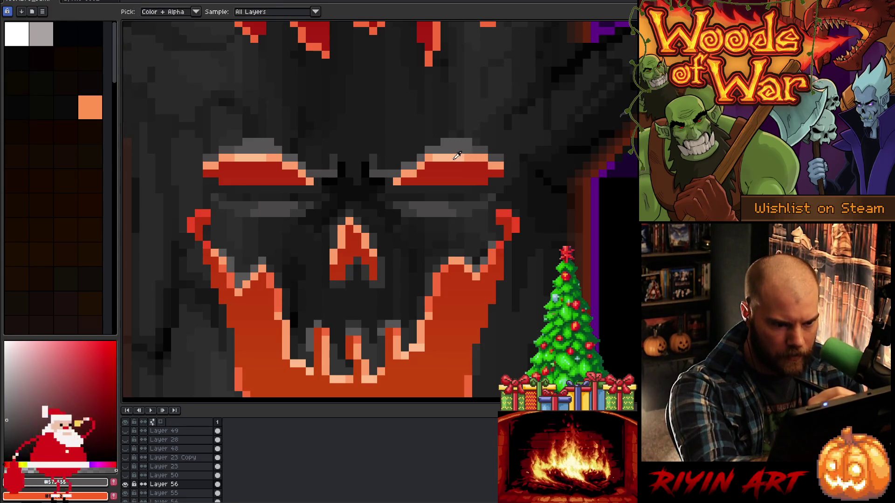
pyautogui.keyDown('alt'); pyautogui.click(458, 155); pyautogui.keyUp('alt')
pyautogui.moveTo(447, 150); pyautogui.dragTo(468, 142)
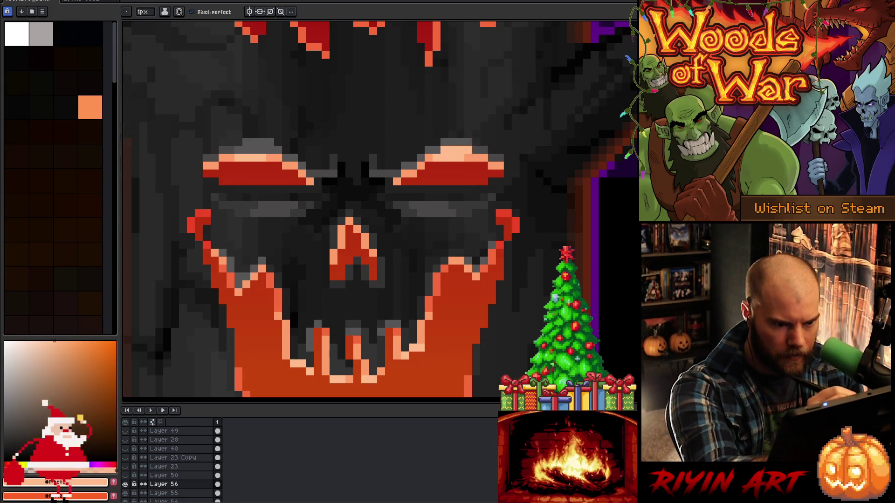
pyautogui.keyDown('alt'); pyautogui.click(478, 158); pyautogui.keyUp('alt')
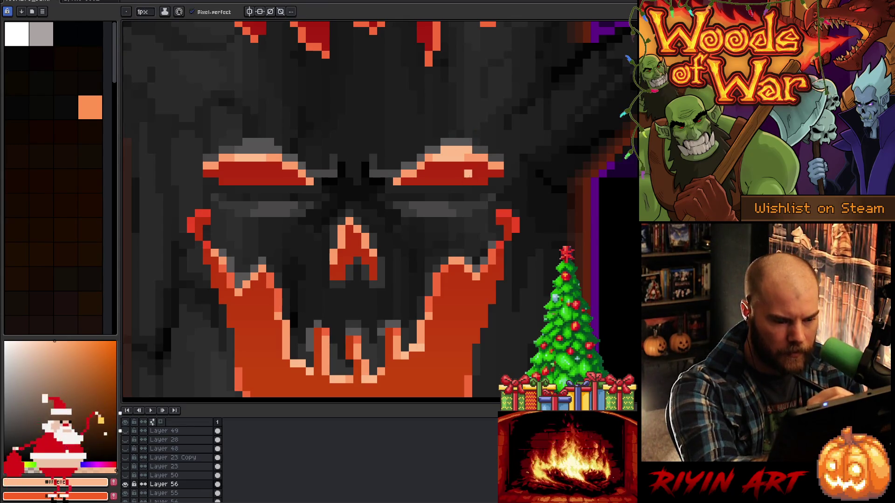
pyautogui.keyDown('alt'); pyautogui.click(260, 149); pyautogui.keyUp('alt')
pyautogui.moveTo(254, 150); pyautogui.dragTo(264, 150)
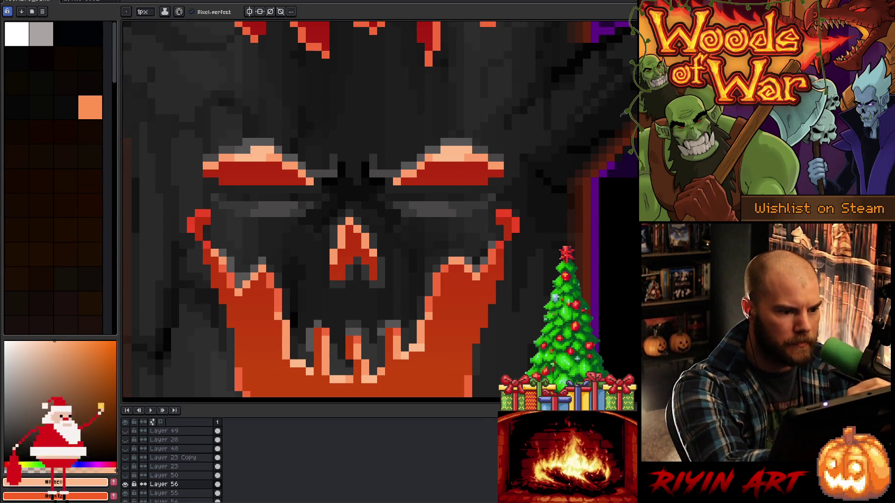
pyautogui.click(484, 46)
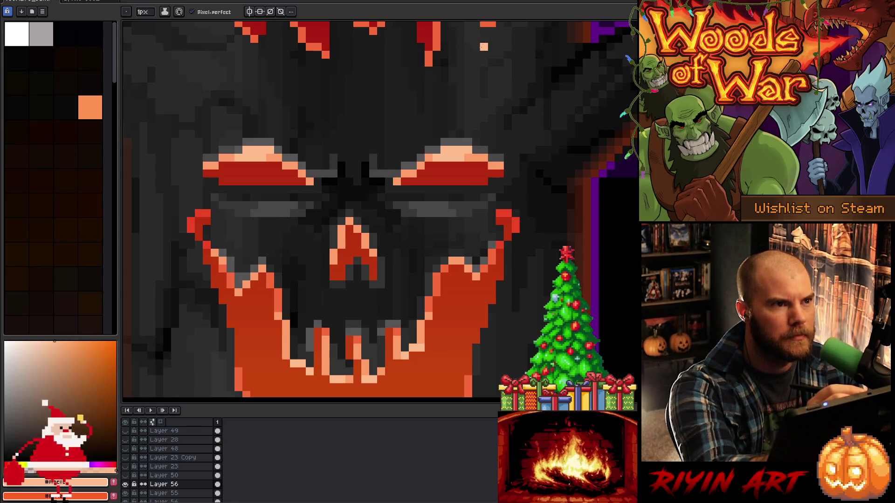
# Brighten one pixel on the left brow, then re-sample the dark grey and peach
pyautogui.keyDown('alt'); pyautogui.click(232, 154); pyautogui.keyUp('alt')
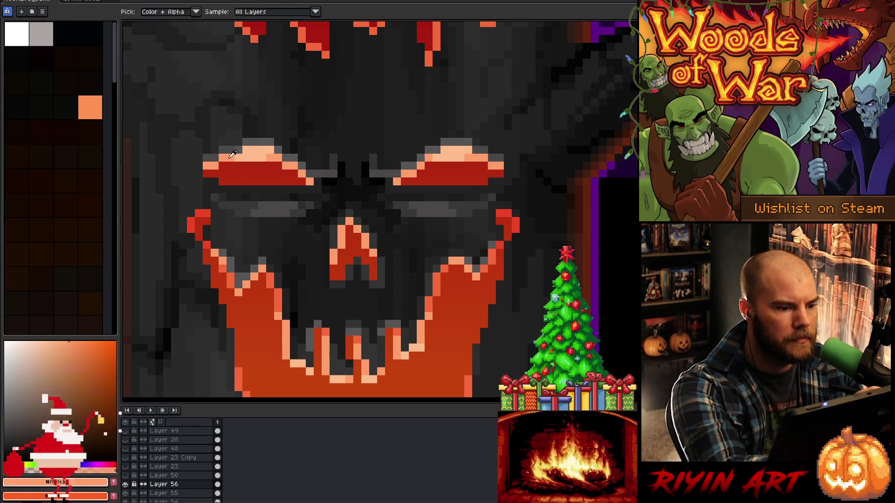
pyautogui.click(222, 165)
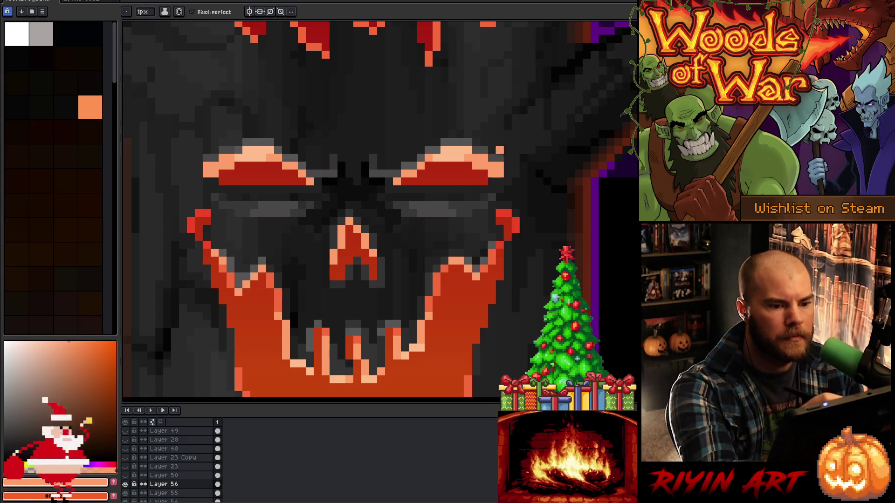
pyautogui.keyDown('alt'); pyautogui.click(500, 150); pyautogui.keyUp('alt')
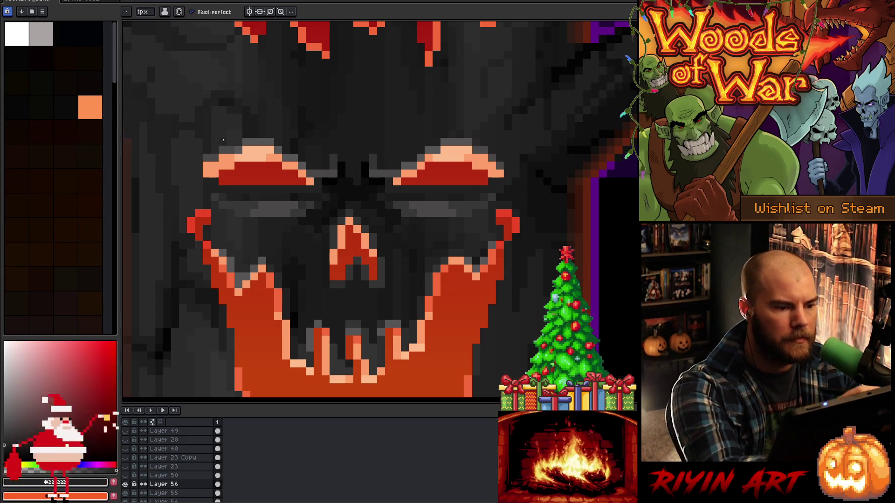
pyautogui.keyDown('alt'); pyautogui.click(207, 152); pyautogui.keyUp('alt')
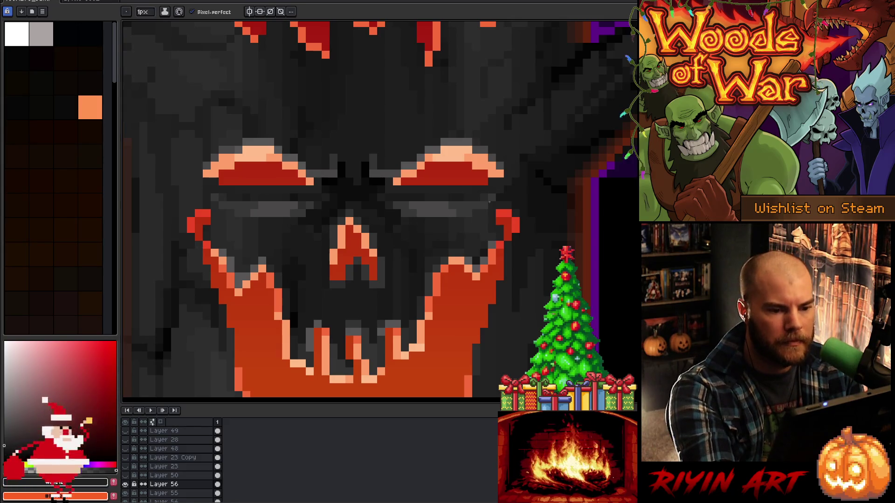
pyautogui.keyDown('alt'); pyautogui.click(497, 170); pyautogui.keyUp('alt')
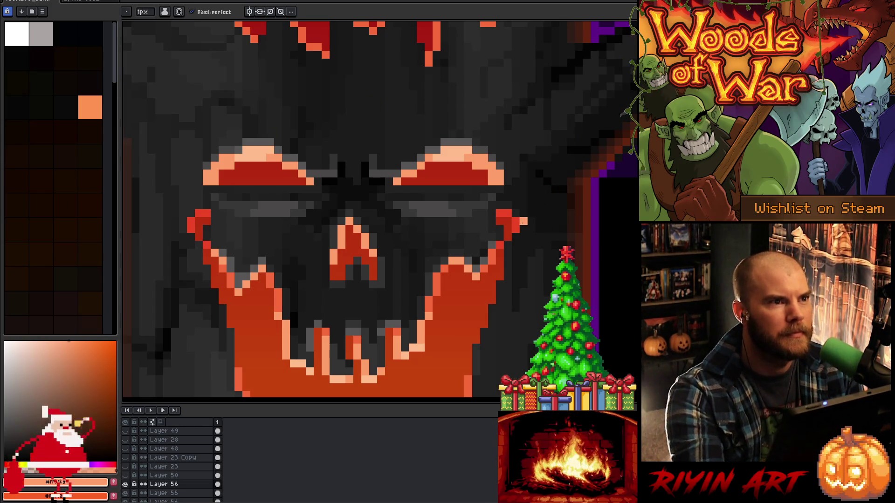
pyautogui.scroll(-3, 466, 194)
# Paint dark red and grey over the outer ends of the right and left brows
pyautogui.scroll(3, 485, 219)
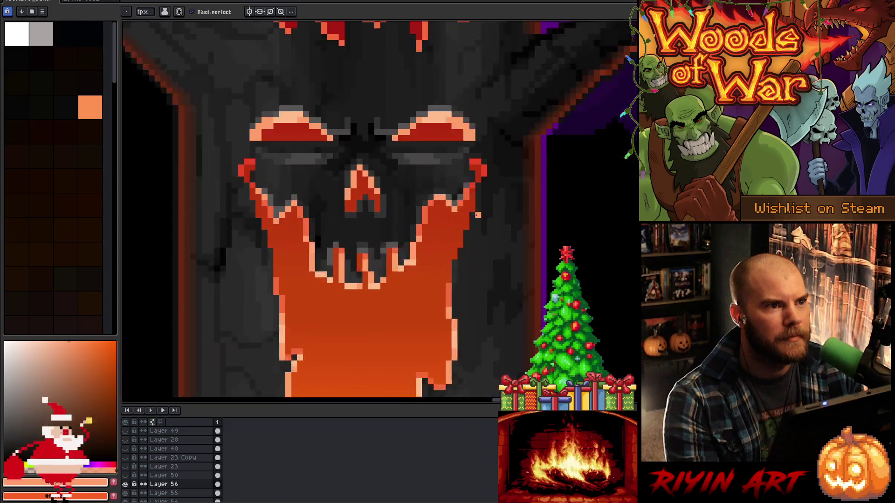
pyautogui.press('space')
pyautogui.moveTo(431, 173); pyautogui.dragTo(456, 212)
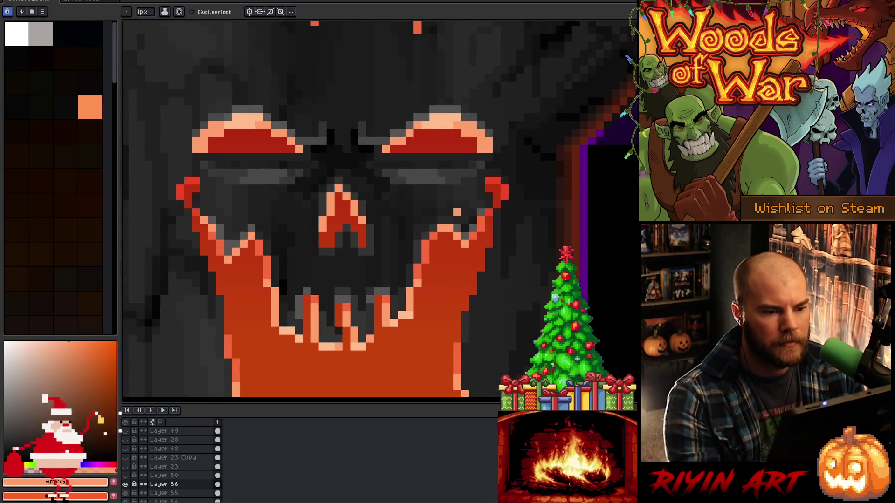
pyautogui.keyDown('alt'); pyautogui.click(465, 142); pyautogui.keyUp('alt')
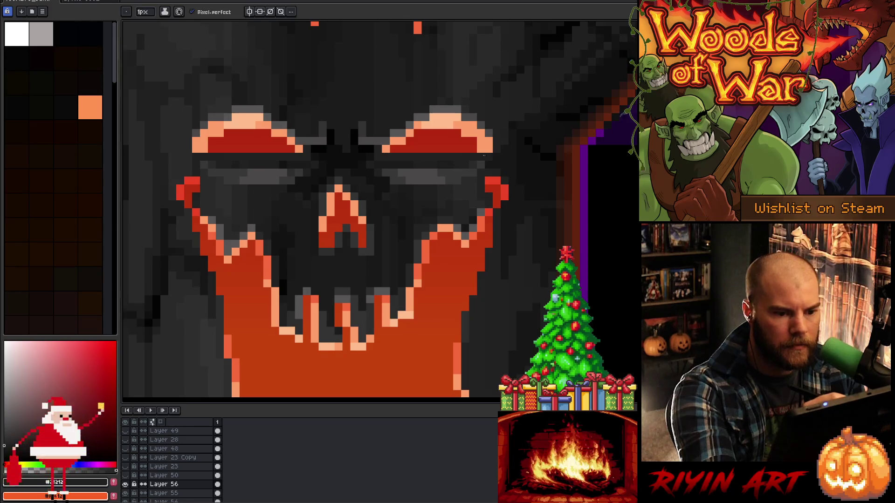
pyautogui.moveTo(482, 149); pyautogui.dragTo(489, 148)
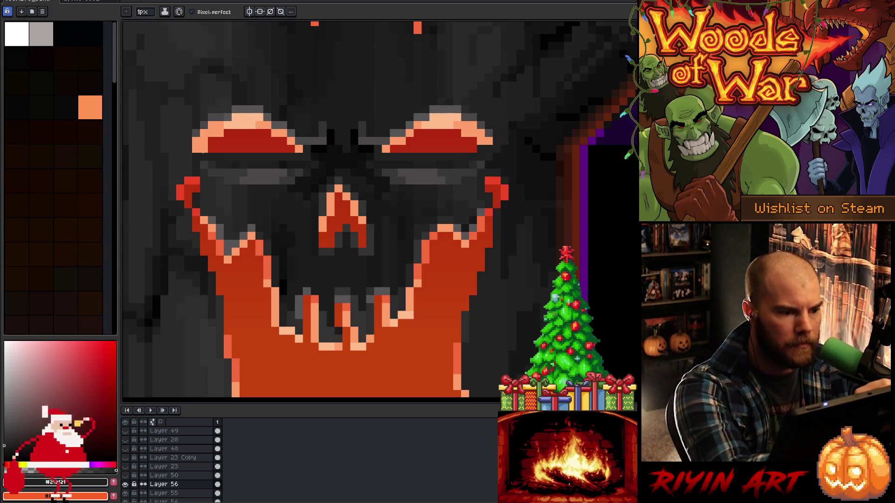
pyautogui.click(203, 150)
pyautogui.click(210, 118)
pyautogui.keyDown('alt'); pyautogui.click(205, 124); pyautogui.keyUp('alt')
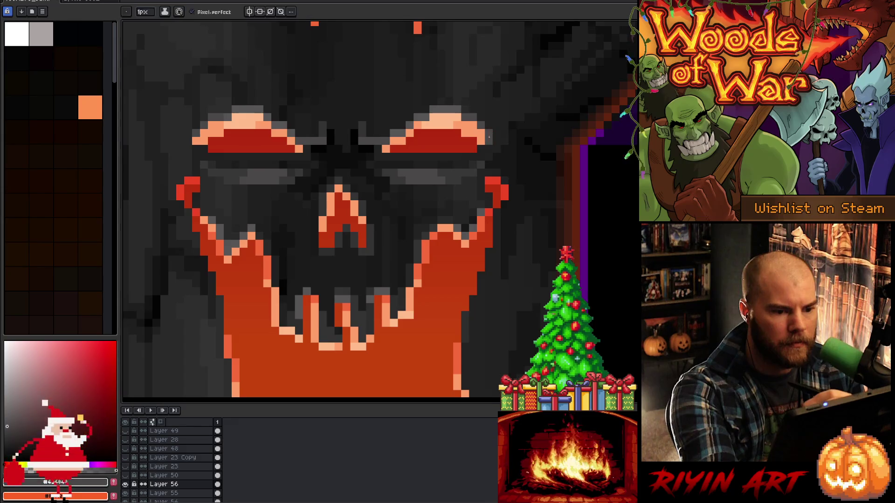
pyautogui.click(197, 141)
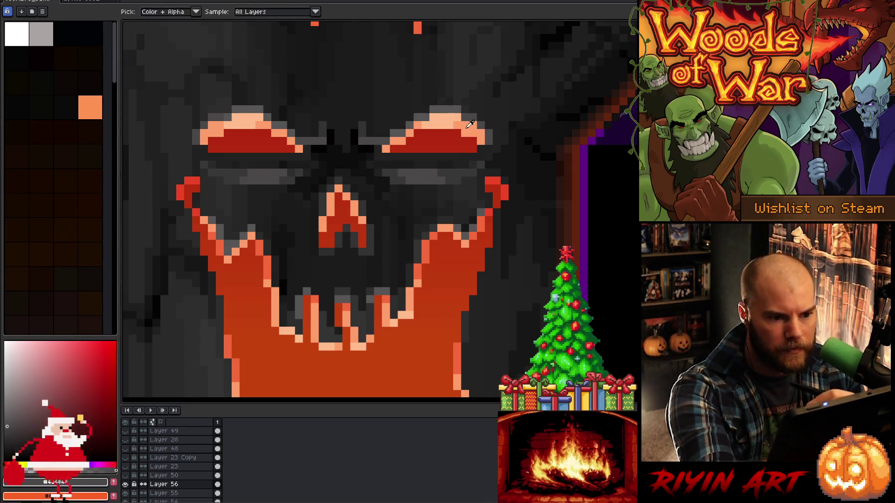
# Sample peach and red from the brows and return to the single-pixel pencil
pyautogui.keyDown('alt'); pyautogui.click(481, 132); pyautogui.keyUp('alt')
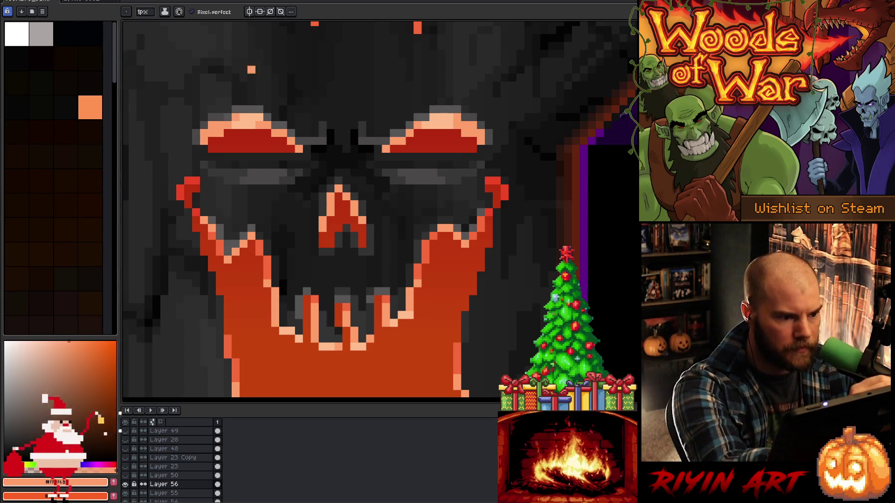
pyautogui.keyDown('alt'); pyautogui.click(457, 118); pyautogui.keyUp('alt')
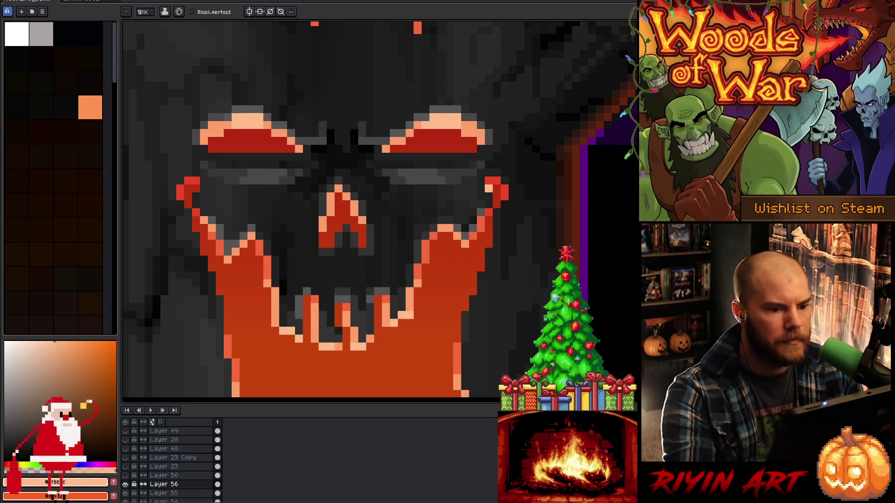
pyautogui.keyDown('alt'); pyautogui.click(465, 133); pyautogui.keyUp('alt')
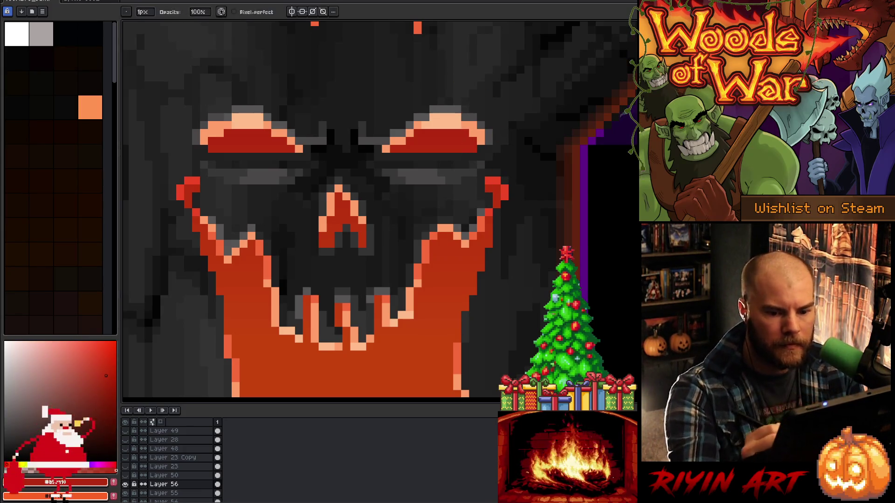
pyautogui.press('b')
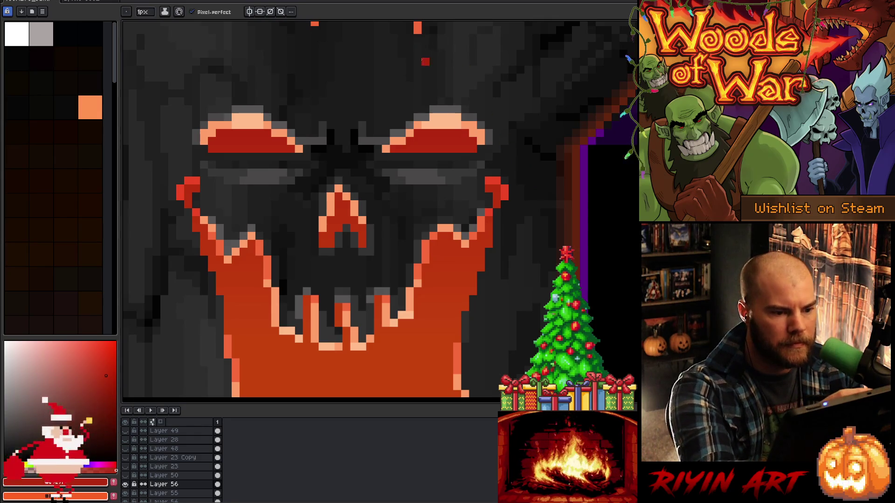
pyautogui.scroll(-2, 479, 277)
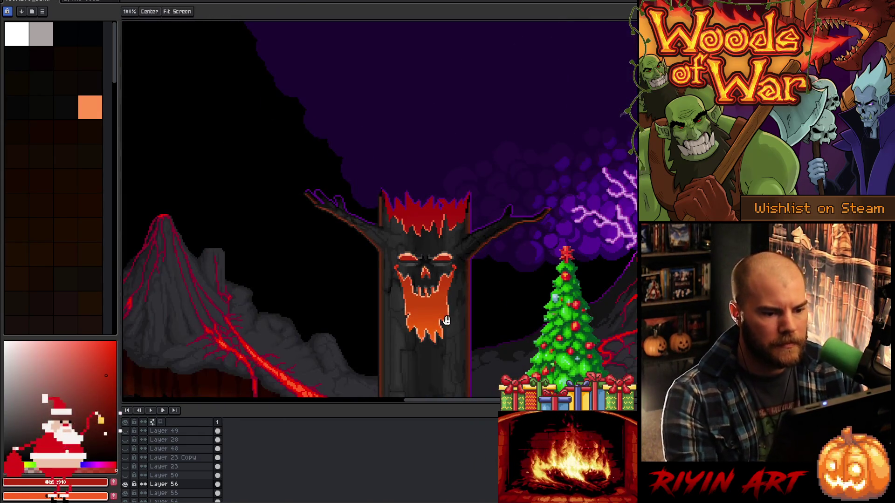
pyautogui.scroll(-1, 307, 255)
pyautogui.press('b')
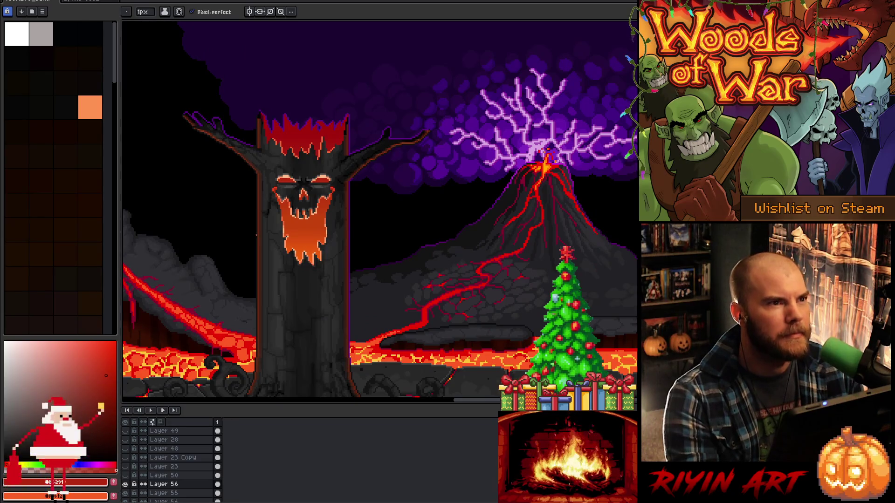
pyautogui.scroll(2, 259, 233)
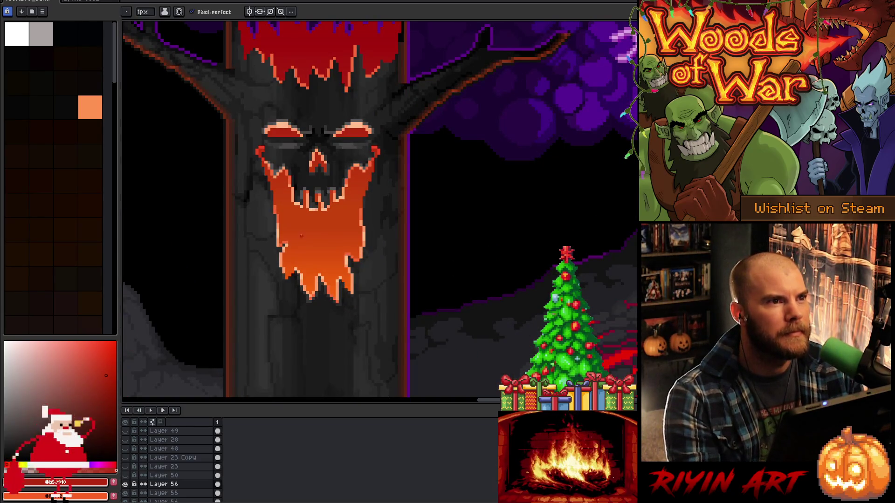
pyautogui.scroll(1, 358, 134)
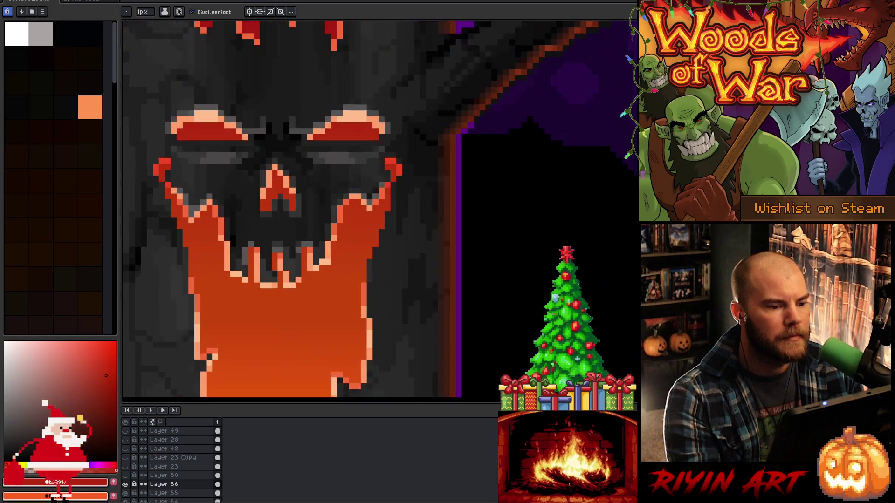
pyautogui.keyDown('alt'); pyautogui.click(375, 117); pyautogui.keyUp('alt')
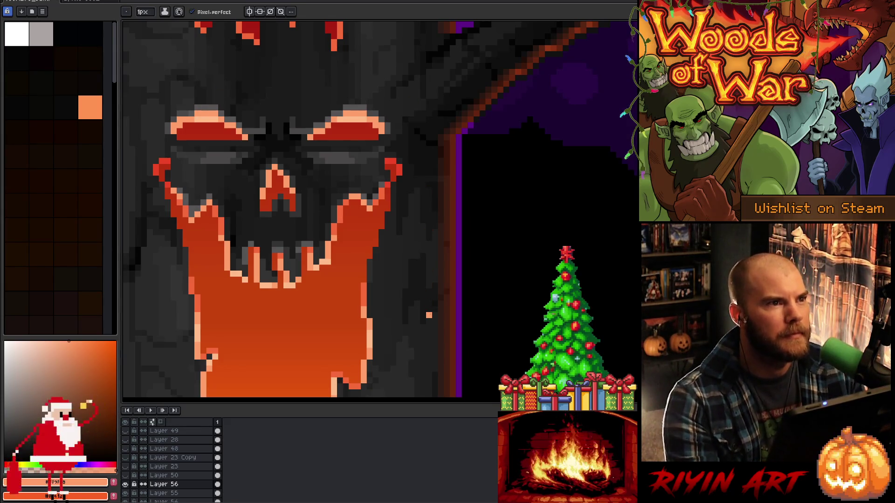
pyautogui.keyDown('alt'); pyautogui.click(357, 114); pyautogui.keyUp('alt')
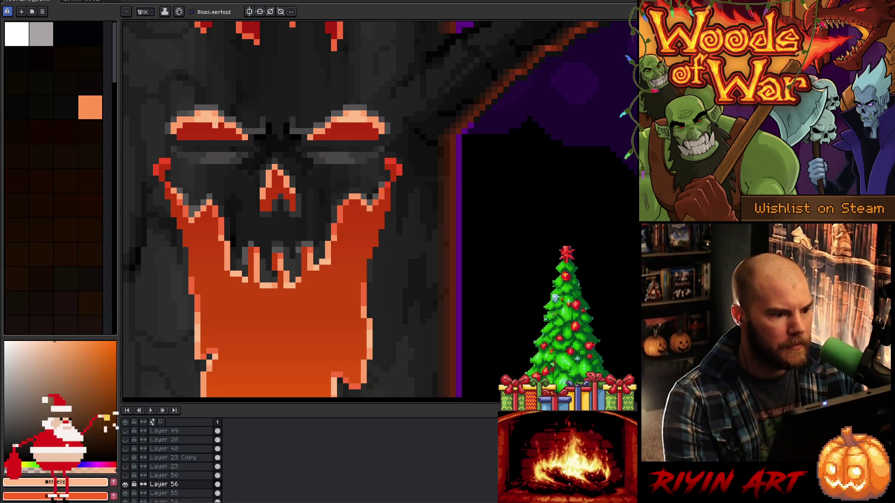
pyautogui.scroll(-3, 269, 154)
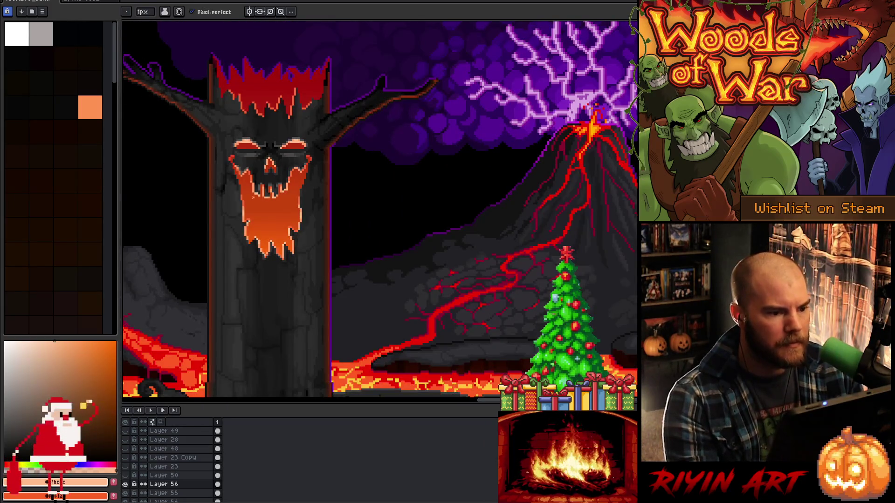
pyautogui.moveTo(234, 208); pyautogui.dragTo(284, 200)
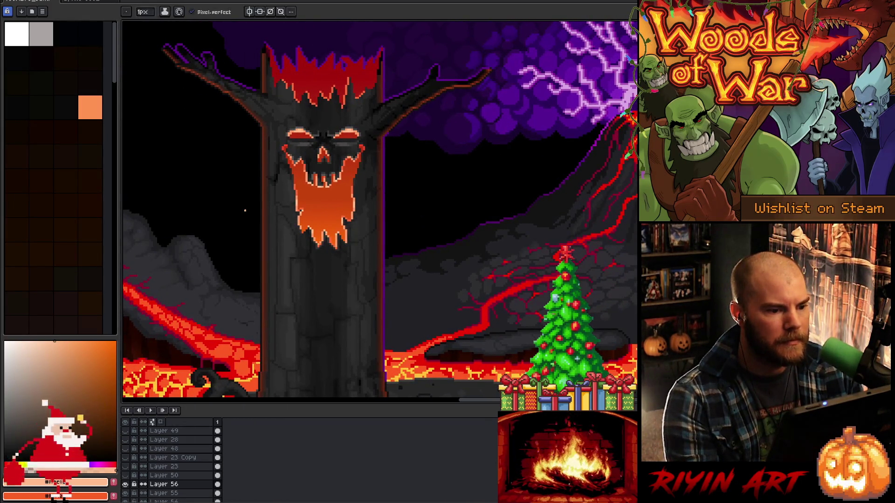
pyautogui.scroll(2, 328, 189)
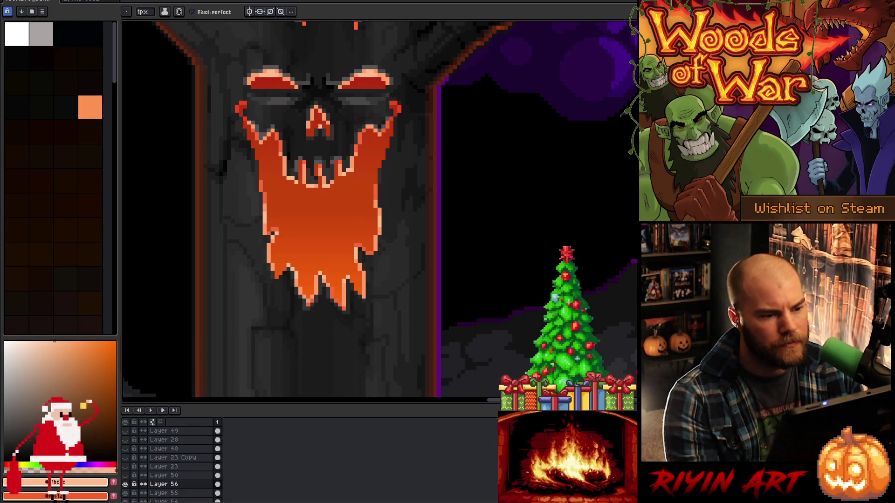
# Eyedrop red and orange tones from the nose and beard edge, and save the file
pyautogui.keyDown('alt'); pyautogui.click(327, 124); pyautogui.keyUp('alt')
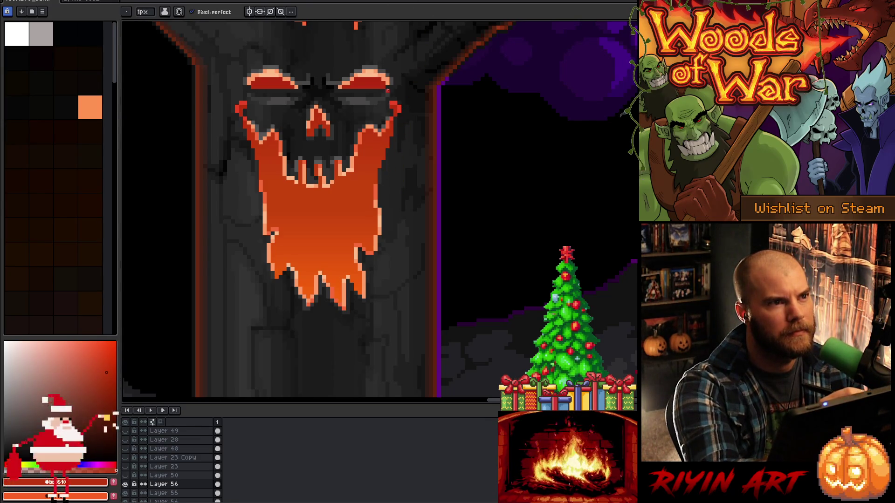
pyautogui.keyDown('alt'); pyautogui.click(331, 120); pyautogui.keyUp('alt')
pyautogui.keyDown('alt'); pyautogui.click(331, 121); pyautogui.keyUp('alt')
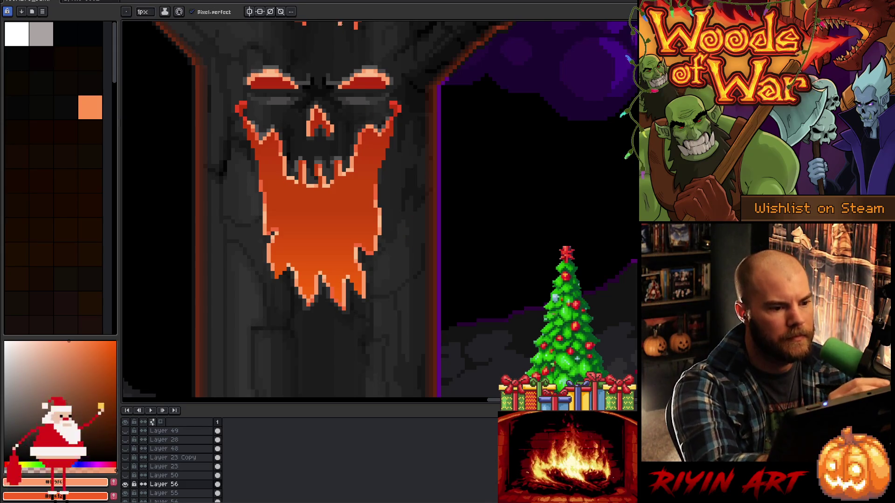
pyautogui.press('i')
pyautogui.click(358, 132)
pyautogui.press('b')
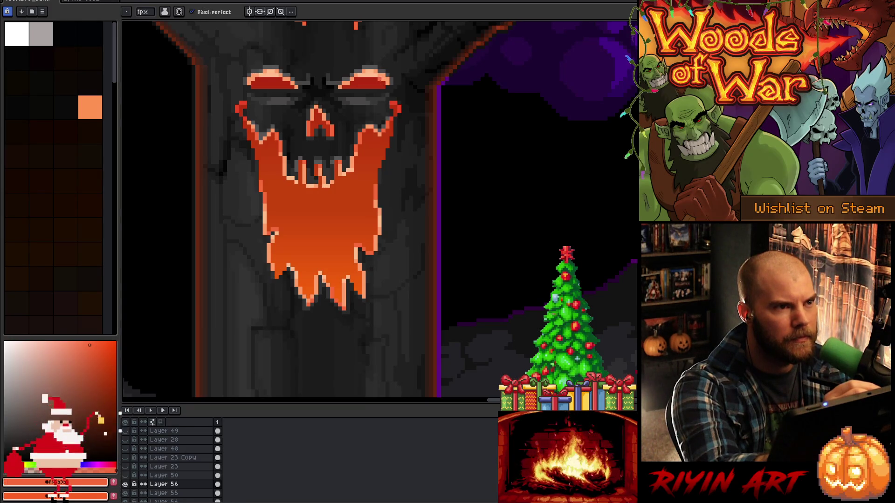
pyautogui.keyDown('alt'); pyautogui.click(318, 114); pyautogui.keyUp('alt')
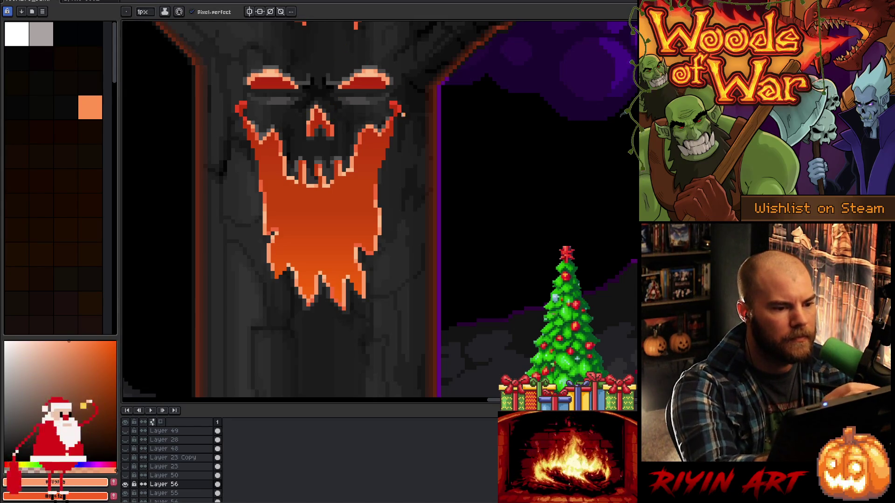
pyautogui.hotkey('ctrl', 's')
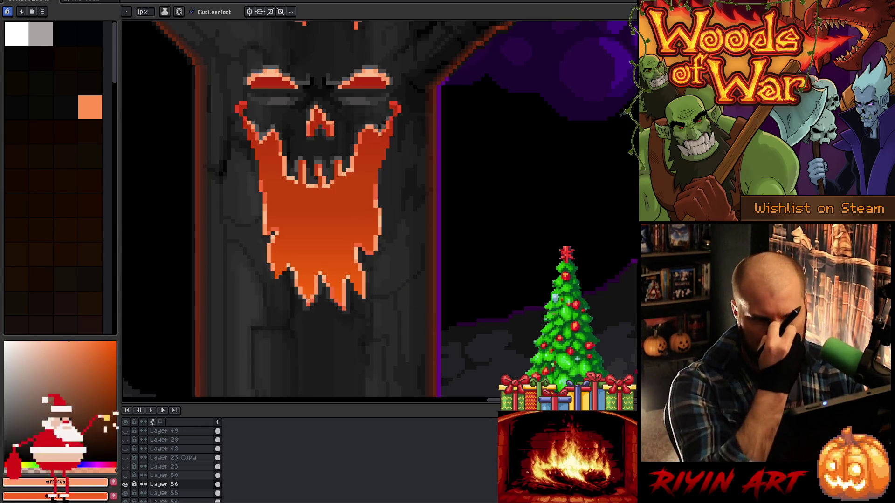
pyautogui.keyDown('alt'); pyautogui.click(391, 122); pyautogui.keyUp('alt')
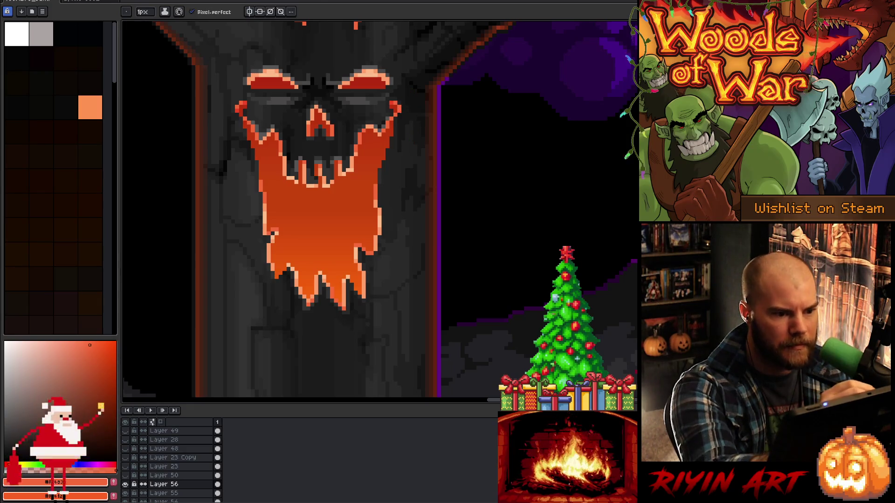
# Draw an orange outline along the skull's left cheek, then undo it
pyautogui.keyDown('alt'); pyautogui.click(402, 107); pyautogui.keyUp('alt')
pyautogui.keyDown('alt'); pyautogui.click(403, 108); pyautogui.keyUp('alt')
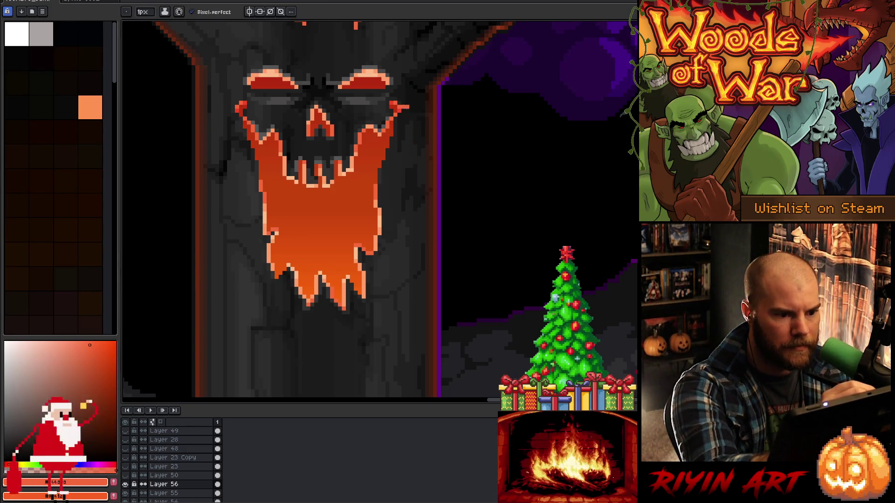
pyautogui.keyDown('alt'); pyautogui.click(240, 102); pyautogui.keyUp('alt')
pyautogui.moveTo(233, 108); pyautogui.dragTo(246, 131)
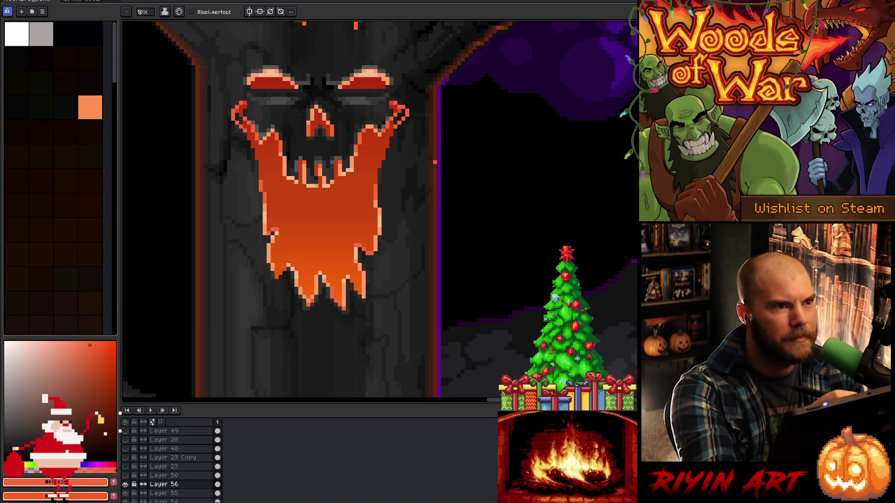
pyautogui.hotkey('ctrl', 'z')
pyautogui.hotkey('ctrl', 'z')
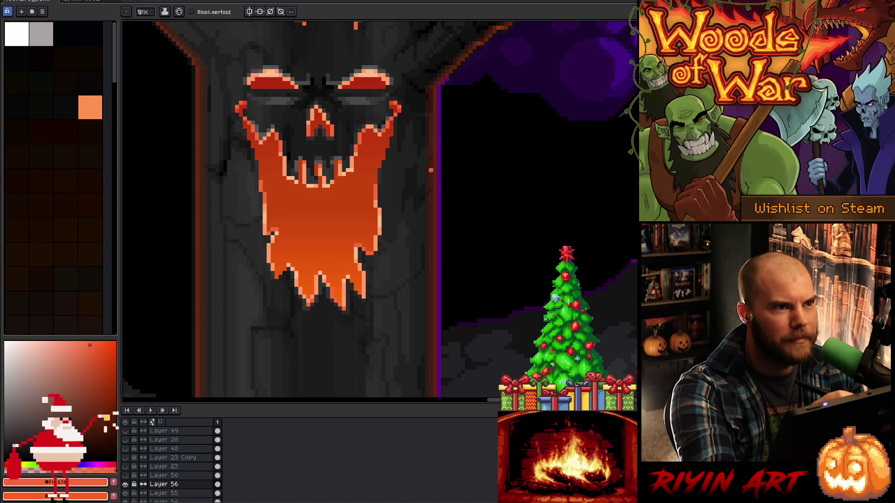
# Eyedrop bark greys and red-orange, and add a red pixel right of the cheek tip
pyautogui.keyDown('alt'); pyautogui.click(401, 128); pyautogui.keyUp('alt')
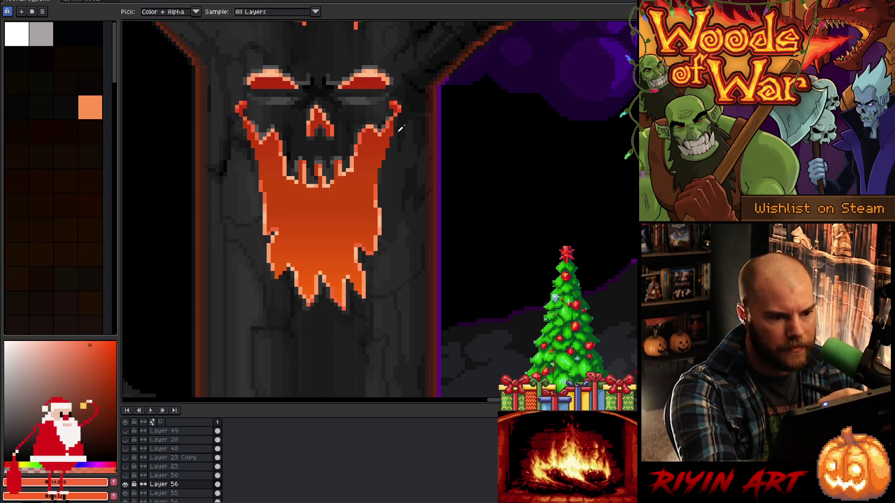
pyautogui.keyDown('alt'); pyautogui.click(400, 129); pyautogui.keyUp('alt')
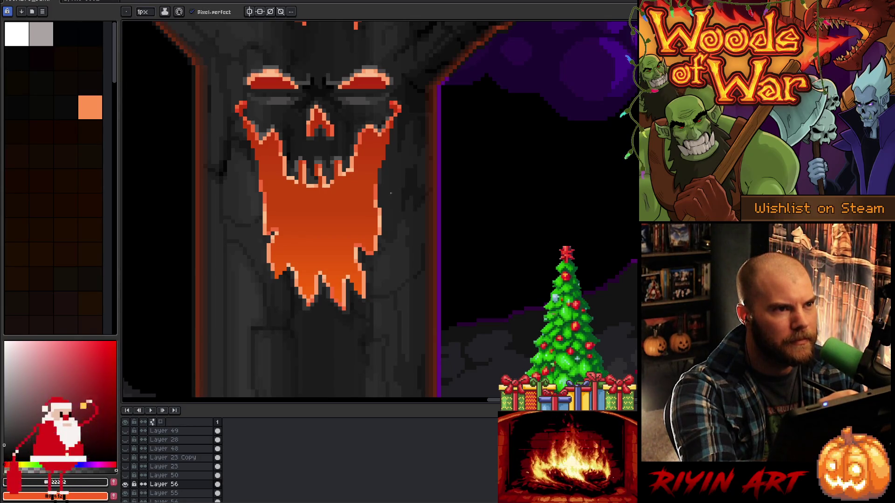
pyautogui.keyDown('alt'); pyautogui.click(391, 96); pyautogui.keyUp('alt')
pyautogui.keyDown('alt'); pyautogui.click(242, 111); pyautogui.keyUp('alt')
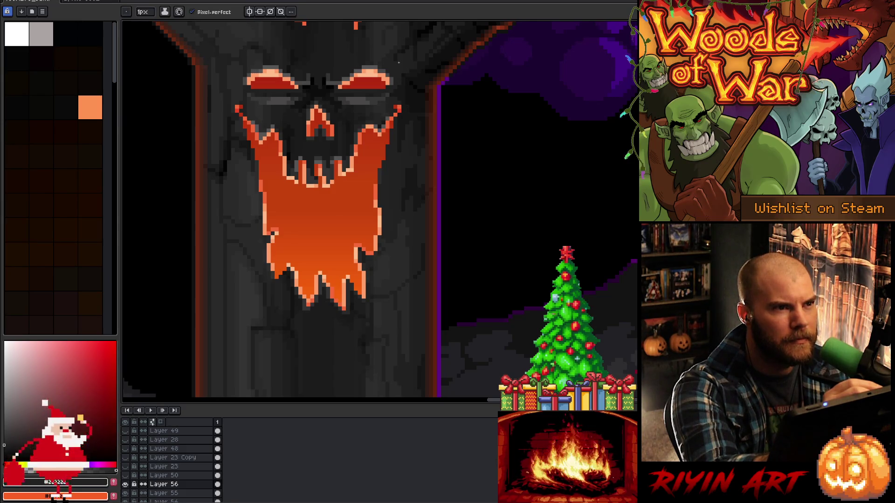
pyautogui.keyDown('alt'); pyautogui.click(402, 96); pyautogui.keyUp('alt')
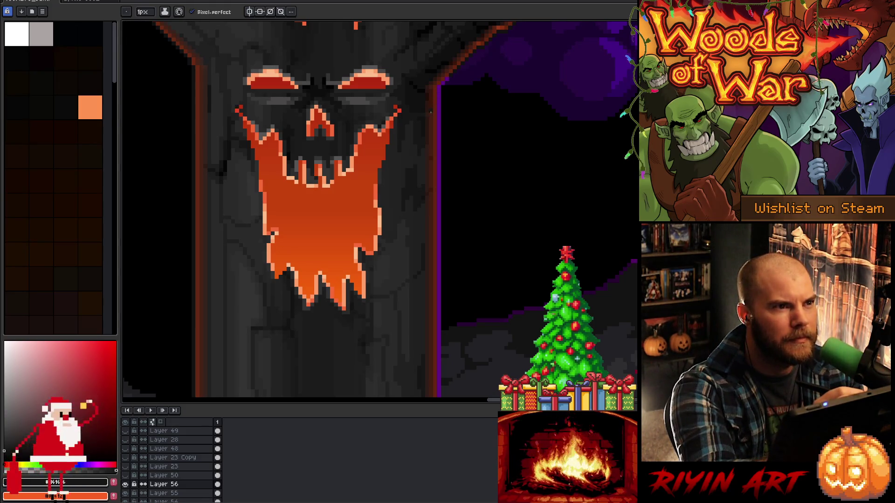
pyautogui.keyDown('alt'); pyautogui.click(397, 109); pyautogui.keyUp('alt')
pyautogui.click(402, 114)
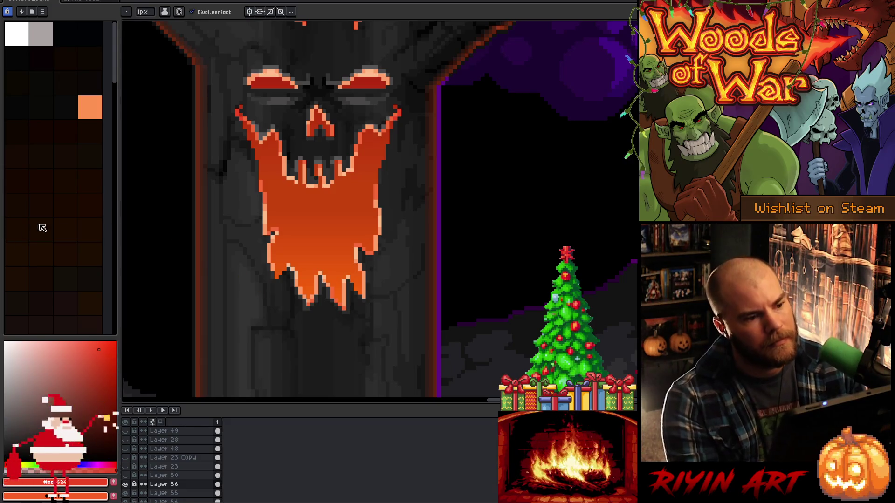
pyautogui.keyDown('alt'); pyautogui.click(272, 81); pyautogui.keyUp('alt')
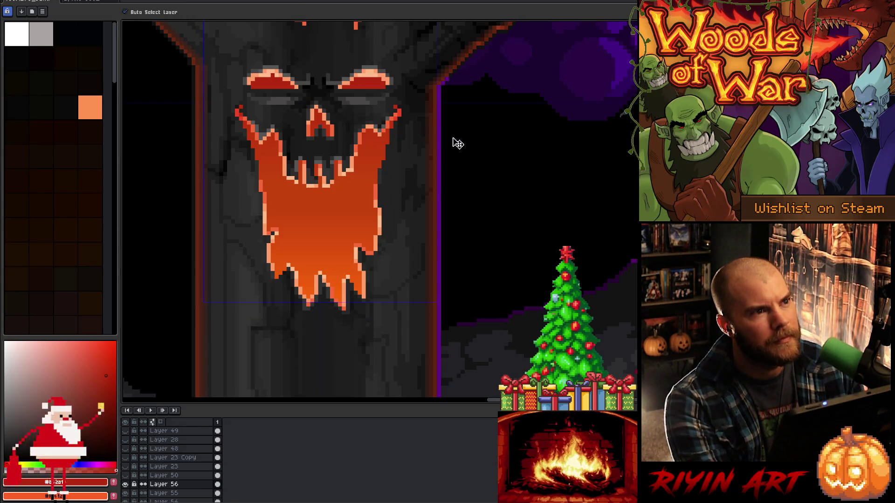
pyautogui.scroll(-2, 399, 189)
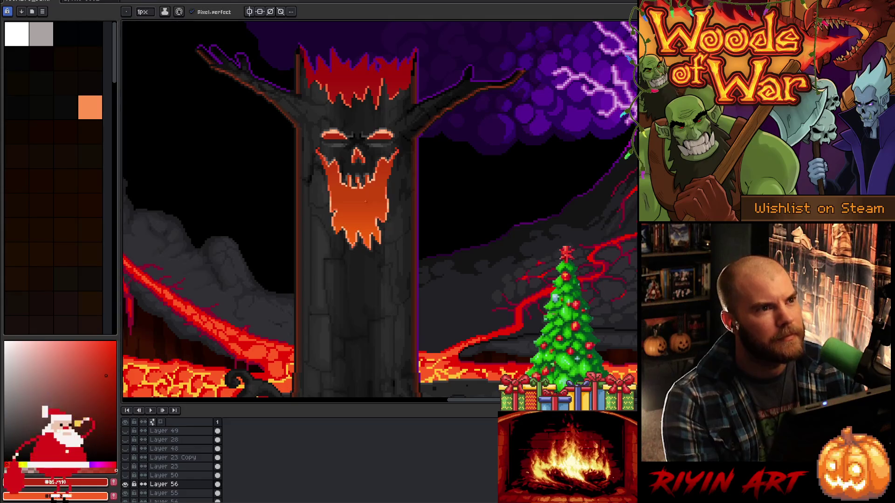
pyautogui.scroll(2, 362, 132)
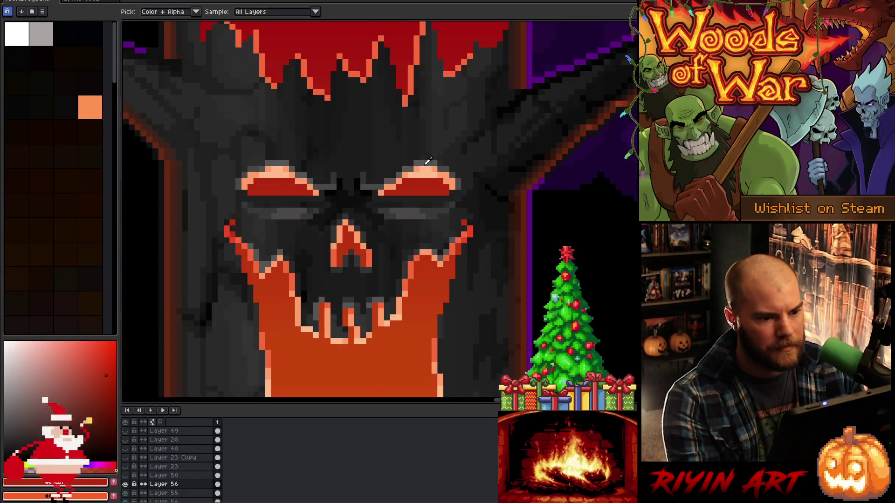
pyautogui.keyDown('alt'); pyautogui.click(449, 172); pyautogui.keyUp('alt')
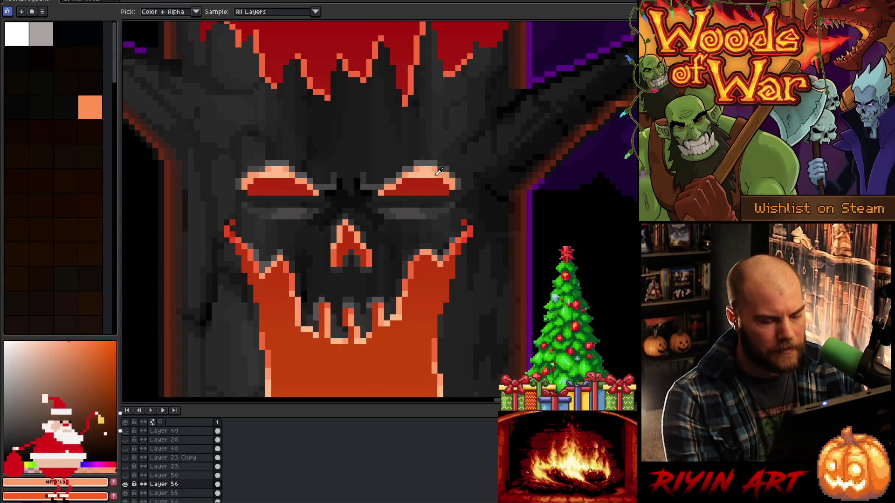
pyautogui.click(448, 173)
pyautogui.hotkey('ctrl', 'z')
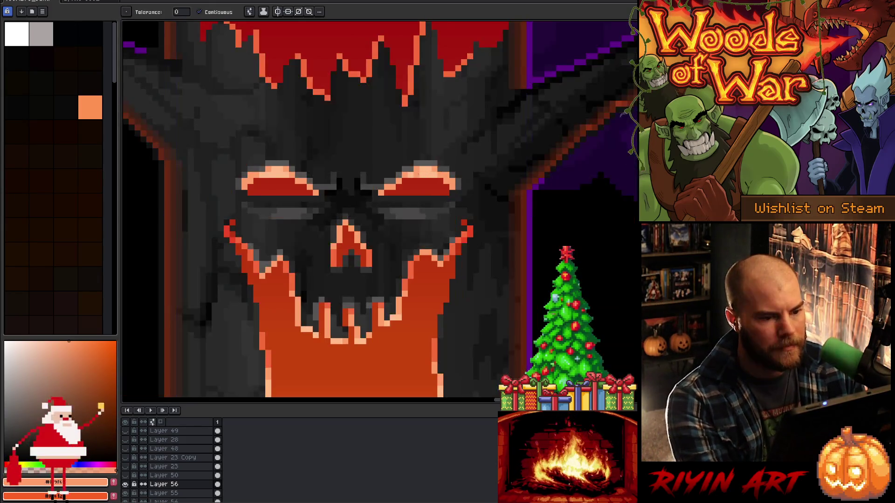
pyautogui.keyDown('alt'); pyautogui.click(446, 174); pyautogui.keyUp('alt')
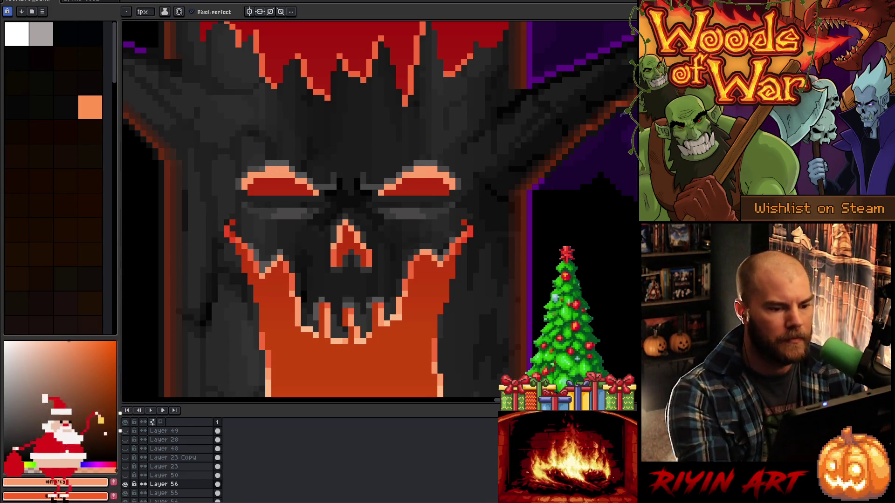
pyautogui.keyDown('alt'); pyautogui.click(264, 161); pyautogui.keyUp('alt')
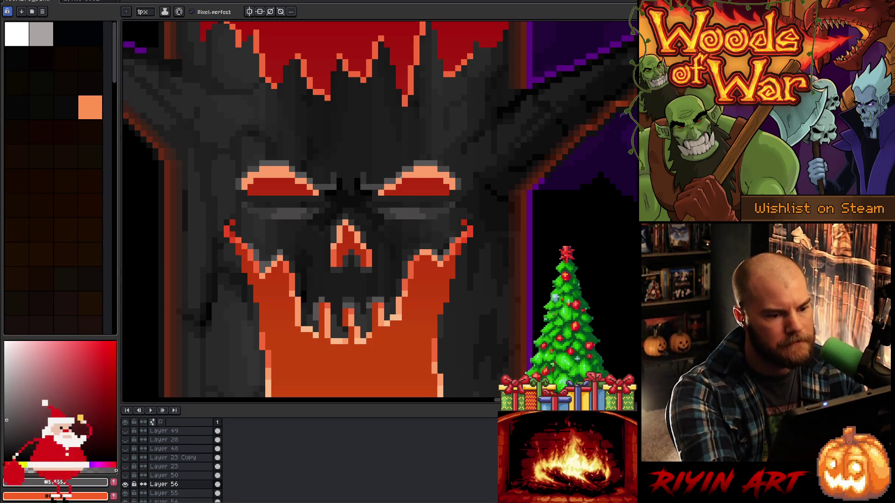
pyautogui.keyDown('alt'); pyautogui.click(394, 178); pyautogui.keyUp('alt')
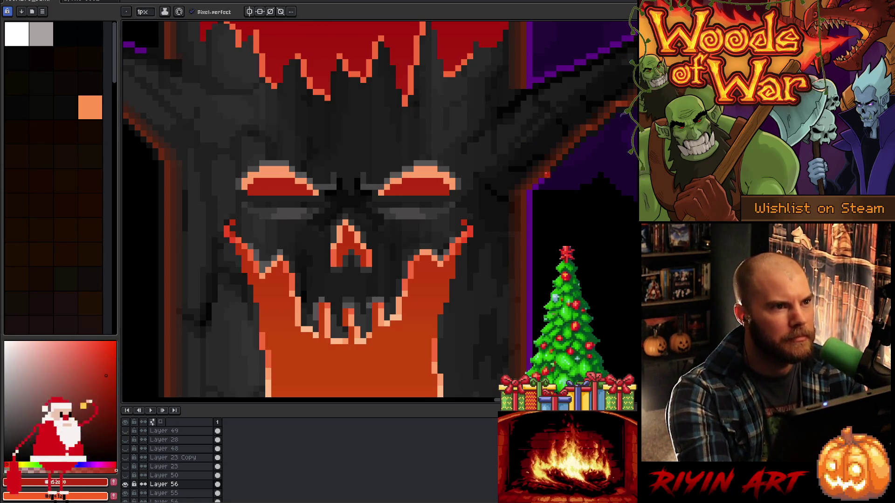
pyautogui.moveTo(442, 278); pyautogui.dragTo(434, 234)
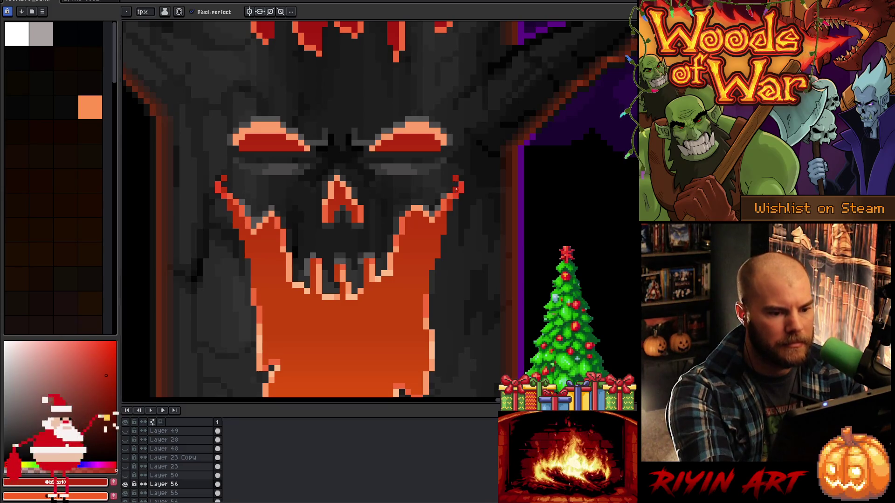
# Sample greys and orange around the cheeks and darken three bark pixels right of the face
pyautogui.keyDown('alt'); pyautogui.click(456, 187); pyautogui.keyUp('alt')
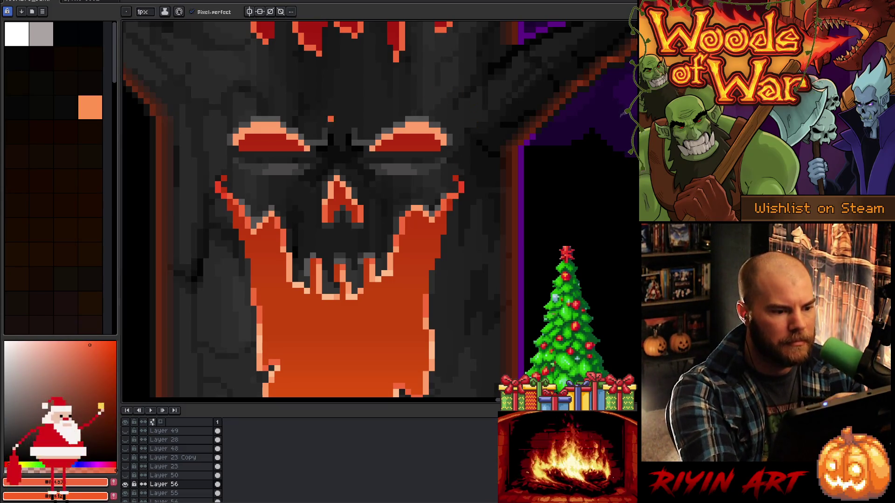
pyautogui.keyDown('alt'); pyautogui.click(225, 189); pyautogui.keyUp('alt')
pyautogui.keyDown('alt'); pyautogui.click(222, 186); pyautogui.keyUp('alt')
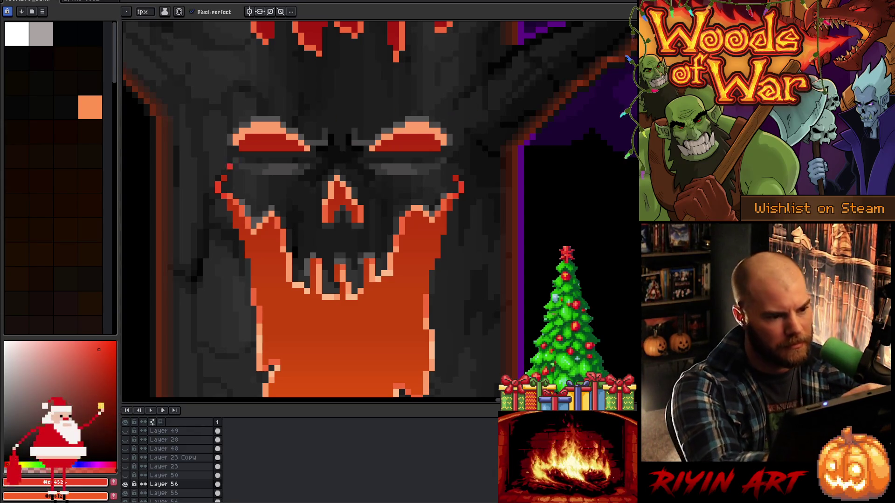
pyautogui.keyDown('alt'); pyautogui.click(237, 196); pyautogui.keyUp('alt')
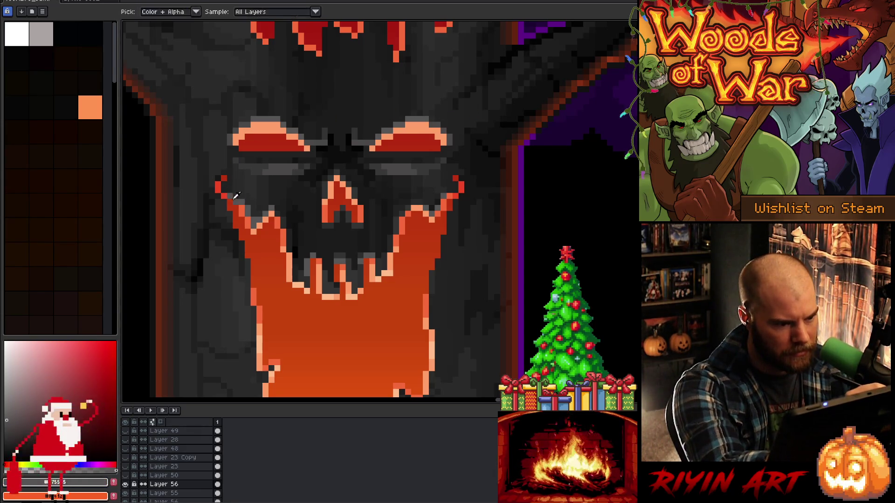
pyautogui.keyDown('alt'); pyautogui.click(245, 204); pyautogui.keyUp('alt')
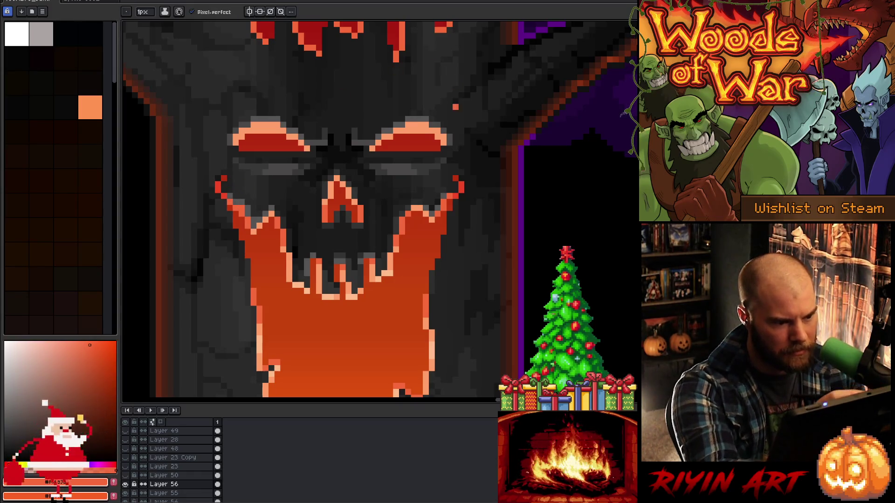
pyautogui.keyDown('alt'); pyautogui.click(442, 201); pyautogui.keyUp('alt')
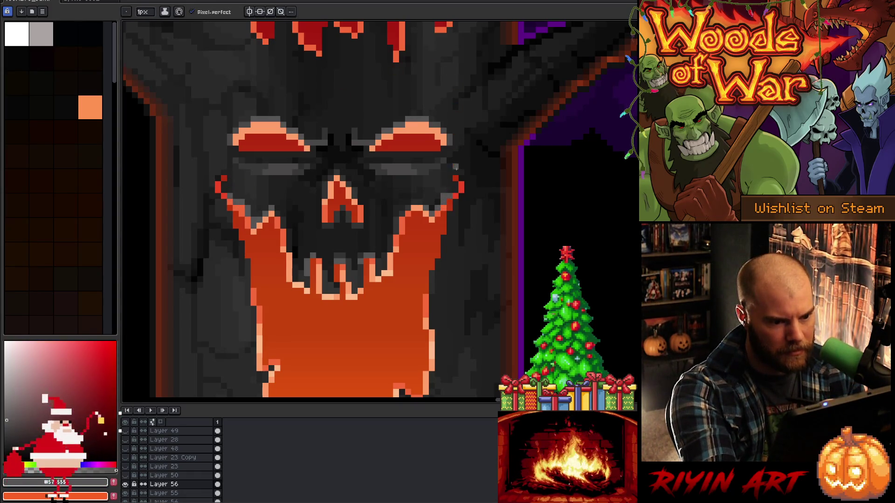
pyautogui.keyDown('alt'); pyautogui.click(444, 194); pyautogui.keyUp('alt')
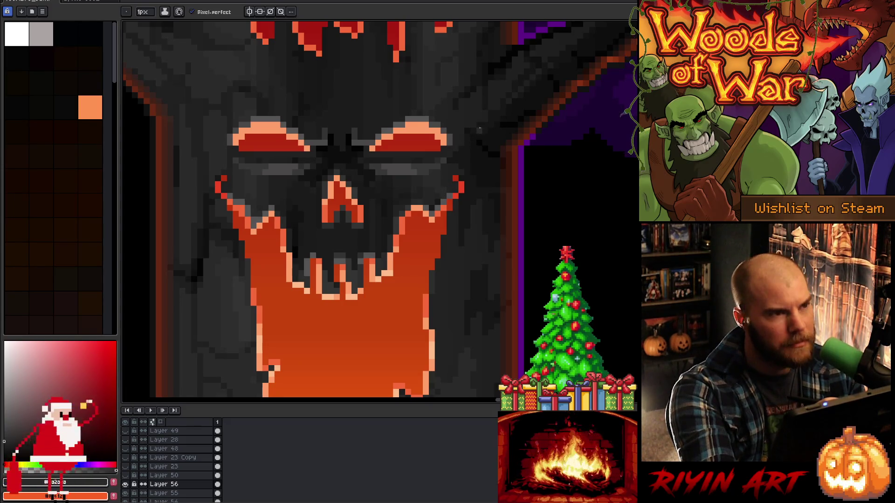
pyautogui.keyDown('alt'); pyautogui.click(241, 207); pyautogui.keyUp('alt')
pyautogui.click(241, 208)
pyautogui.keyDown('alt'); pyautogui.click(248, 207); pyautogui.keyUp('alt')
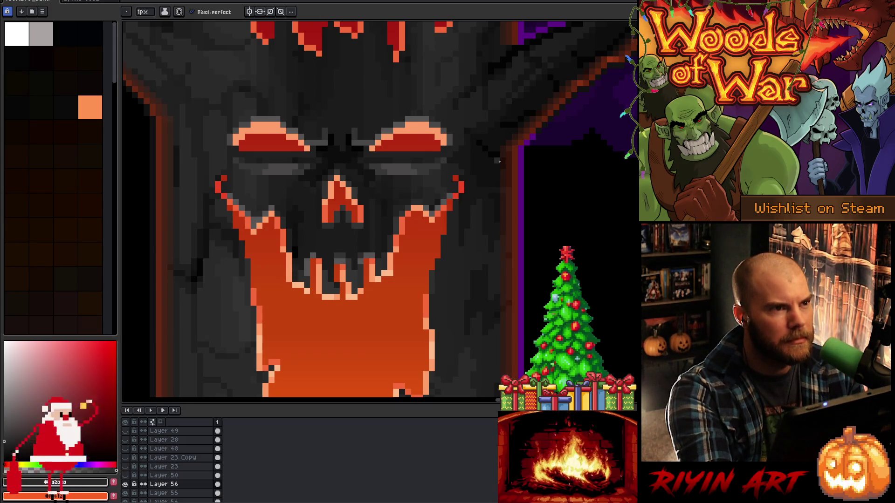
# Sample near-black and dark grey from around the skull's nose as the drawing colour
pyautogui.rightClick(480, 188)
pyautogui.press('Escape')
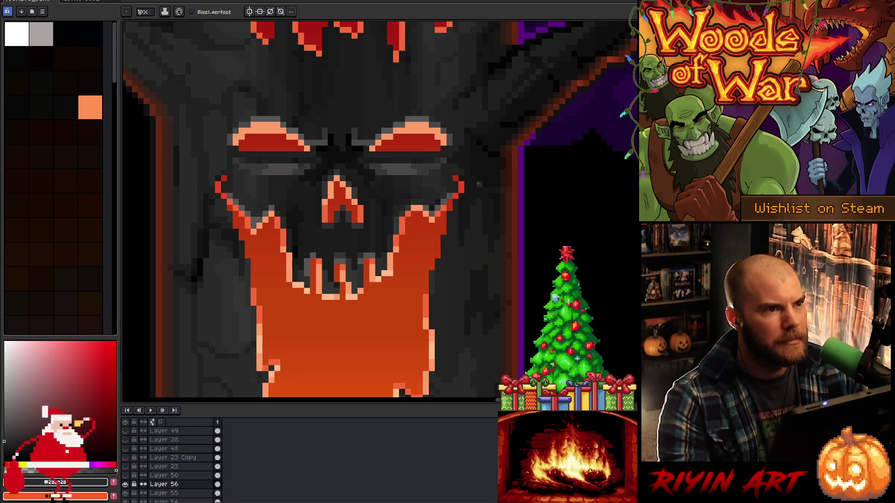
pyautogui.keyDown('alt'); pyautogui.click(354, 235); pyautogui.keyUp('alt')
pyautogui.keyDown('alt'); pyautogui.click(324, 220); pyautogui.keyUp('alt')
pyautogui.keyDown('alt'); pyautogui.click(324, 225); pyautogui.keyUp('alt')
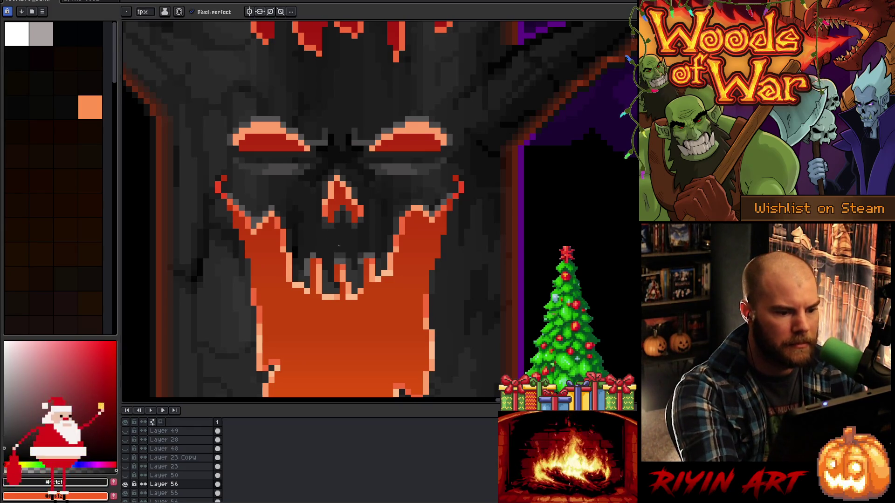
pyautogui.keyDown('alt'); pyautogui.click(358, 208); pyautogui.keyUp('alt')
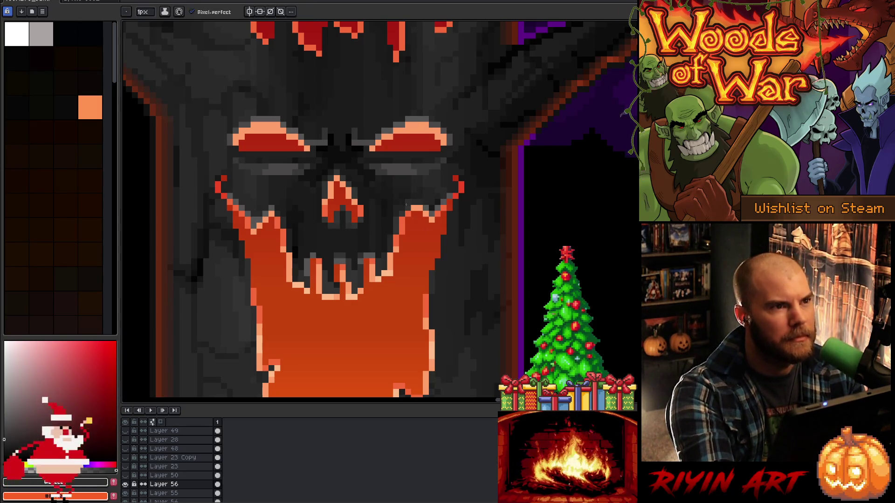
pyautogui.scroll(-3, 386, 234)
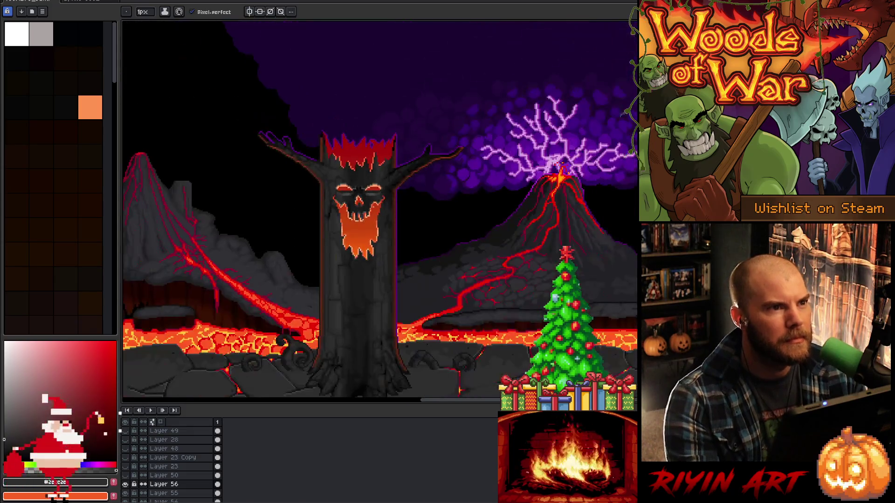
# Turn on the greyscale overlay layer and zoom in and out to inspect the scene's values
pyautogui.scroll(1, 381, 233)
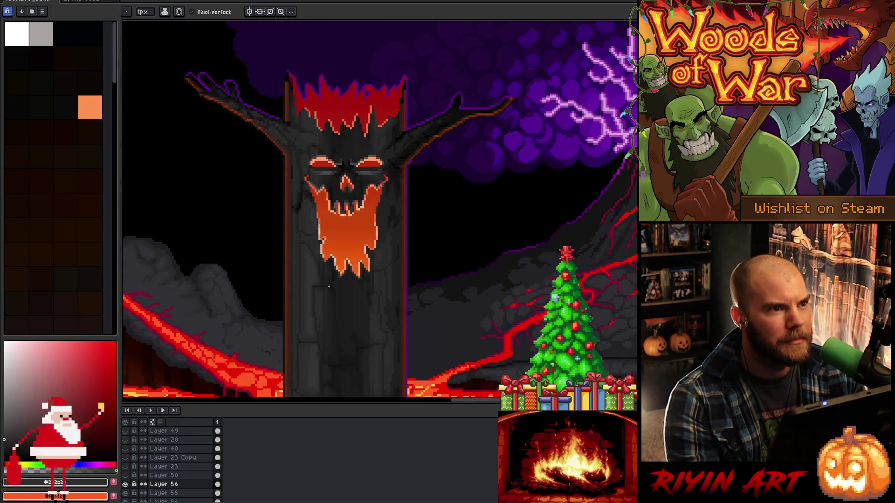
pyautogui.click(127, 431)
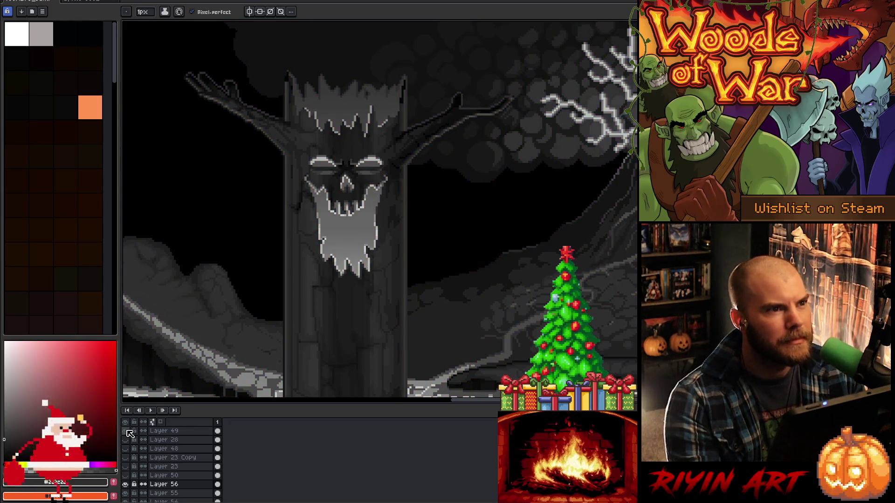
pyautogui.scroll(3, 370, 182)
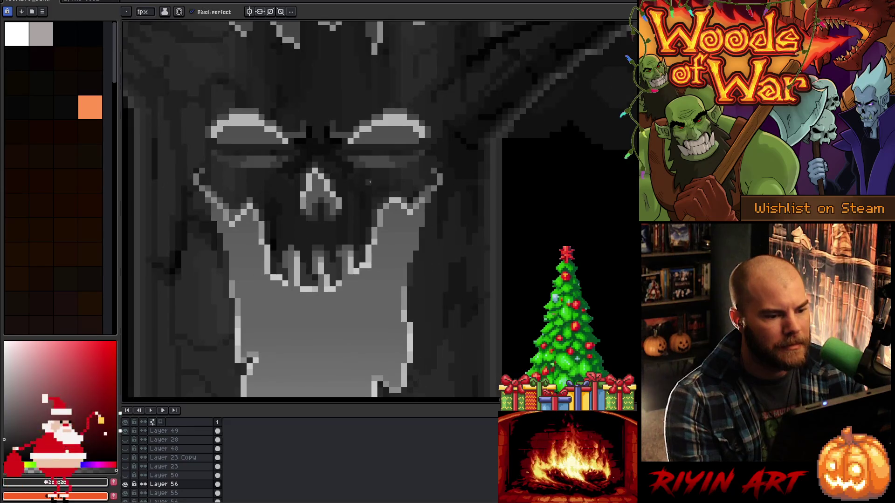
pyautogui.scroll(-3, 369, 182)
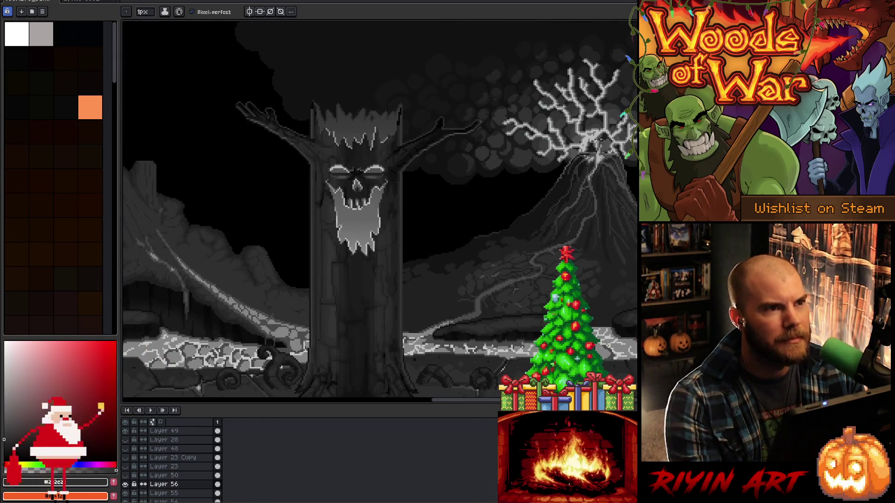
pyautogui.scroll(3, 357, 169)
pyautogui.scroll(-2, 353, 166)
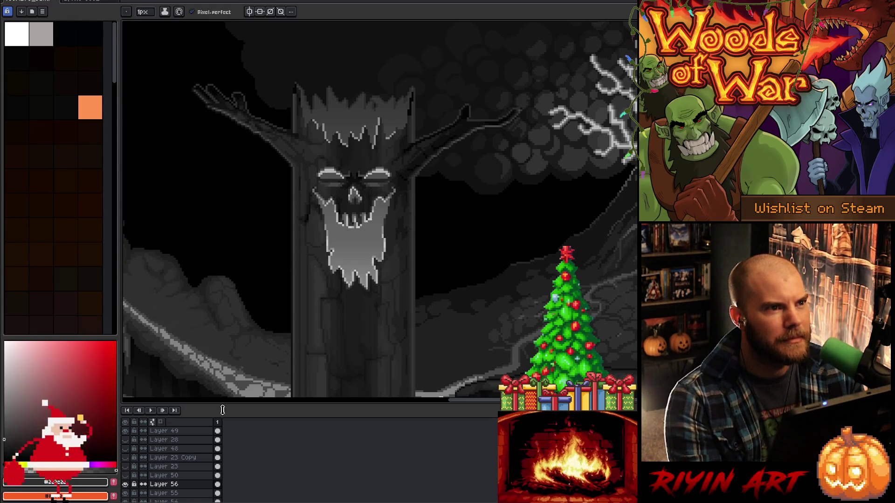
# Hide the greyscale overlay layer so the tree shows in full colour again
pyautogui.click(125, 432)
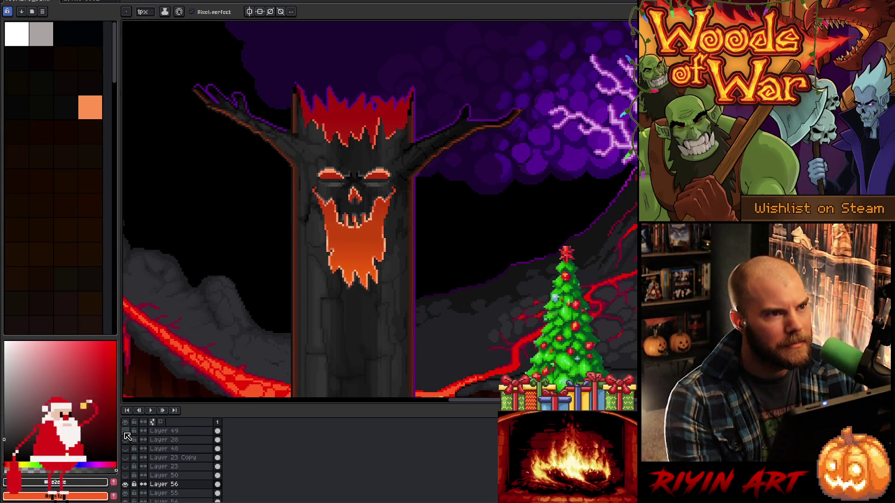
pyautogui.click(127, 433)
pyautogui.click(126, 434)
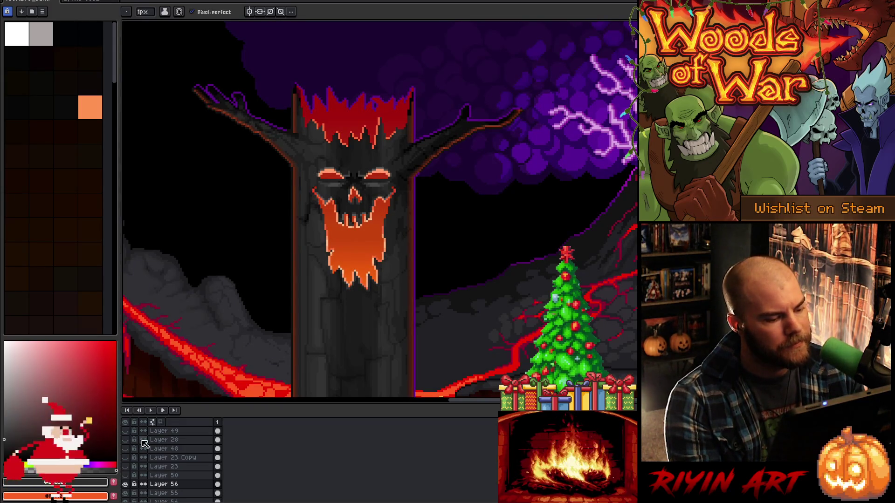
pyautogui.moveTo(364, 299); pyautogui.dragTo(366, 295)
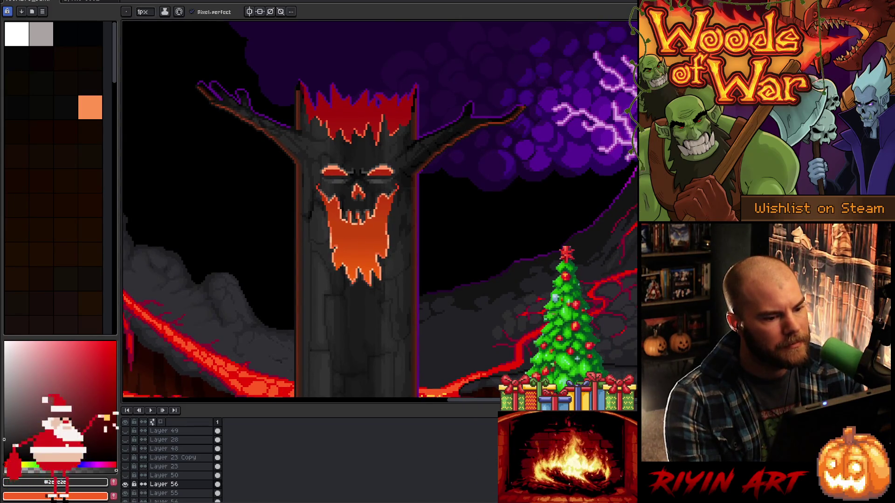
pyautogui.scroll(3, 359, 246)
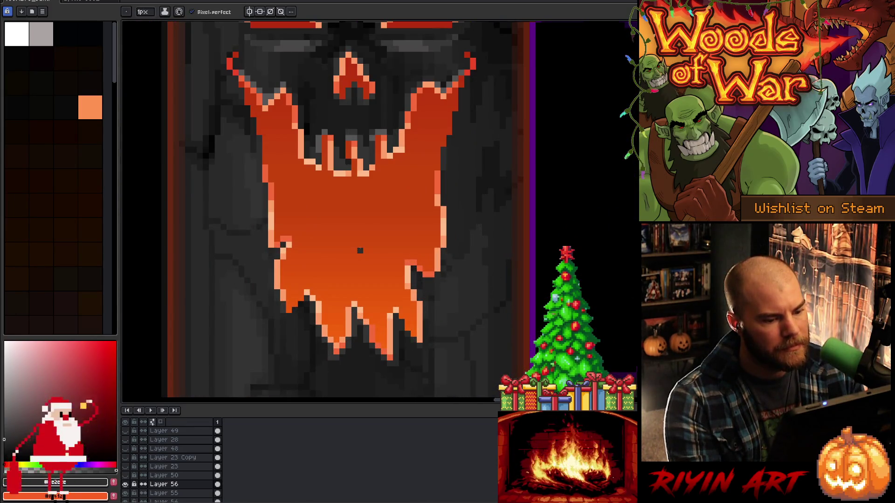
pyautogui.scroll(-3, 359, 251)
pyautogui.scroll(2, 394, 265)
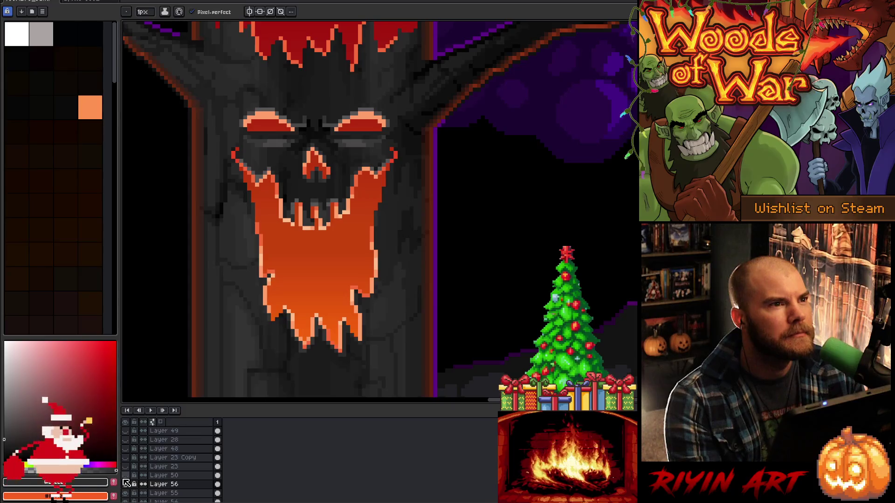
# Toggle Layer 56 to compare red and orange-gradient faces, keep it visible, select Layer 55
pyautogui.click(125, 480)
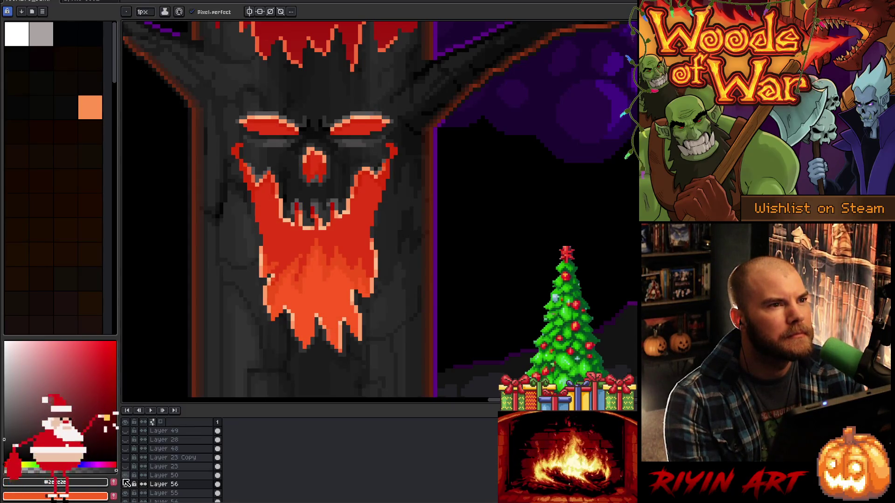
pyautogui.click(124, 480)
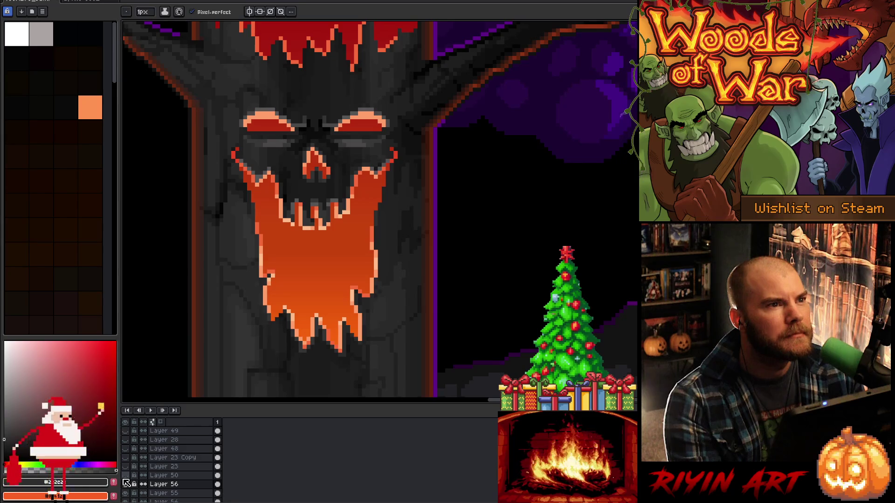
pyautogui.click(124, 480)
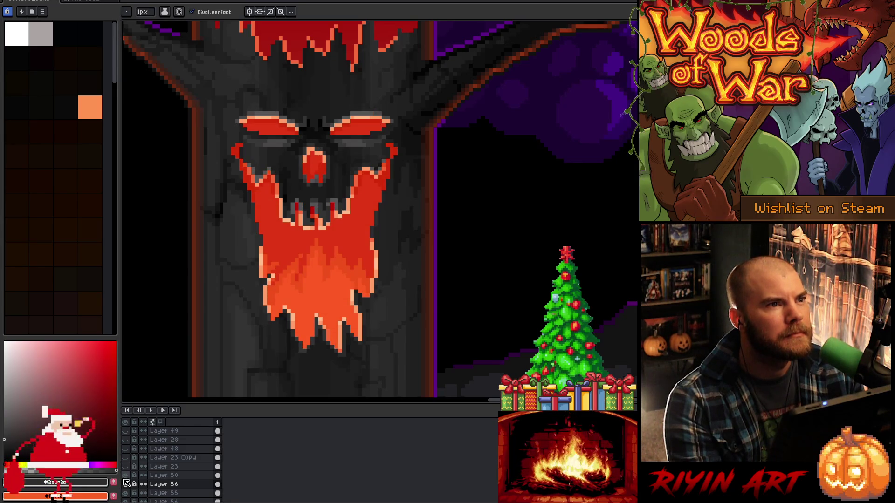
pyautogui.click(125, 480)
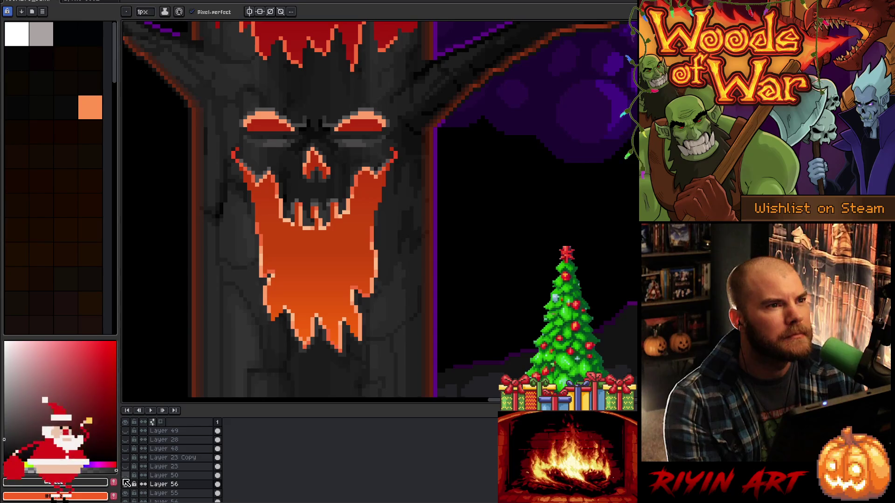
pyautogui.click(125, 482)
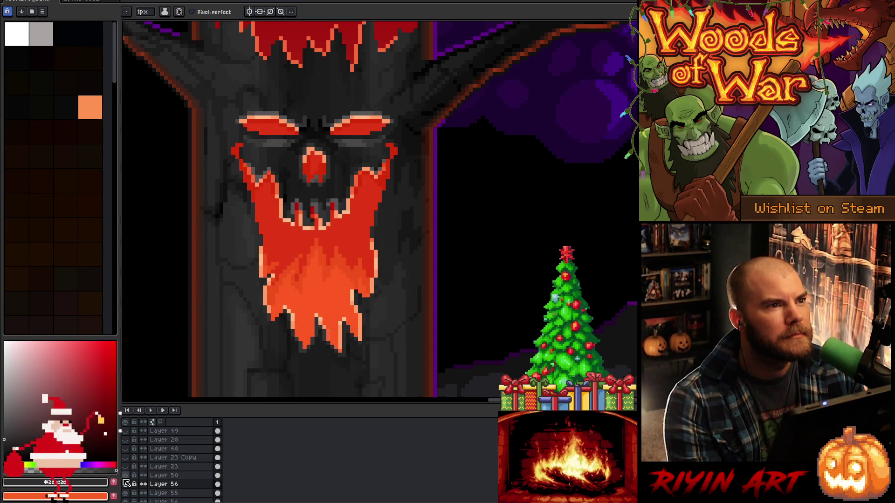
pyautogui.click(126, 482)
pyautogui.click(125, 482)
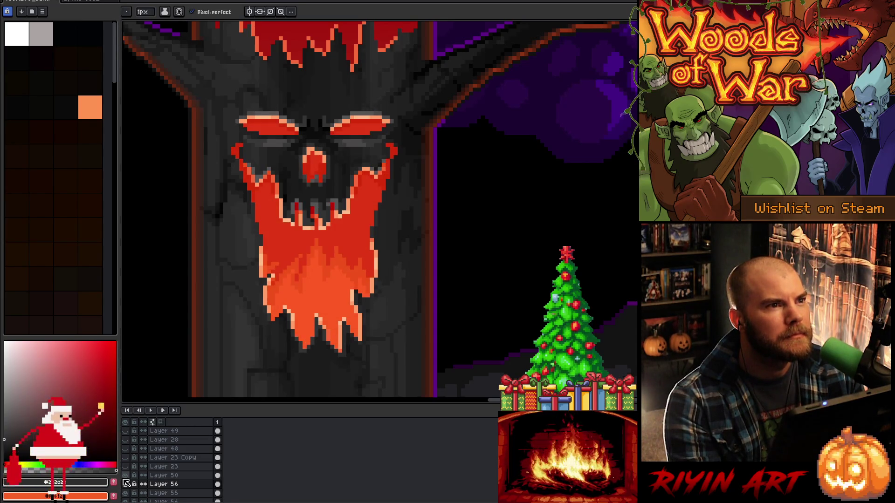
pyautogui.click(125, 483)
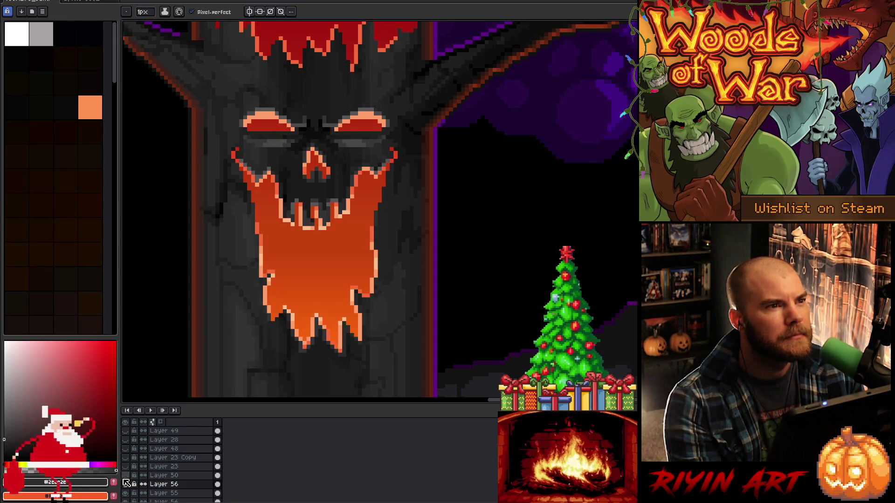
pyautogui.click(126, 483)
pyautogui.click(126, 482)
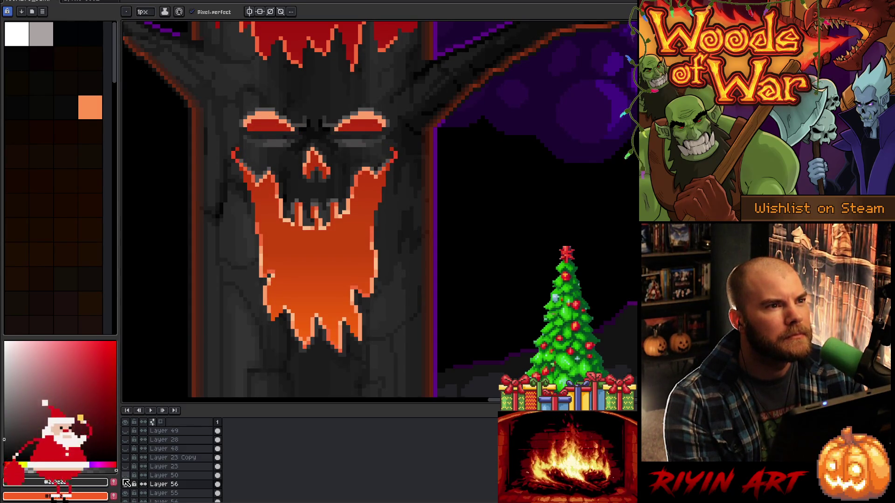
pyautogui.click(126, 483)
pyautogui.click(126, 483)
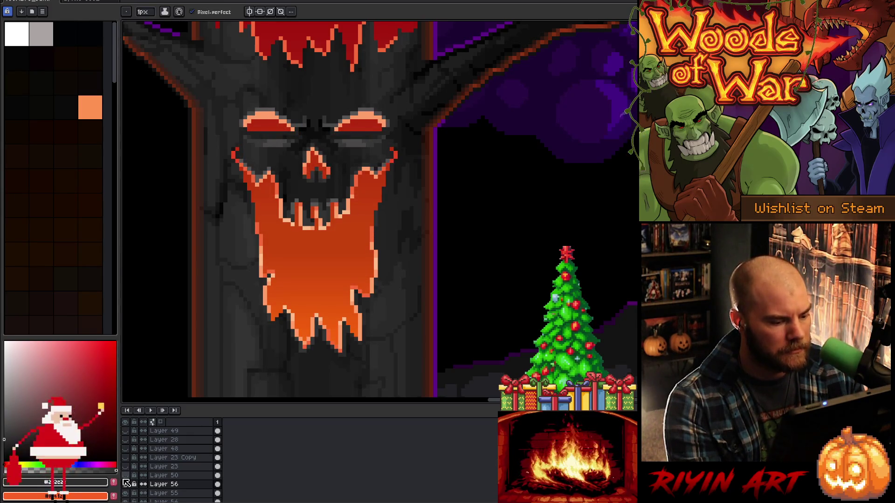
pyautogui.click(126, 483)
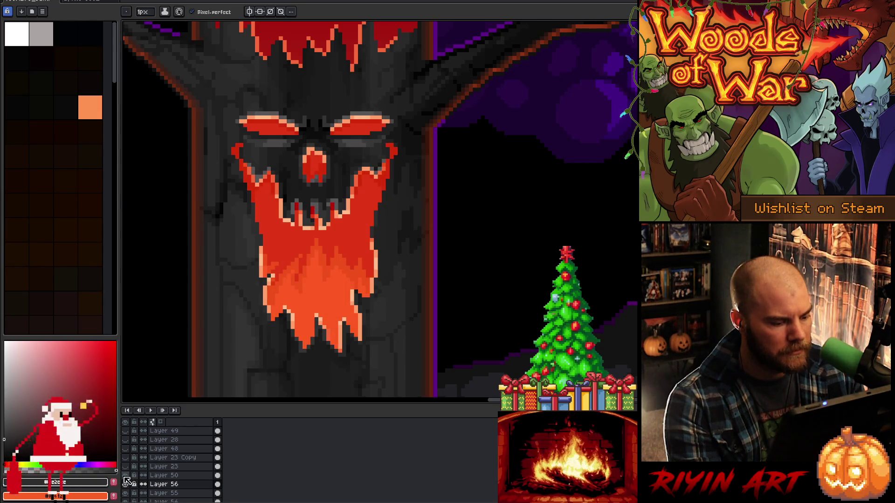
pyautogui.click(126, 484)
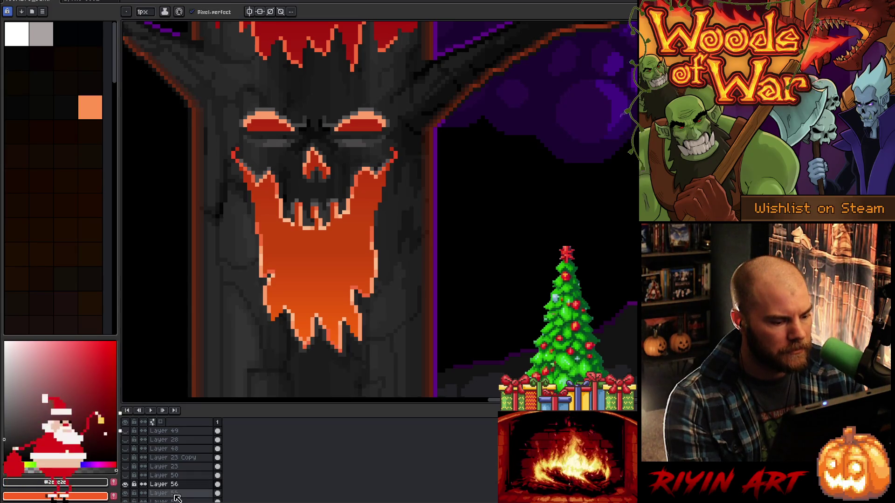
pyautogui.keyDown('ctrl'); pyautogui.click(217, 493); pyautogui.keyUp('ctrl')
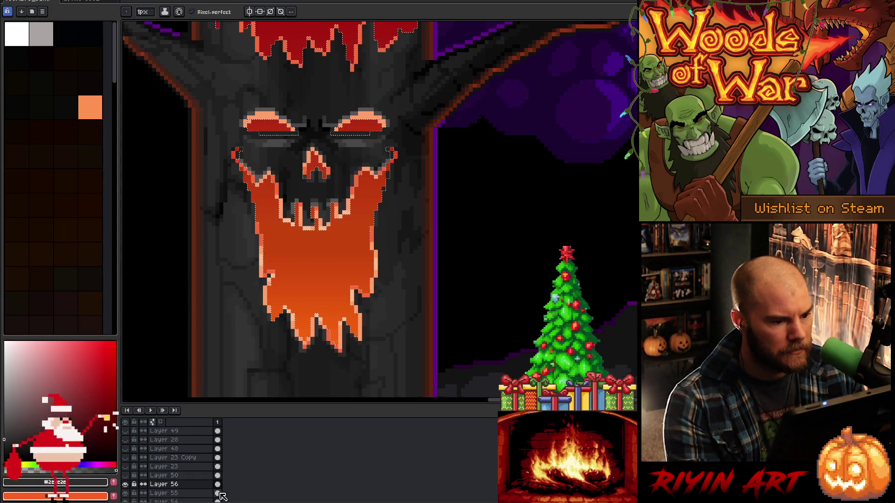
# Lower Layer 55's face glow opacity to 41% in Layer Properties
pyautogui.press('-')
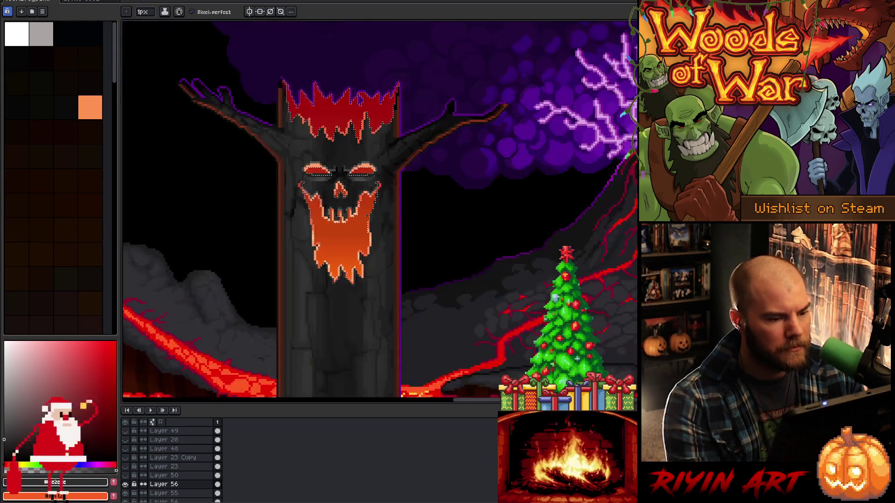
pyautogui.doubleClick(179, 486)
pyautogui.click(179, 494)
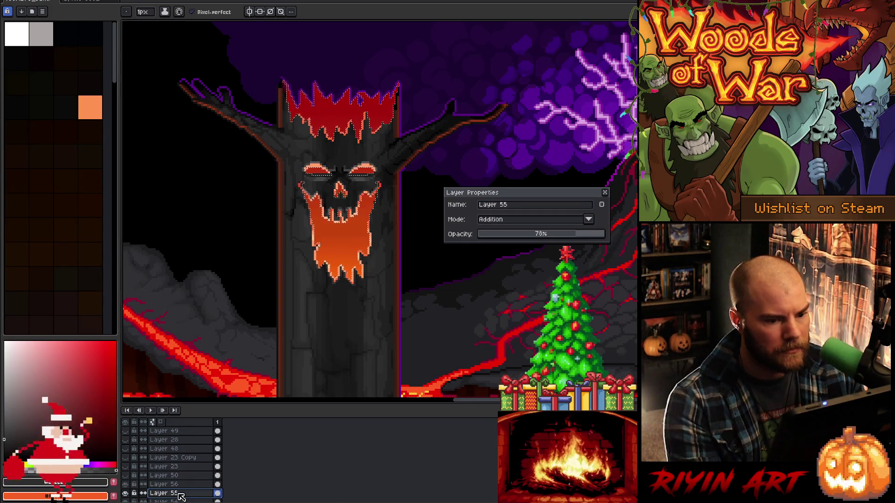
pyautogui.moveTo(181, 497); pyautogui.dragTo(178, 485)
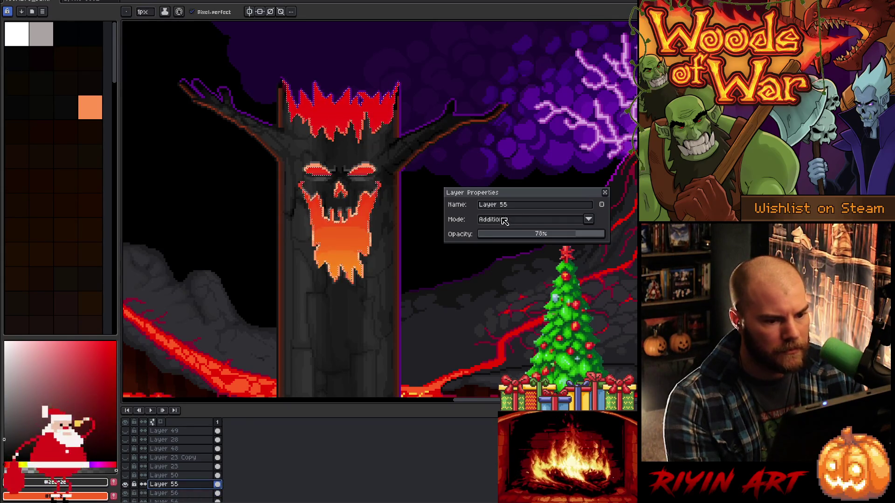
pyautogui.moveTo(562, 237); pyautogui.dragTo(541, 243)
pyautogui.click(605, 193)
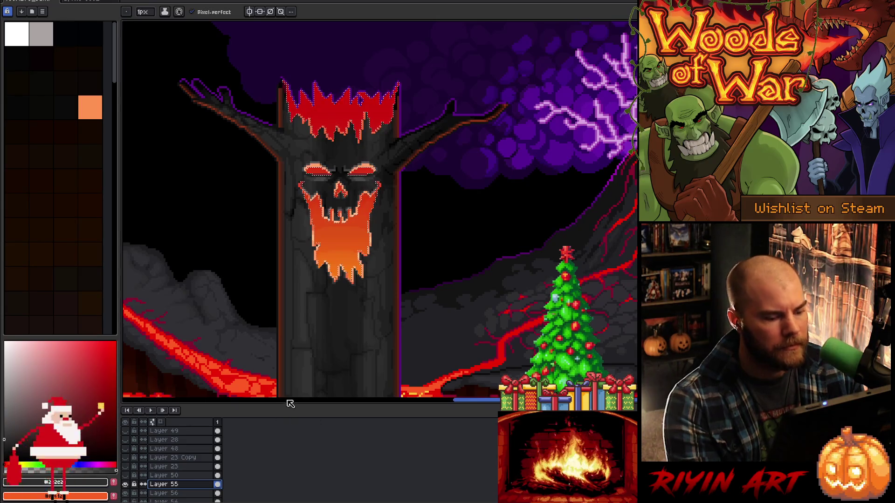
# Compare the face with and without the glow and move Layer 55 beneath Layer 56
pyautogui.click(125, 485)
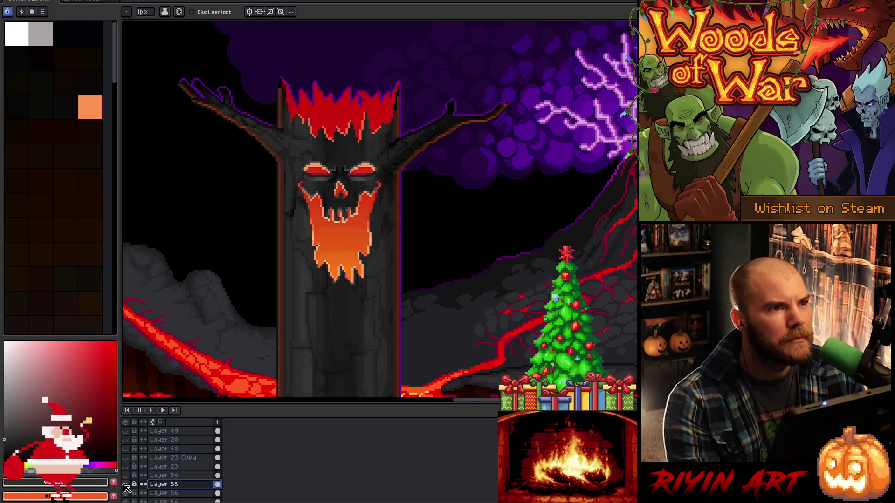
pyautogui.click(126, 485)
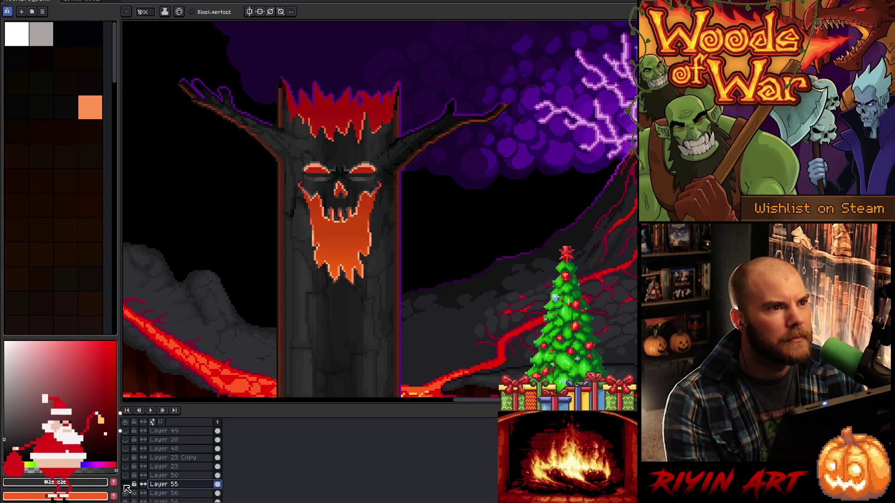
pyautogui.click(125, 486)
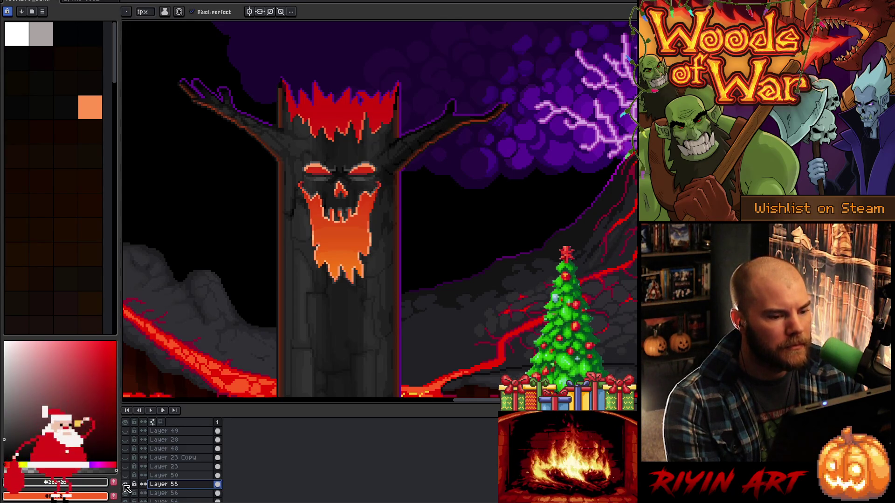
pyautogui.click(126, 485)
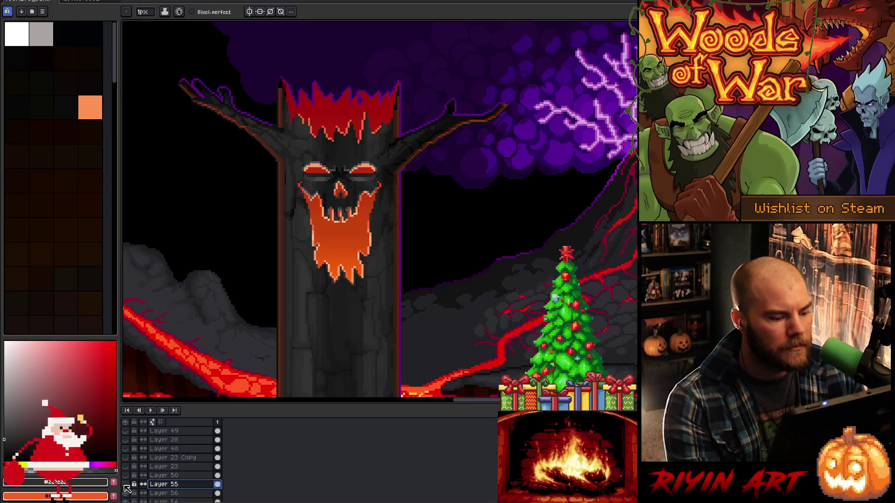
pyautogui.moveTo(172, 496); pyautogui.dragTo(171, 496)
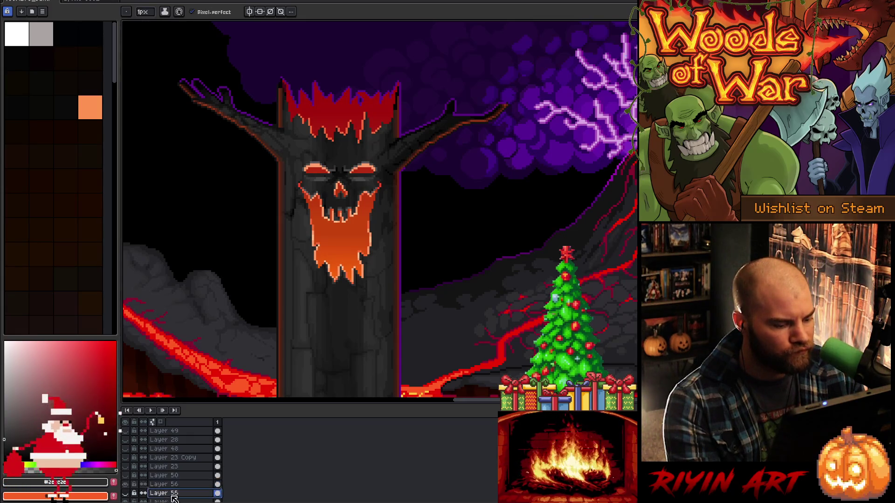
pyautogui.click(125, 483)
# Compare the face with and without the red glow, then select Layer 56
pyautogui.click(126, 479)
pyautogui.click(126, 479)
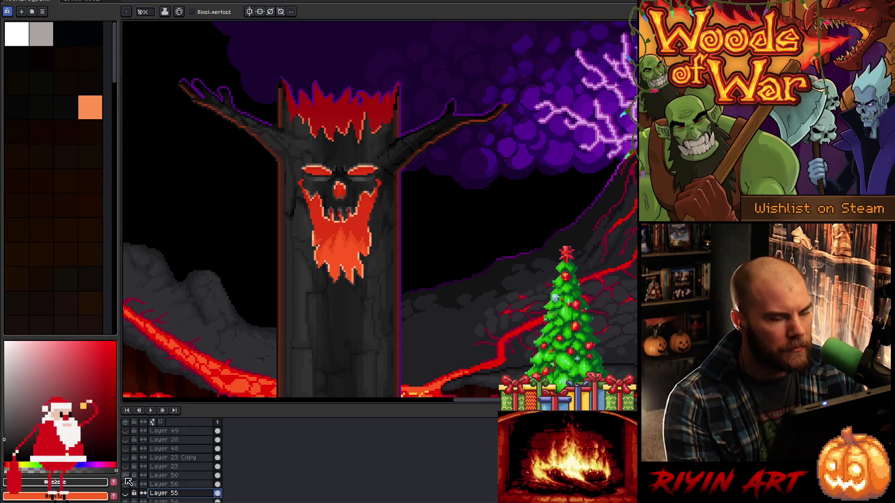
pyautogui.click(126, 479)
pyautogui.click(126, 479)
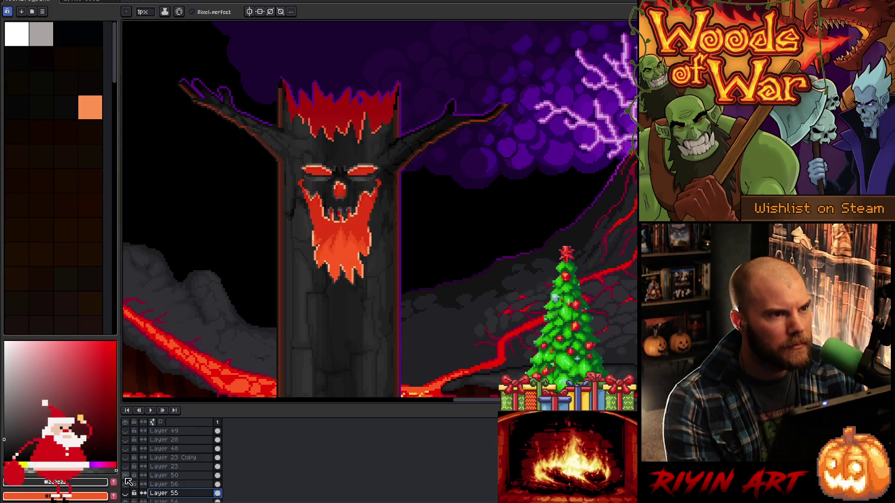
pyautogui.click(126, 479)
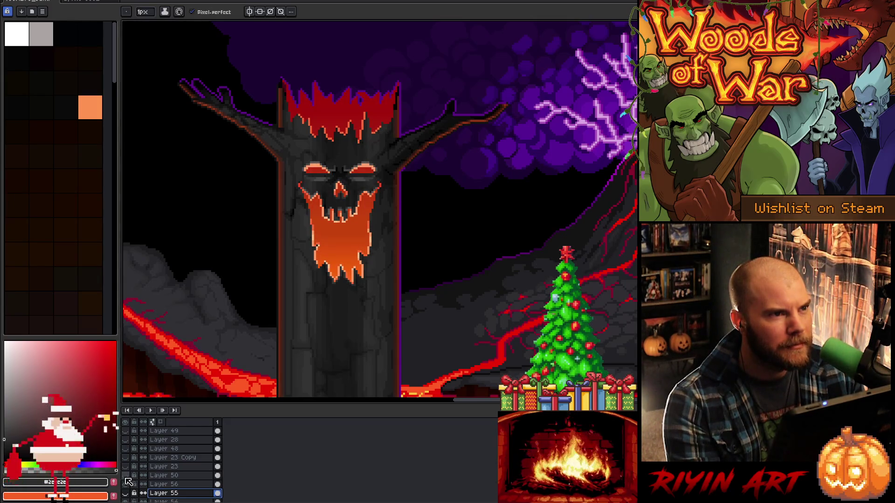
pyautogui.click(126, 478)
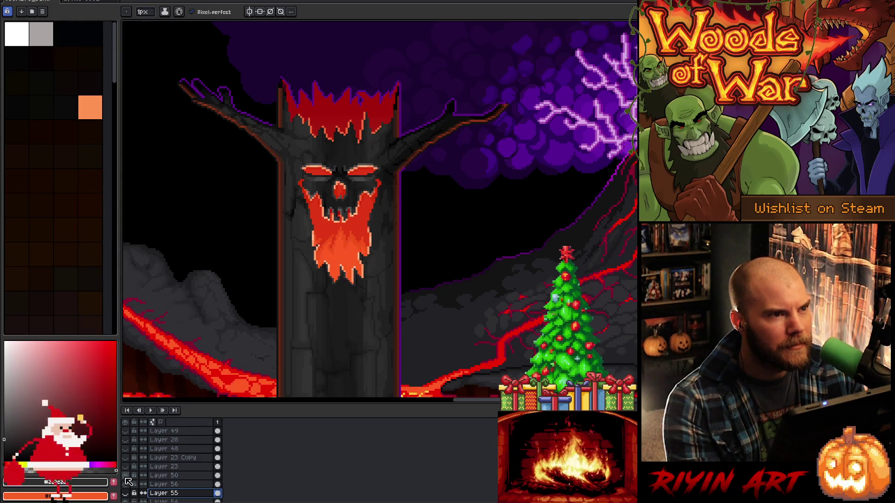
pyautogui.click(126, 479)
pyautogui.click(134, 485)
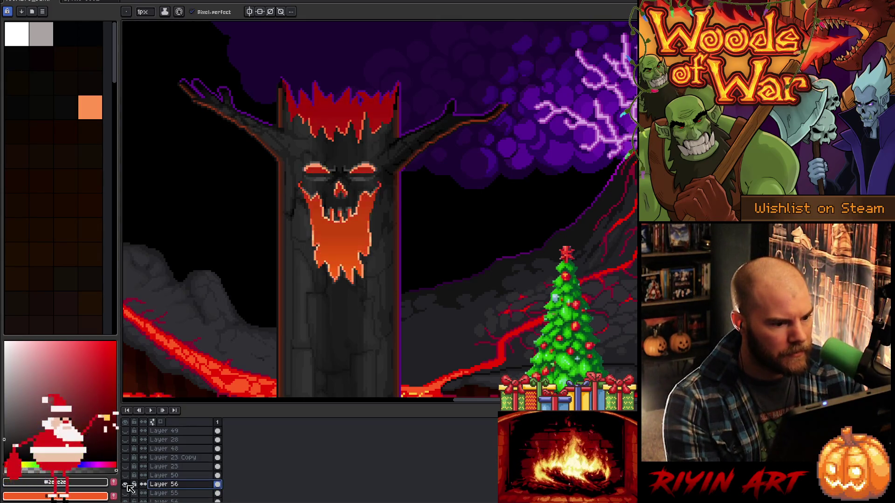
pyautogui.scroll(3, 360, 156)
# Zoom in on the face, sample eye colours, and touch up the left eye's upper rim
pyautogui.scroll(-3, 360, 157)
pyautogui.scroll(4, 359, 156)
pyautogui.scroll(-4, 373, 186)
pyautogui.scroll(3, 396, 211)
pyautogui.keyDown('alt'); pyautogui.click(411, 212); pyautogui.keyUp('alt')
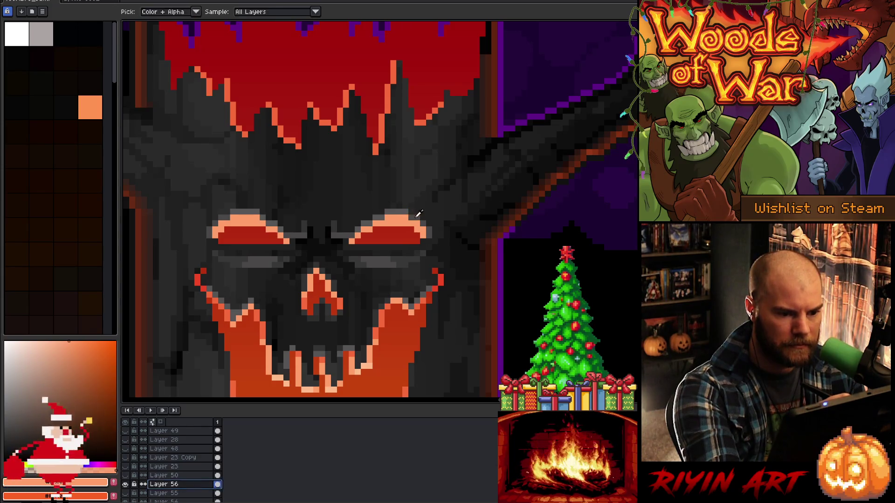
pyautogui.keyDown('alt'); pyautogui.click(418, 214); pyautogui.keyUp('alt')
pyautogui.keyDown('alt'); pyautogui.click(426, 217); pyautogui.keyUp('alt')
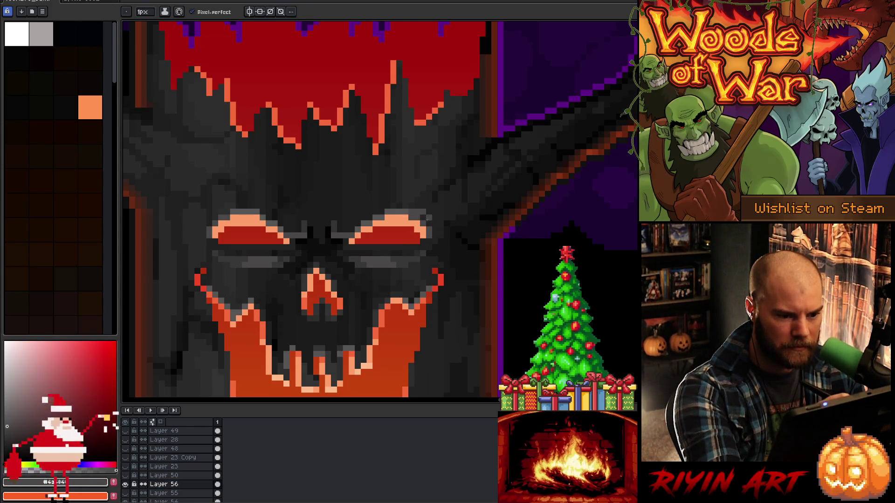
pyautogui.moveTo(219, 212)
pyautogui.mouseDown()
pyautogui.moveTo(208, 212)
pyautogui.moveTo(216, 215)
pyautogui.mouseUp()
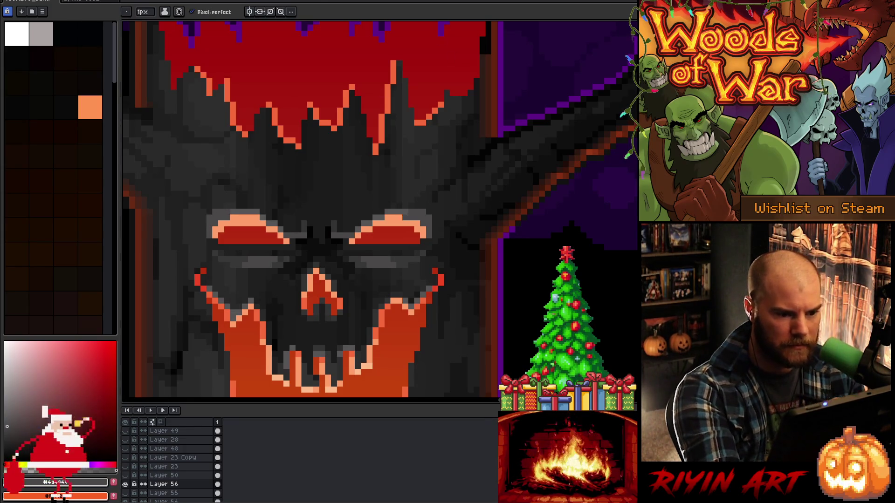
# Sample light orange, reds and several greys from the eyes and face
pyautogui.keyDown('alt'); pyautogui.click(252, 219); pyautogui.keyUp('alt')
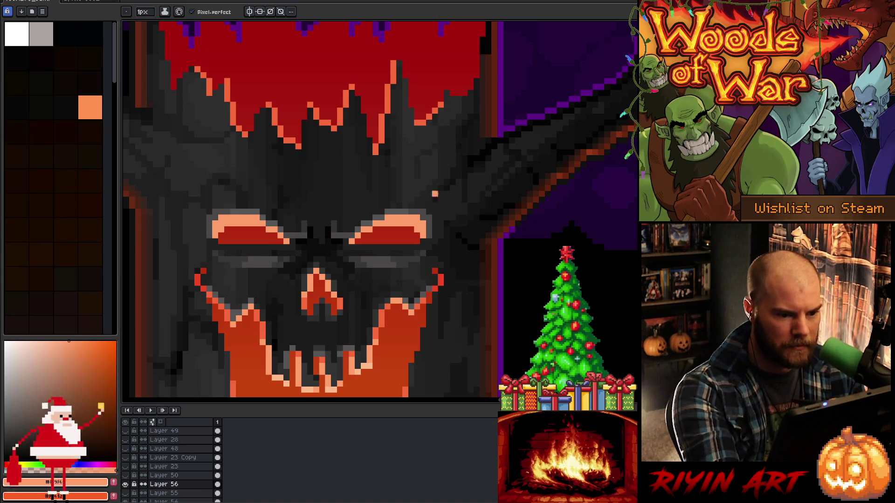
pyautogui.keyDown('alt'); pyautogui.click(409, 242); pyautogui.keyUp('alt')
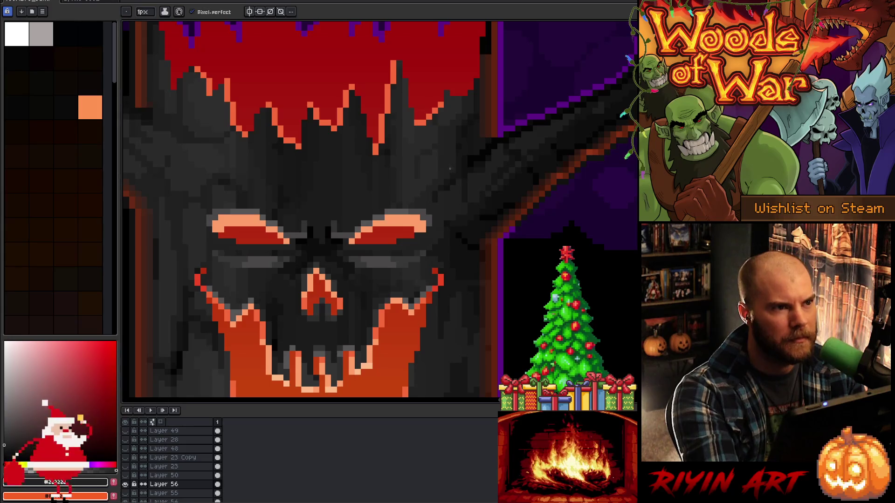
pyautogui.keyDown('alt'); pyautogui.click(410, 236); pyautogui.keyUp('alt')
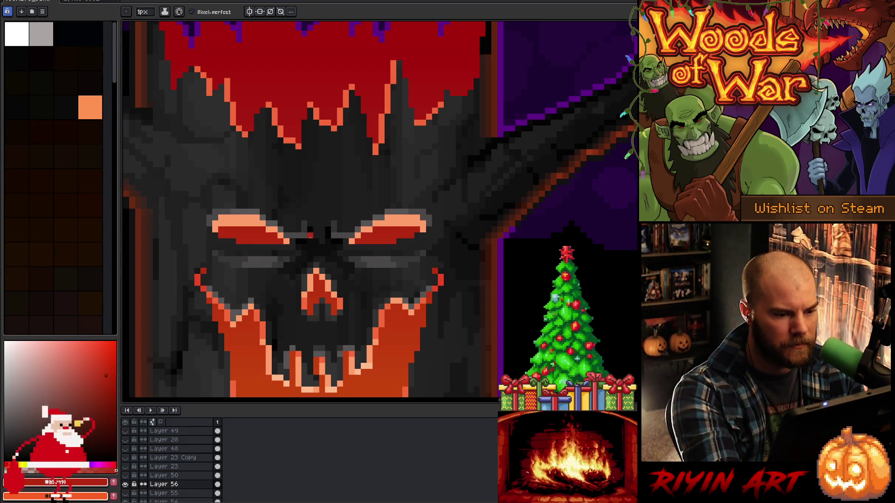
pyautogui.keyDown('alt'); pyautogui.click(303, 235); pyautogui.keyUp('alt')
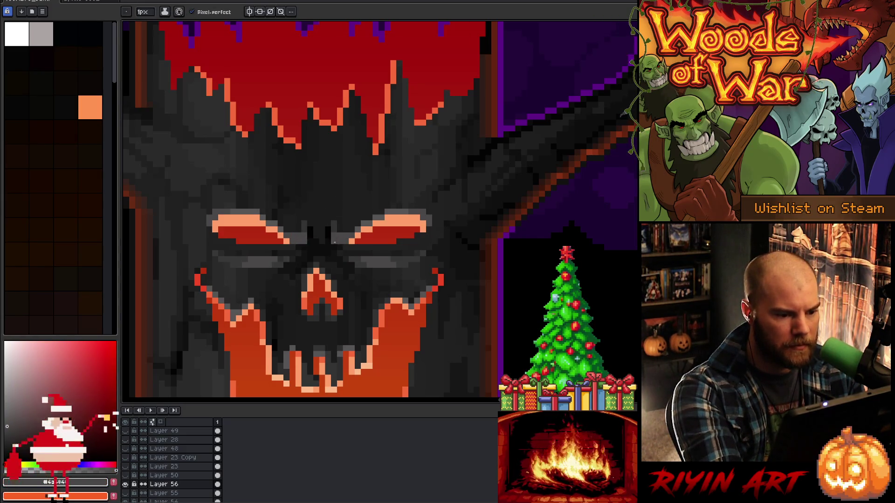
pyautogui.keyDown('alt'); pyautogui.click(340, 230); pyautogui.keyUp('alt')
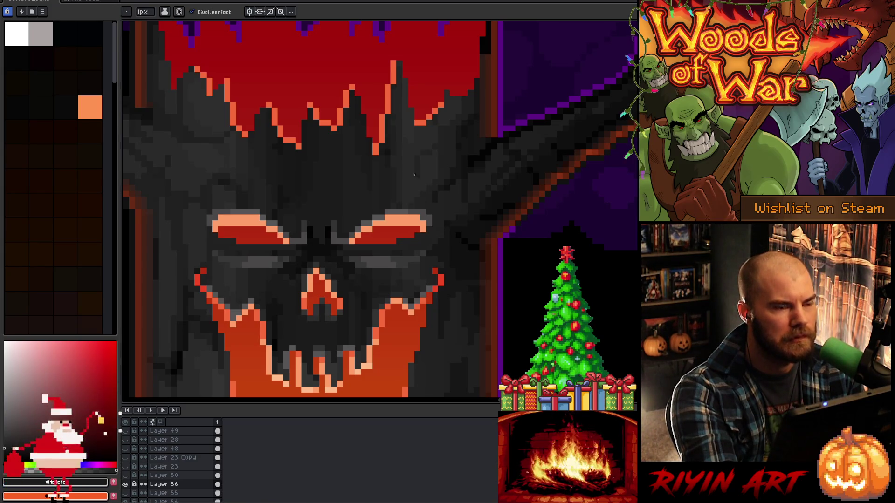
pyautogui.keyDown('alt'); pyautogui.click(386, 218); pyautogui.keyUp('alt')
# Paint mid and darker grey over the top rows of both eye highlights
pyautogui.moveTo(385, 217); pyautogui.dragTo(408, 217)
pyautogui.keyDown('alt'); pyautogui.click(422, 206); pyautogui.keyUp('alt')
pyautogui.click(411, 215)
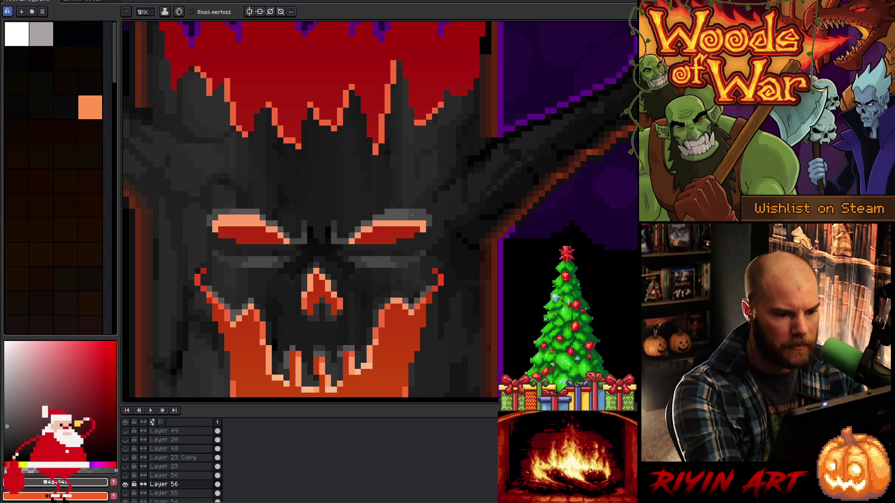
pyautogui.keyDown('alt'); pyautogui.click(259, 212); pyautogui.keyUp('alt')
pyautogui.moveTo(261, 216); pyautogui.dragTo(230, 217)
pyautogui.keyDown('alt'); pyautogui.click(228, 214); pyautogui.keyUp('alt')
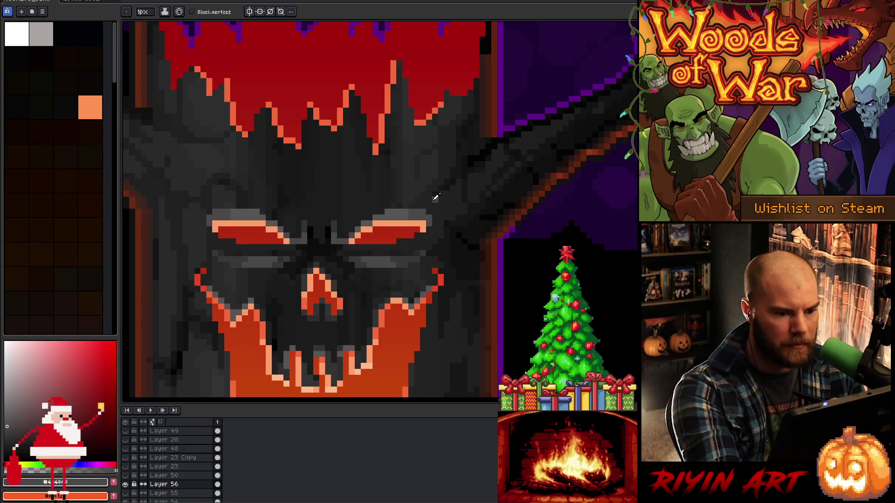
pyautogui.moveTo(424, 212); pyautogui.dragTo(392, 211)
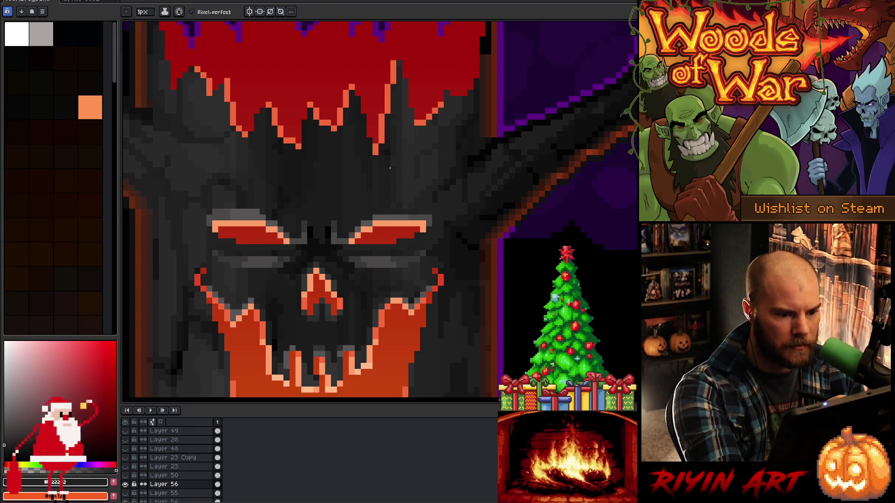
pyautogui.keyDown('alt'); pyautogui.click(233, 211); pyautogui.keyUp('alt')
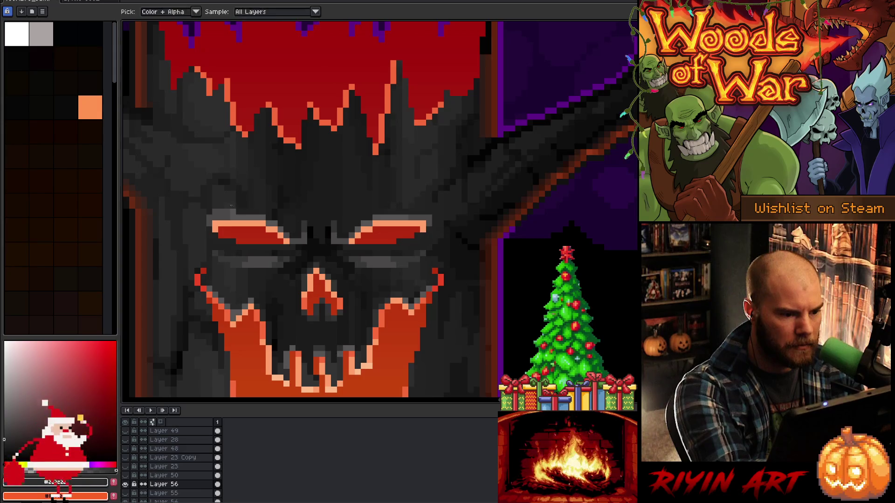
pyautogui.keyDown('alt'); pyautogui.click(210, 211); pyautogui.keyUp('alt')
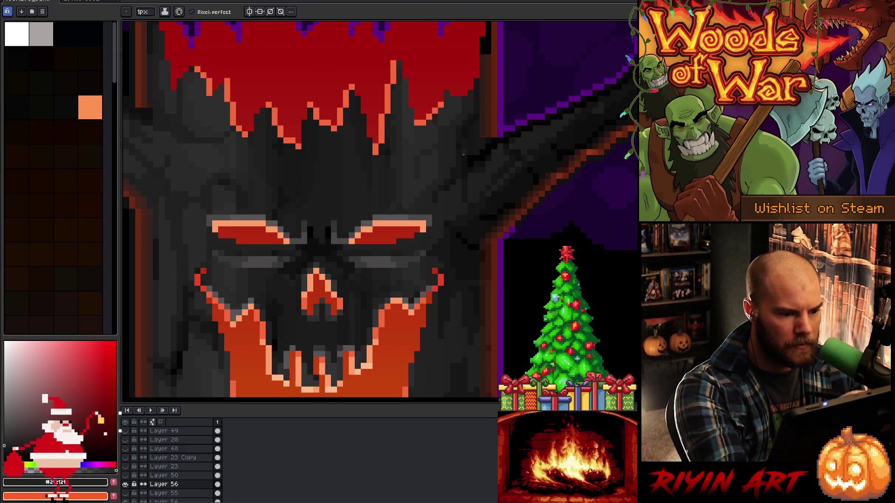
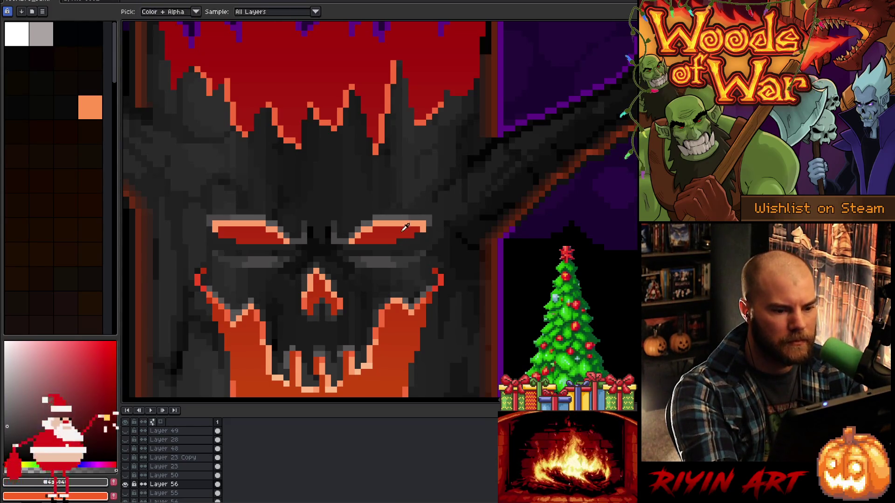
# Zoom in on the tree's eyes and darken a couple of pixels between them
pyautogui.keyDown('alt'); pyautogui.click(417, 206); pyautogui.keyUp('alt')
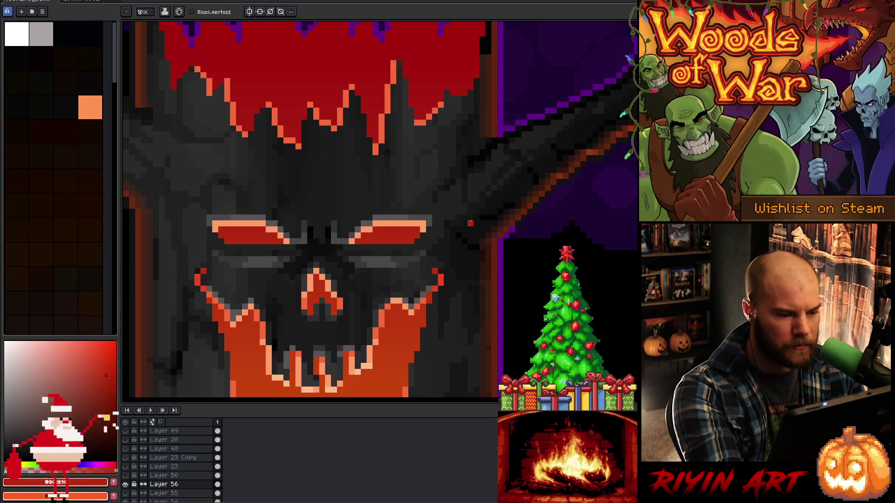
pyautogui.moveTo(469, 253)
pyautogui.mouseDown()
pyautogui.moveTo(470, 295)
pyautogui.moveTo(512, 140)
pyautogui.moveTo(470, 196)
pyautogui.moveTo(466, 225)
pyautogui.mouseUp()
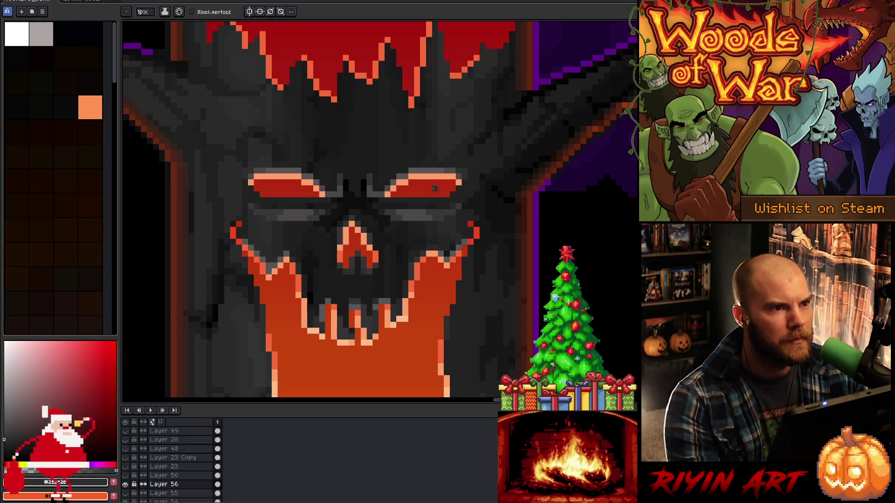
pyautogui.scroll(-3, 434, 187)
pyautogui.scroll(3, 409, 208)
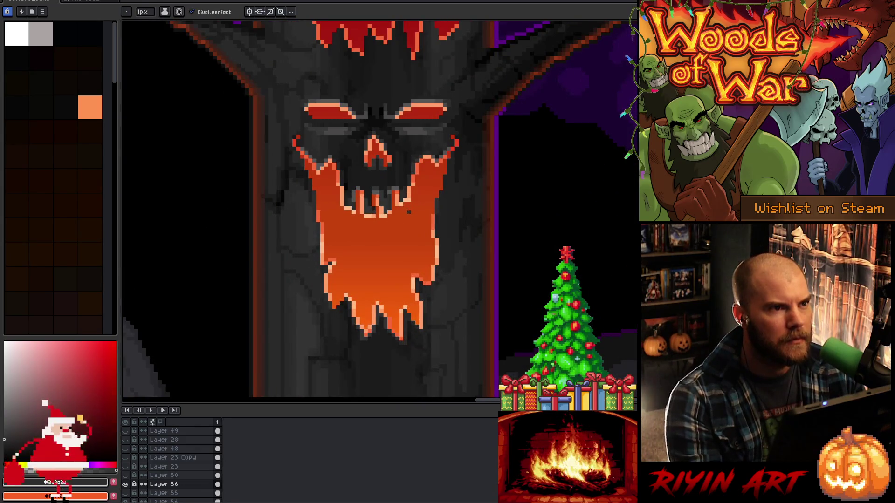
pyautogui.scroll(4, 413, 208)
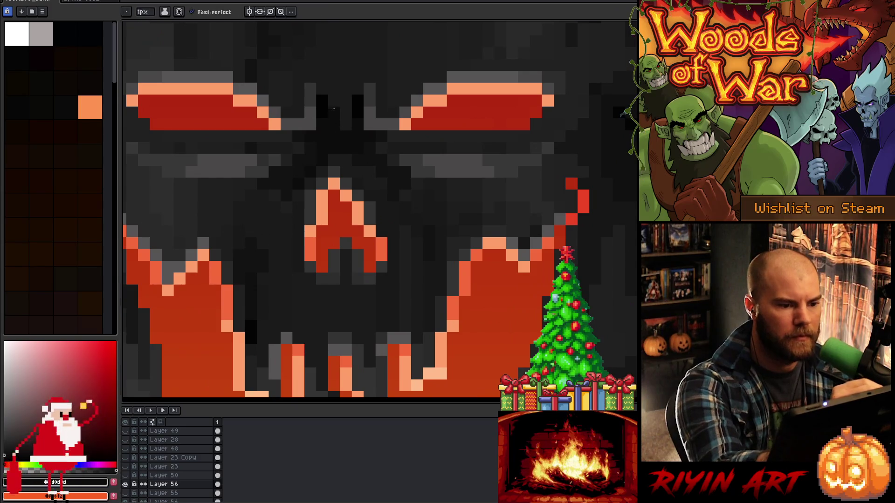
pyautogui.click(334, 103)
pyautogui.click(346, 124)
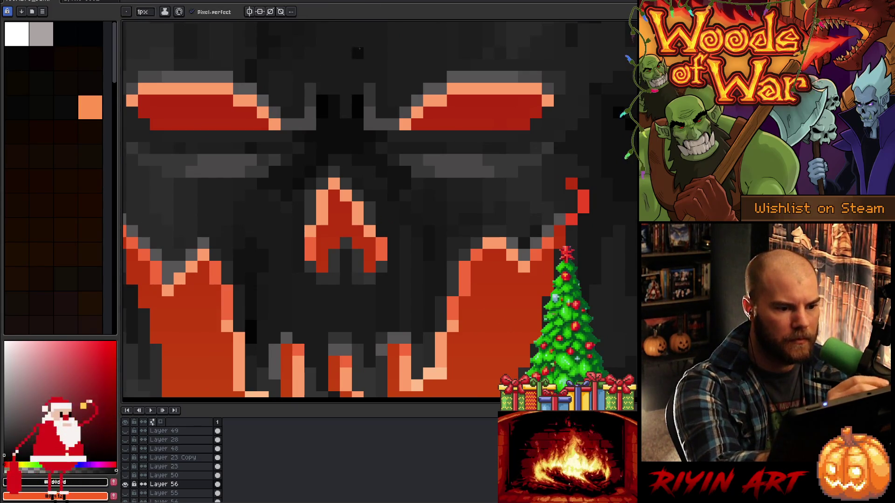
# Sample greys from the face and paint grey pixels between the eyes and on the brow
pyautogui.keyDown('alt'); pyautogui.click(333, 112); pyautogui.keyUp('alt')
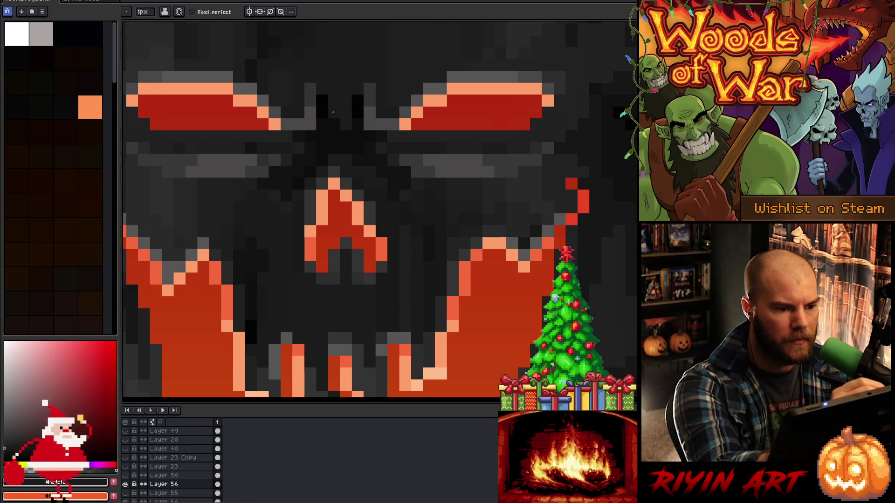
pyautogui.keyDown('alt'); pyautogui.click(370, 110); pyautogui.keyUp('alt')
pyautogui.click(356, 112)
pyautogui.keyDown('alt'); pyautogui.click(370, 93); pyautogui.keyUp('alt')
pyautogui.click(357, 89)
pyautogui.click(333, 65)
pyautogui.keyDown('alt'); pyautogui.click(310, 88); pyautogui.keyUp('alt')
pyautogui.click(322, 89)
pyautogui.keyDown('alt'); pyautogui.click(310, 88); pyautogui.keyUp('alt')
pyautogui.click(322, 89)
# With the dark #1c1c1c, paint brow pixels and a vertical line between the eyes
pyautogui.keyDown('alt'); pyautogui.click(393, 65); pyautogui.keyUp('alt')
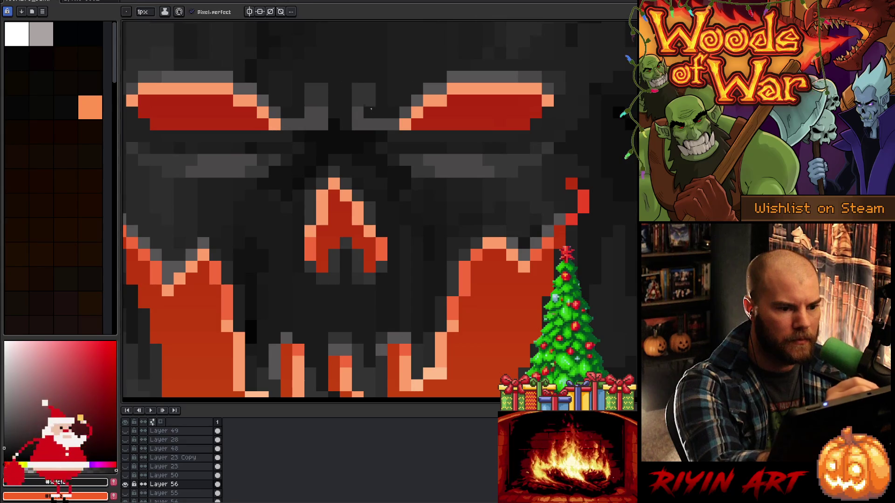
pyautogui.click(369, 94)
pyautogui.click(322, 88)
pyautogui.moveTo(310, 113); pyautogui.dragTo(310, 88)
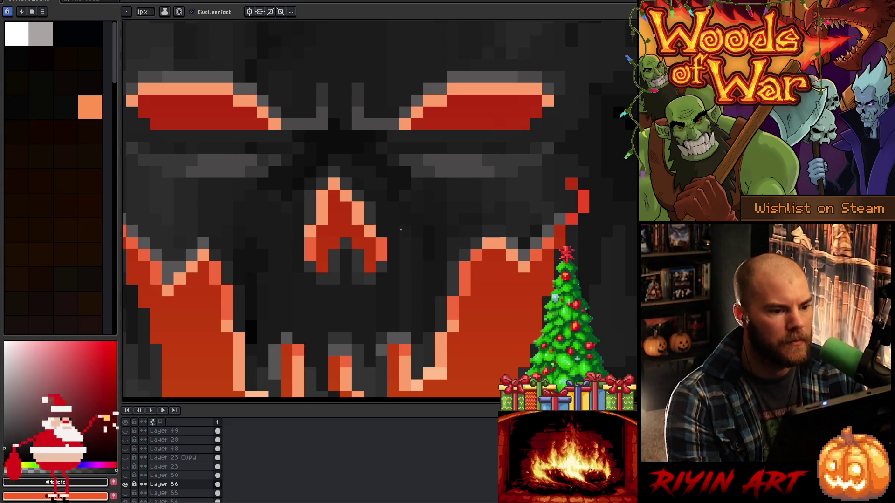
pyautogui.scroll(-2, 375, 198)
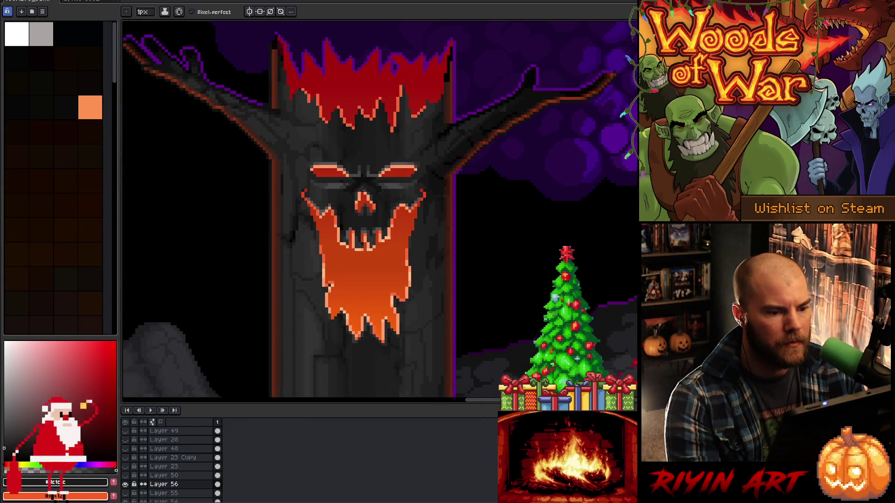
pyautogui.scroll(1, 365, 163)
pyautogui.scroll(1, 365, 163)
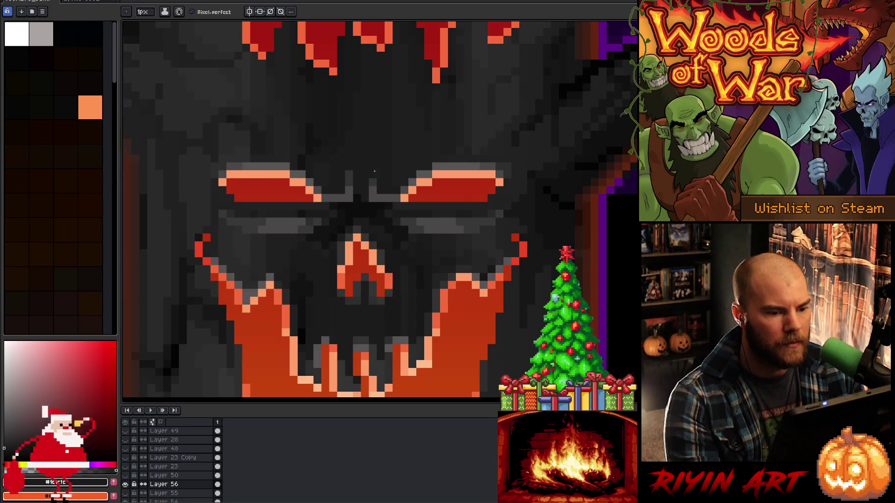
pyautogui.scroll(1, 374, 171)
pyautogui.press('m')
pyautogui.click(396, 200)
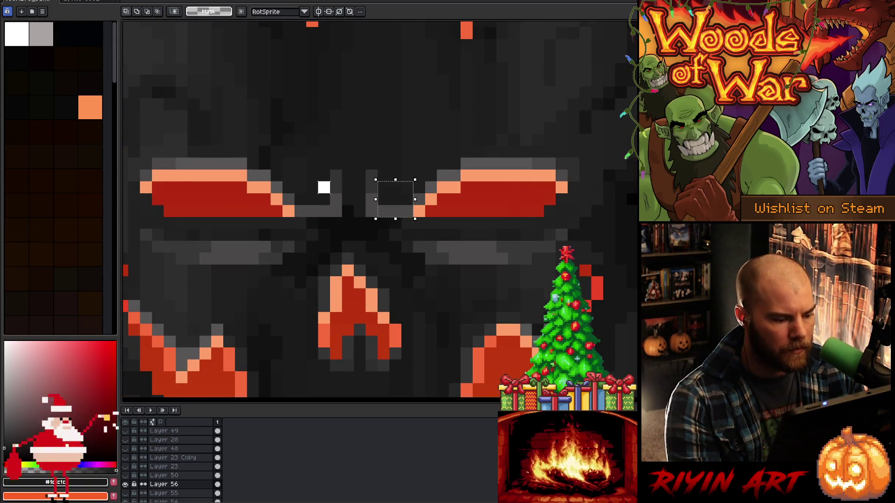
pyautogui.click(311, 200)
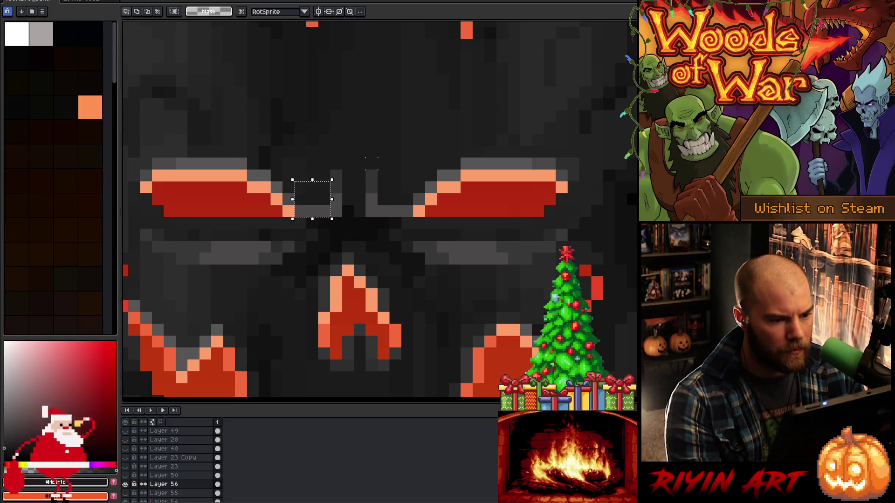
pyautogui.scroll(-4, 372, 164)
pyautogui.scroll(-2, 395, 126)
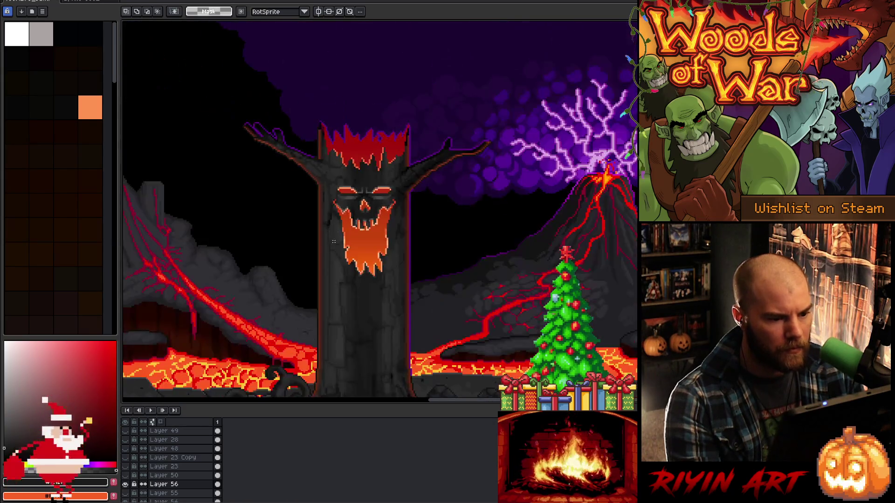
pyautogui.scroll(3, 386, 189)
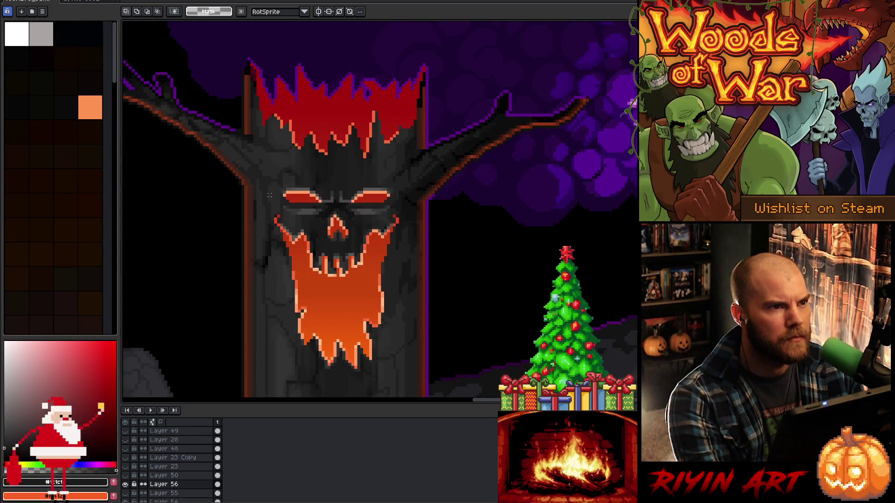
pyautogui.scroll(1, 298, 160)
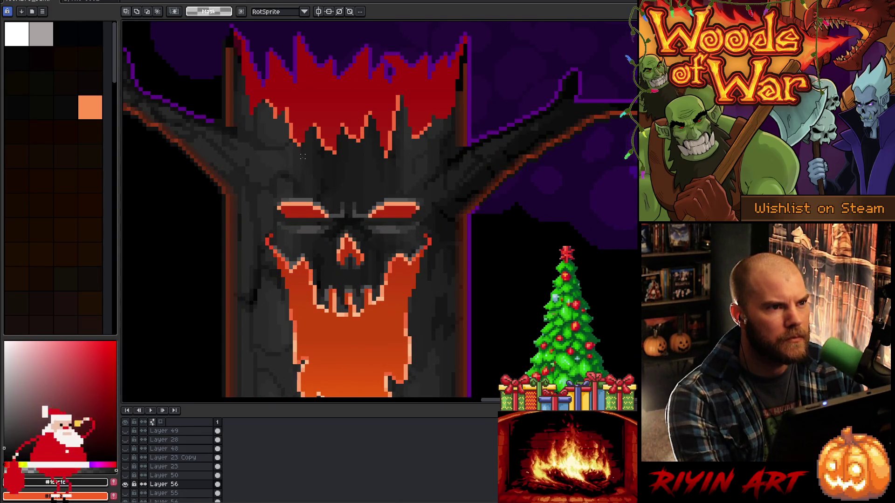
pyautogui.scroll(-1, 302, 157)
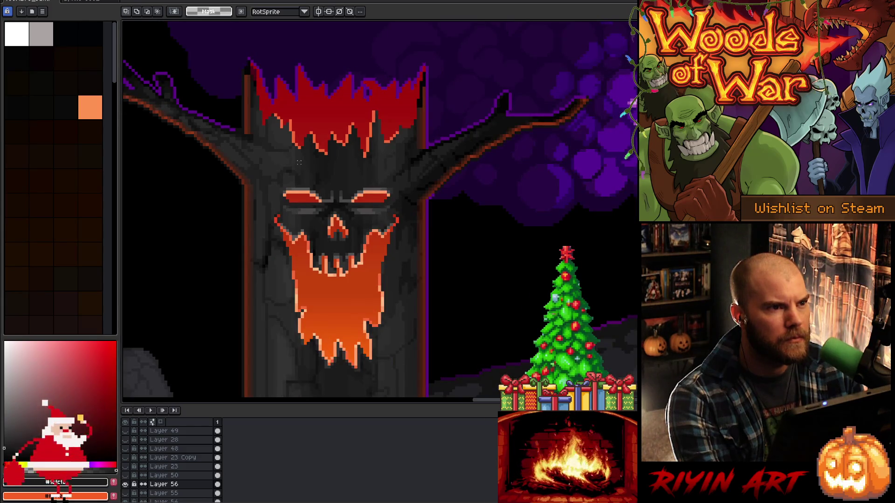
pyautogui.click(126, 476)
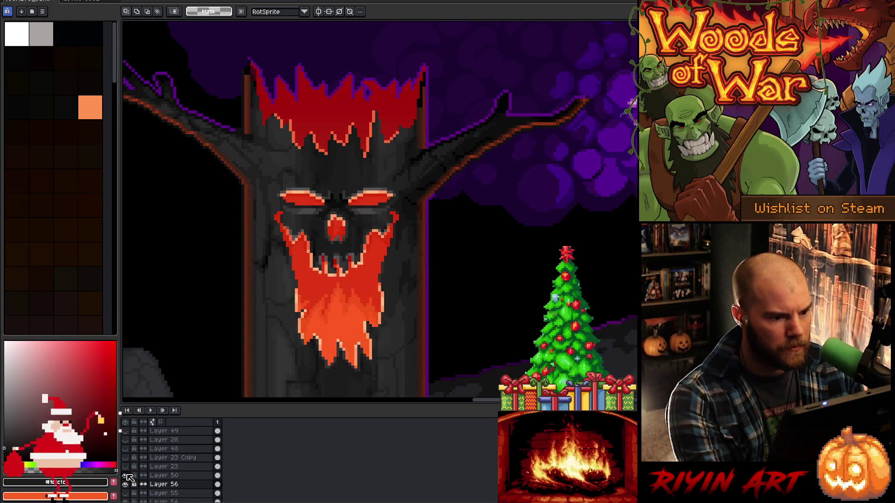
pyautogui.click(127, 475)
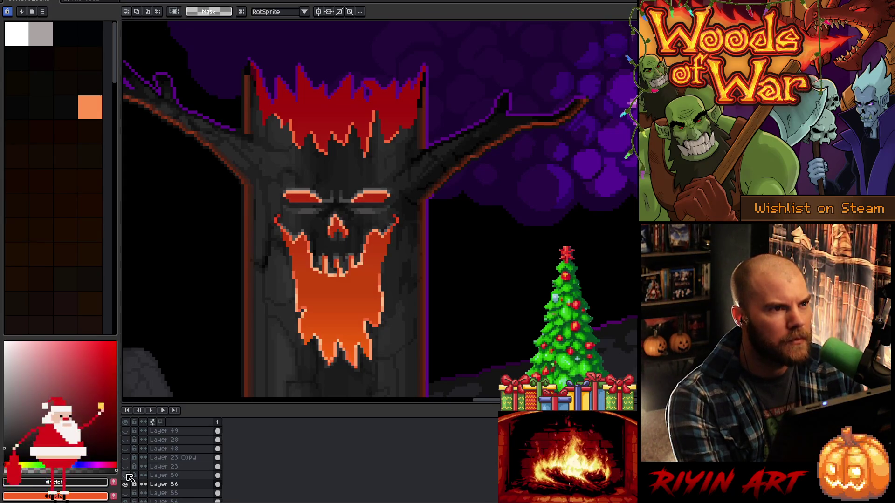
pyautogui.click(127, 475)
pyautogui.click(127, 475)
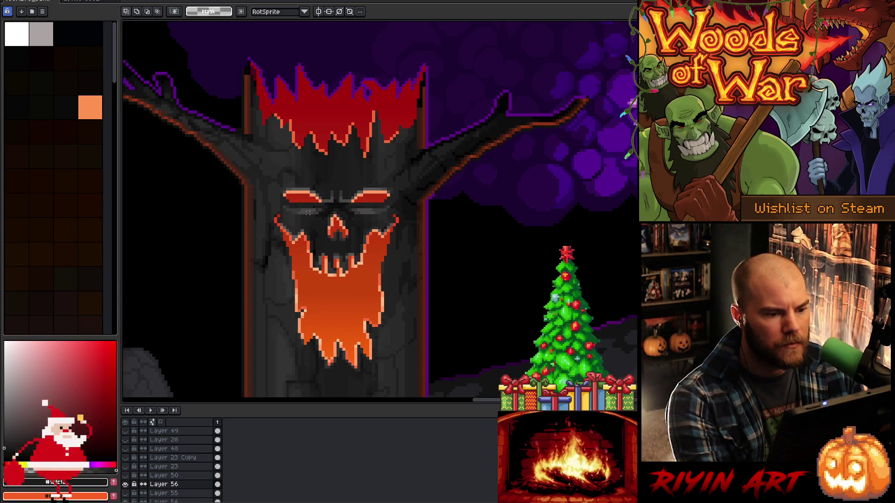
pyautogui.scroll(3, 308, 212)
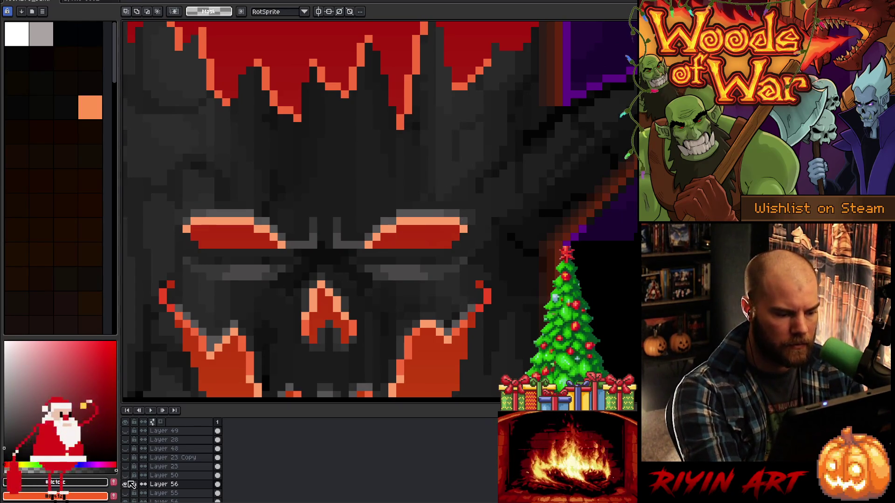
pyautogui.click(126, 485)
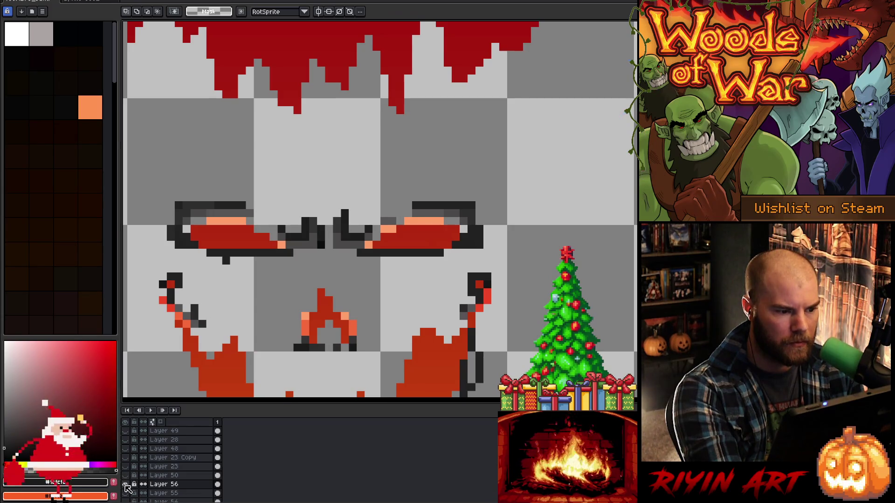
pyautogui.click(126, 485)
pyautogui.press('b')
pyautogui.keyDown('alt'); pyautogui.click(208, 220); pyautogui.keyUp('alt')
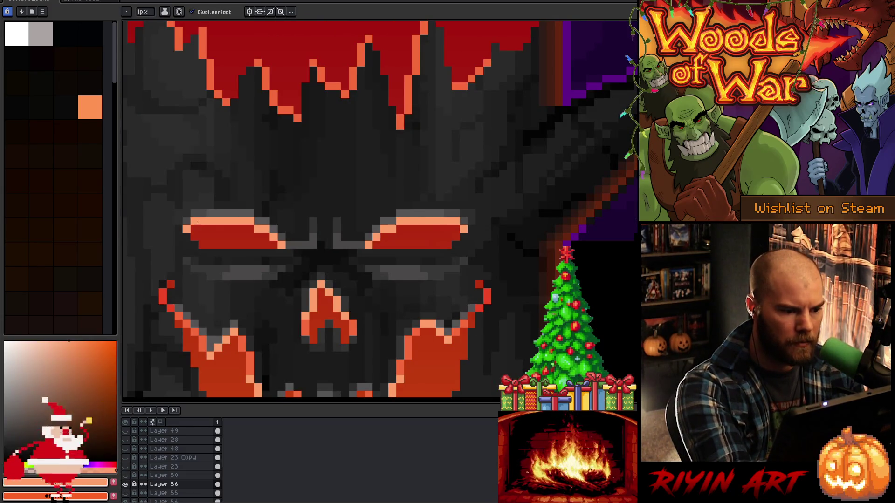
pyautogui.click(126, 485)
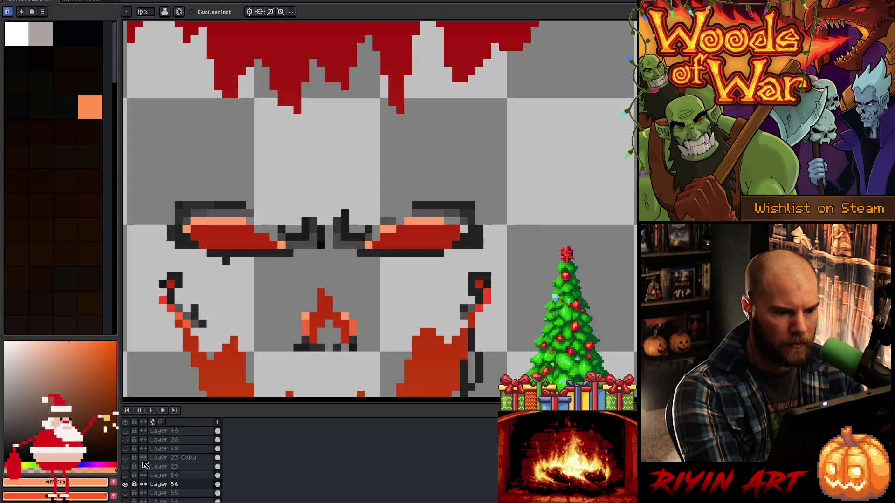
pyautogui.press('alt')
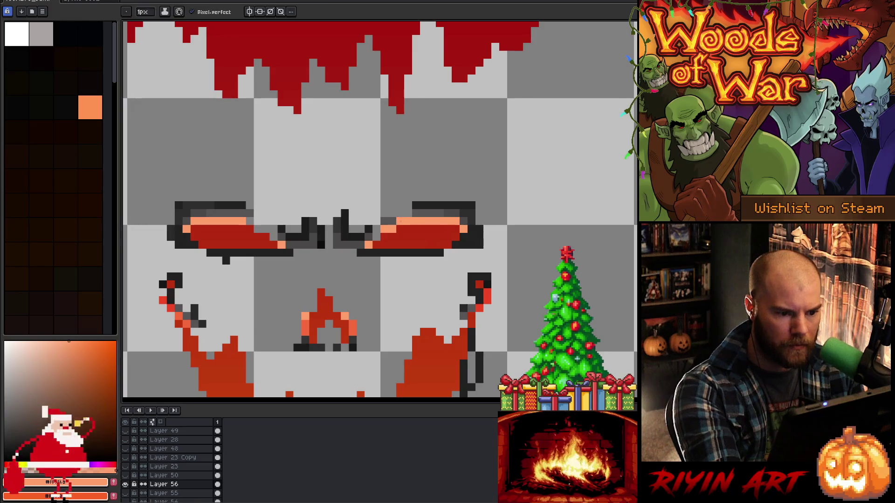
pyautogui.click(125, 486)
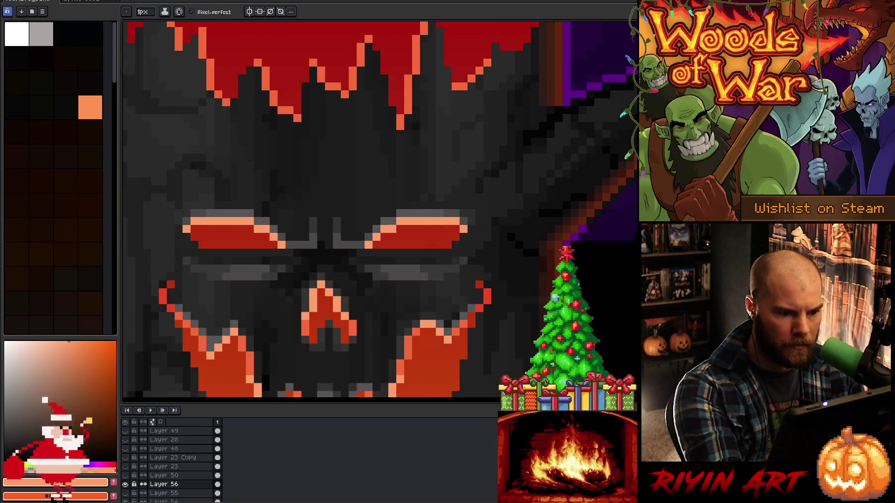
pyautogui.click(126, 484)
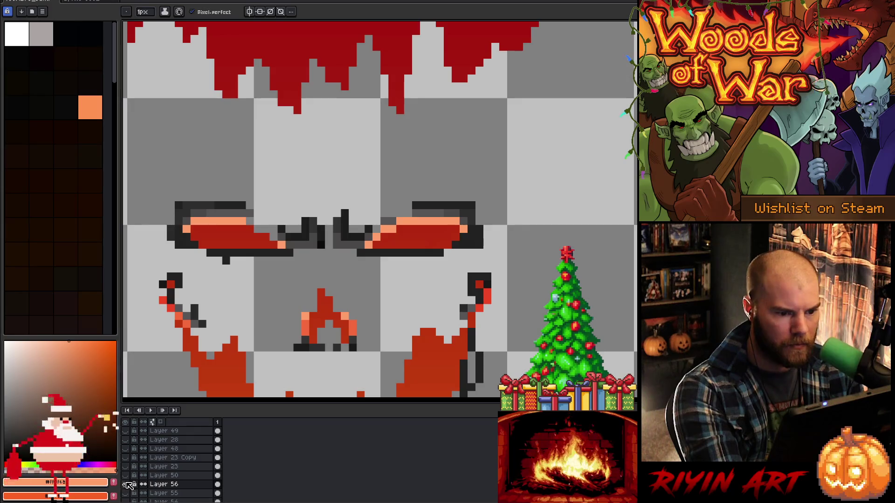
pyautogui.click(126, 484)
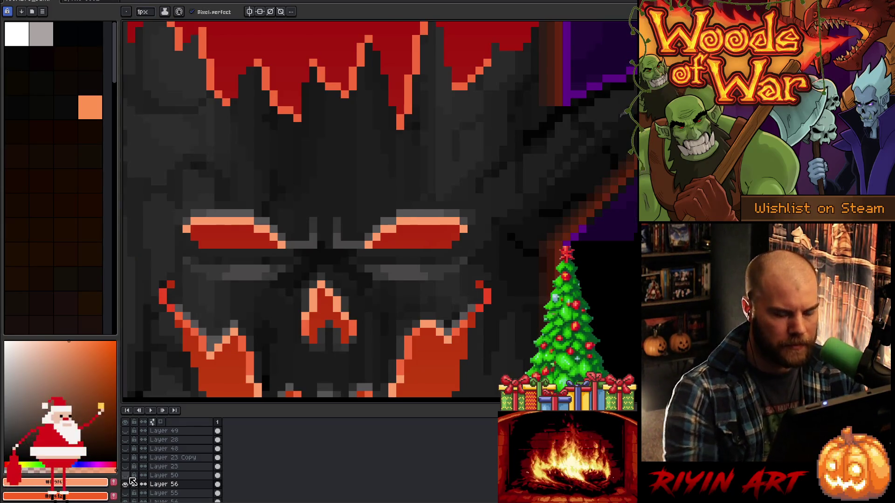
pyautogui.press('m')
# Select the right eye and shift it one pixel left
pyautogui.moveTo(484, 178)
pyautogui.mouseDown()
pyautogui.moveTo(436, 261)
pyautogui.moveTo(427, 257)
pyautogui.mouseUp()
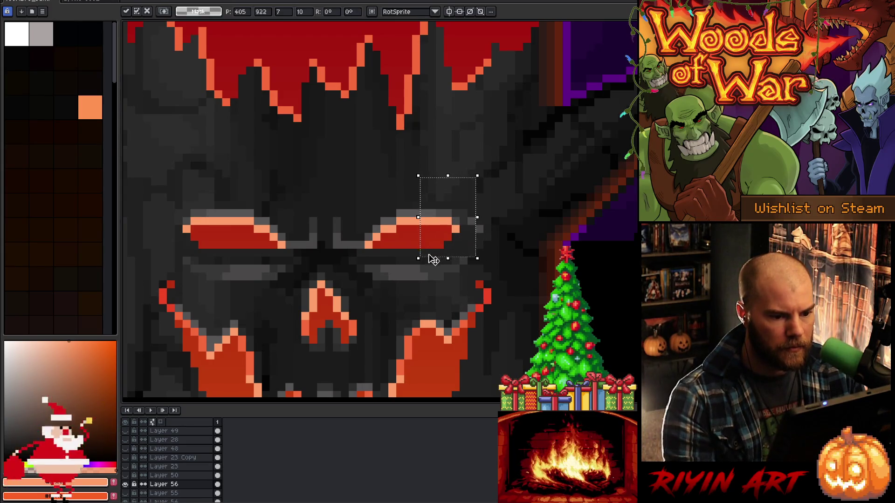
pyautogui.moveTo(150, 202); pyautogui.dragTo(219, 253)
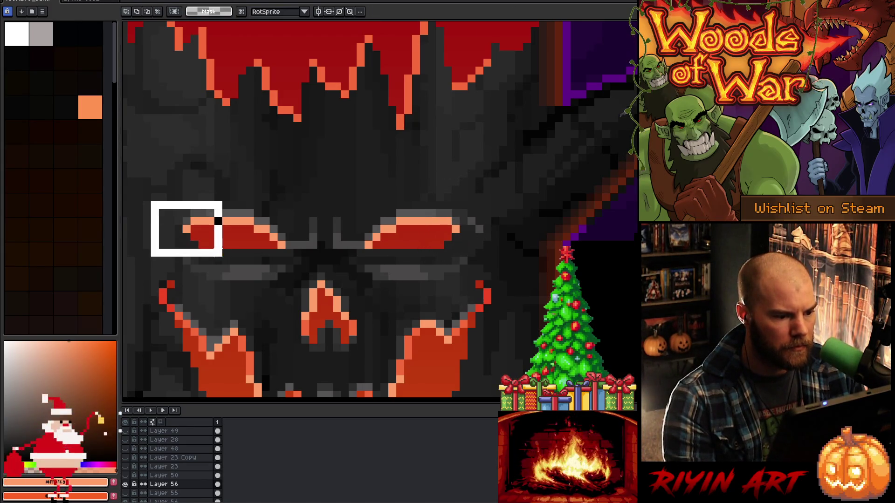
pyautogui.scroll(-2, 312, 232)
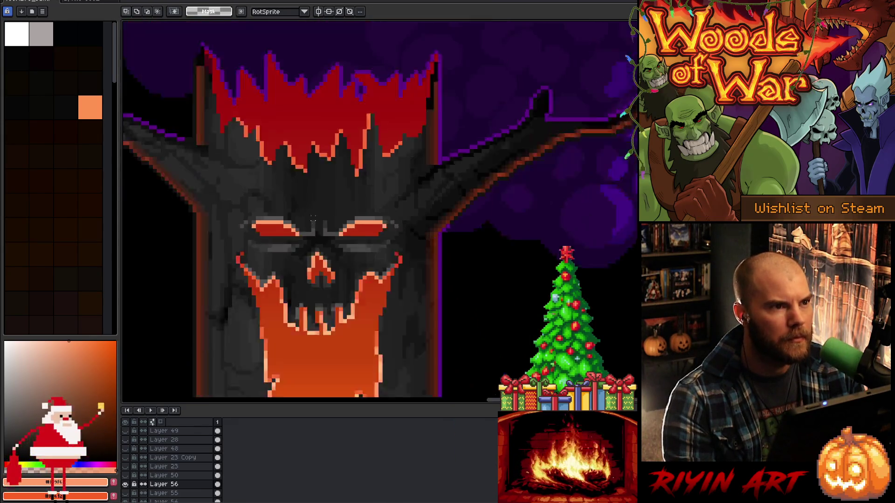
pyautogui.scroll(2, 336, 198)
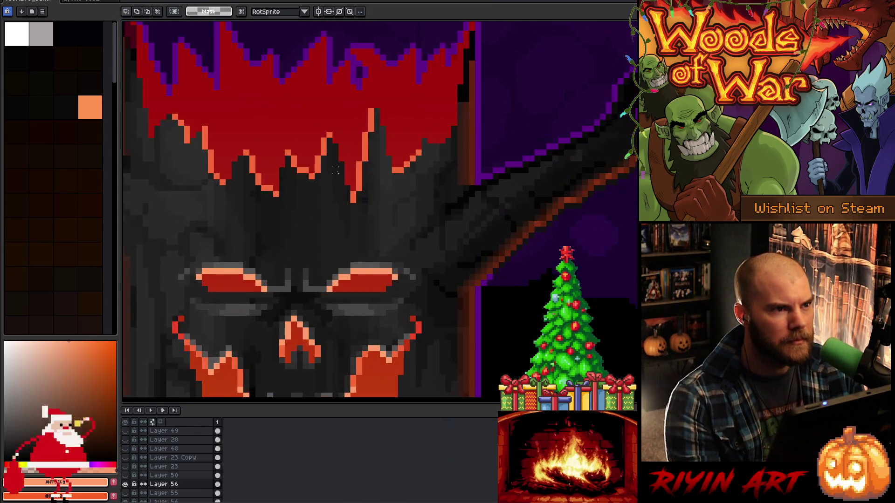
pyautogui.scroll(-2, 339, 171)
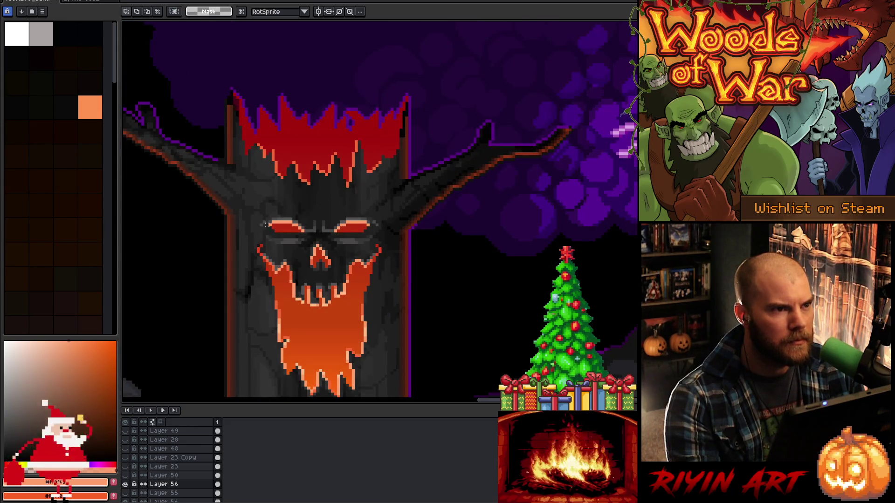
pyautogui.scroll(2, 265, 225)
pyautogui.moveTo(486, 189); pyautogui.dragTo(447, 246)
pyautogui.press('Left')
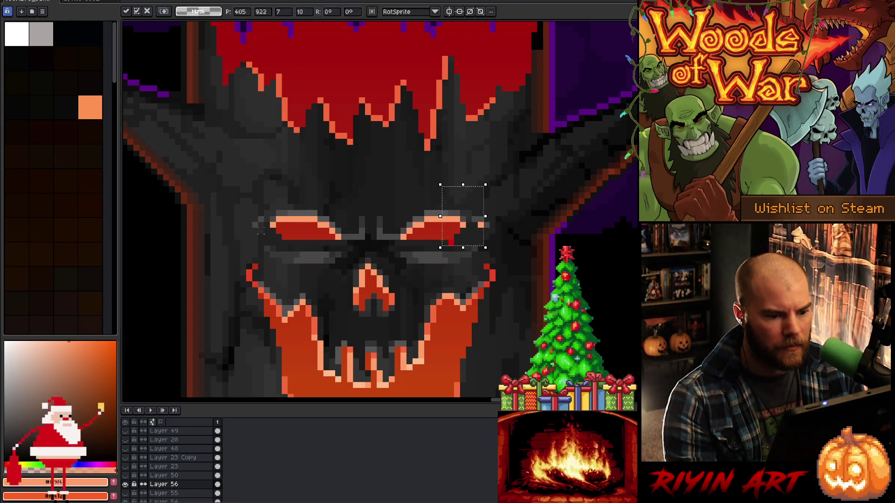
pyautogui.press('Return')
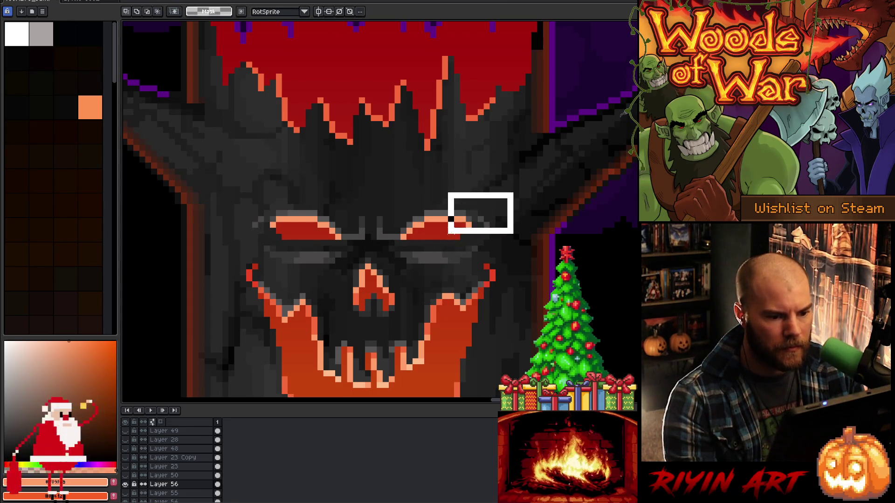
# Nudge the right eye and then the left eye one pixel right
pyautogui.moveTo(486, 203); pyautogui.dragTo(434, 241)
pyautogui.press('Right')
pyautogui.moveTo(237, 189); pyautogui.dragTo(309, 240)
pyautogui.press('Right')
pyautogui.press('Return')
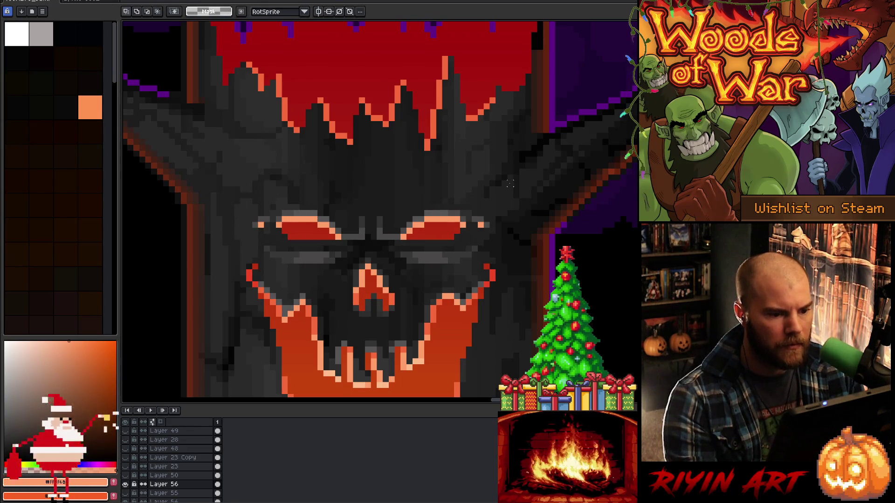
# Select both eyes together and nudge them up, then down one pixel, applying the new position
pyautogui.scroll(-2, 503, 183)
pyautogui.scroll(3, 462, 199)
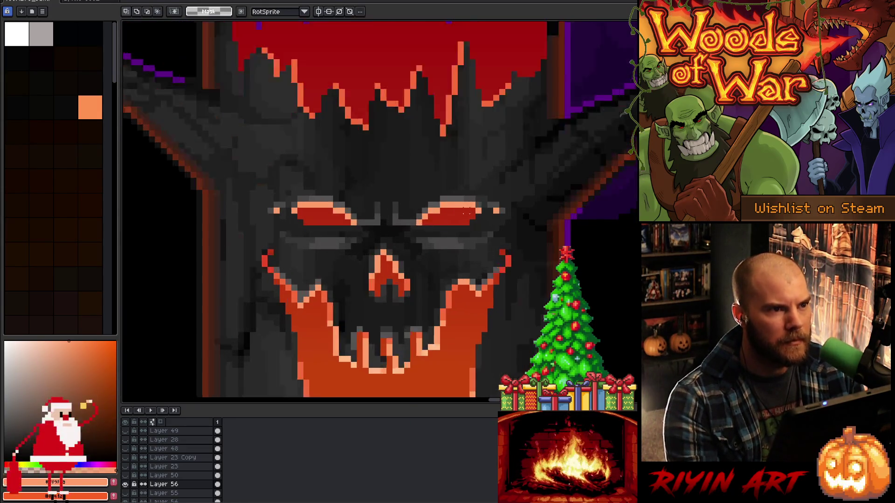
pyautogui.moveTo(549, 150)
pyautogui.mouseDown()
pyautogui.moveTo(265, 186)
pyautogui.moveTo(186, 202)
pyautogui.moveTo(178, 222)
pyautogui.mouseUp()
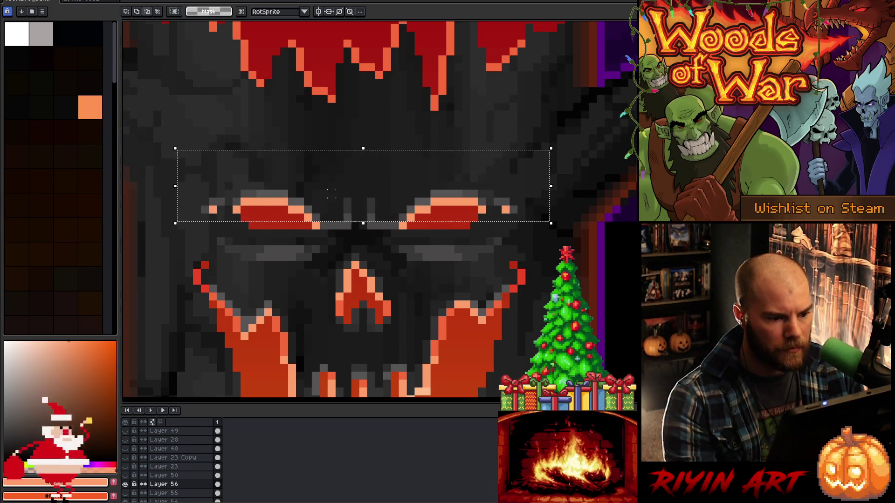
pyautogui.moveTo(329, 183)
pyautogui.mouseDown()
pyautogui.moveTo(350, 242)
pyautogui.moveTo(382, 228)
pyautogui.mouseUp()
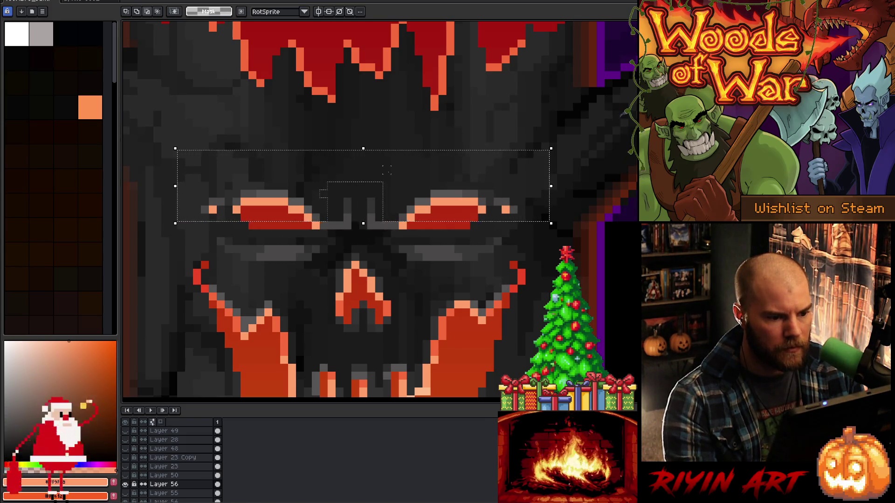
pyautogui.moveTo(386, 170); pyautogui.dragTo(390, 176)
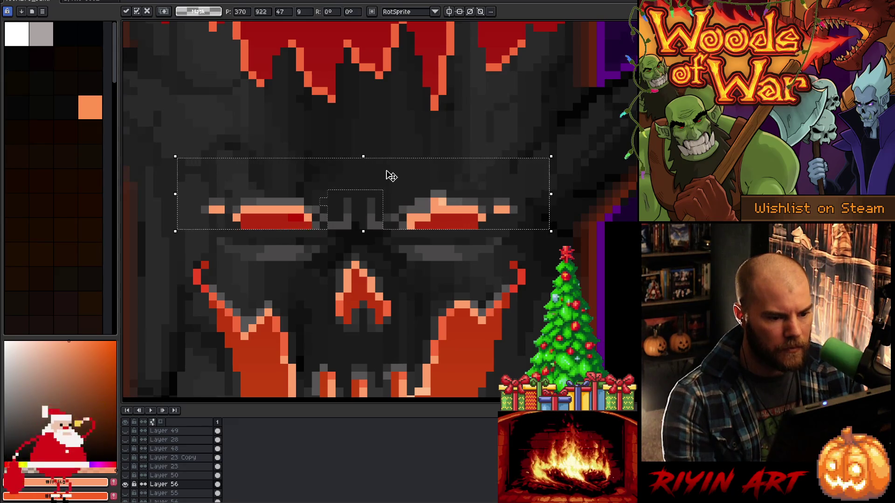
pyautogui.press('Up')
pyautogui.press('Return')
pyautogui.click(391, 176)
pyautogui.press('Down')
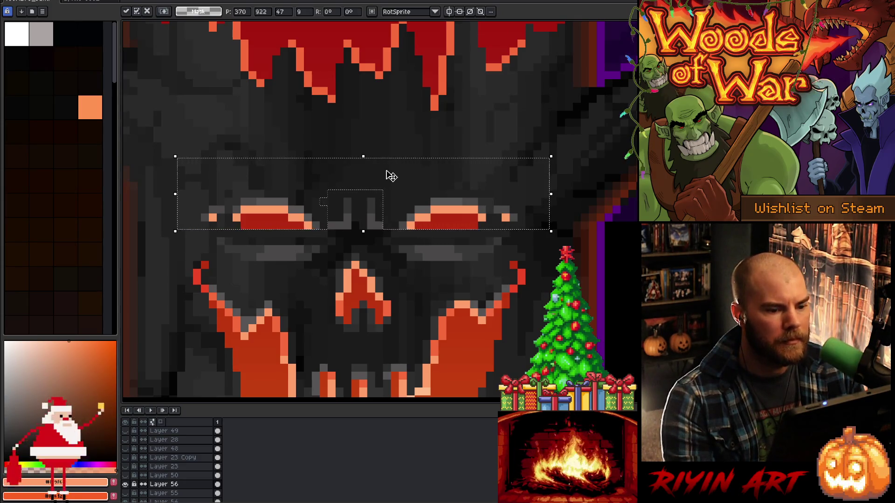
pyautogui.scroll(-5, 391, 176)
pyautogui.press('Return')
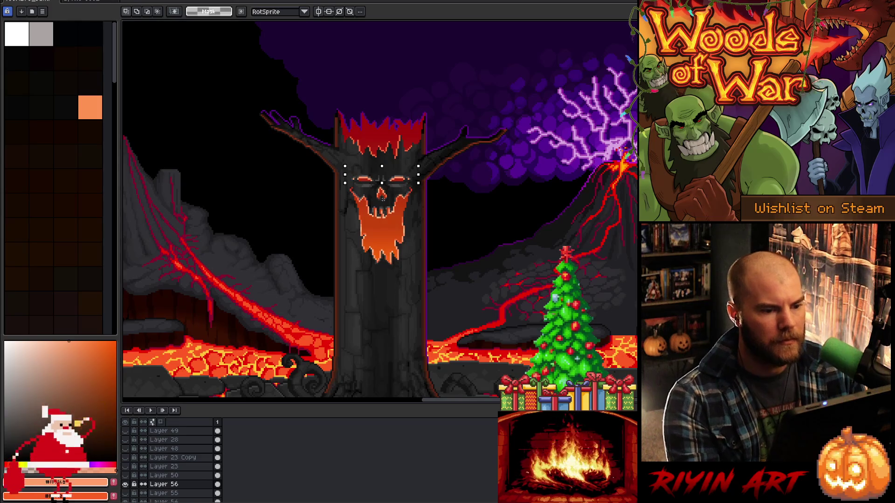
# Raise the eye region one pixel and undo a leftward shift
pyautogui.scroll(3, 382, 198)
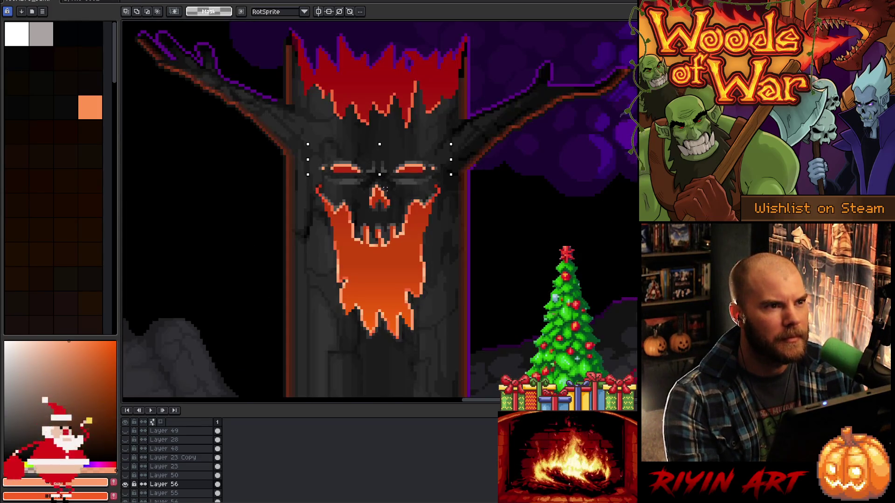
pyautogui.moveTo(384, 188); pyautogui.dragTo(385, 186)
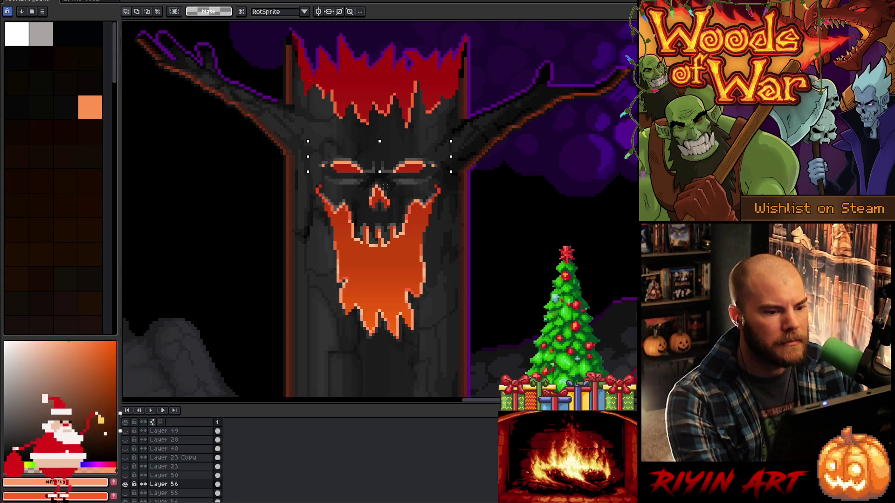
pyautogui.press('Left')
pyautogui.hotkey('ctrl', 'z')
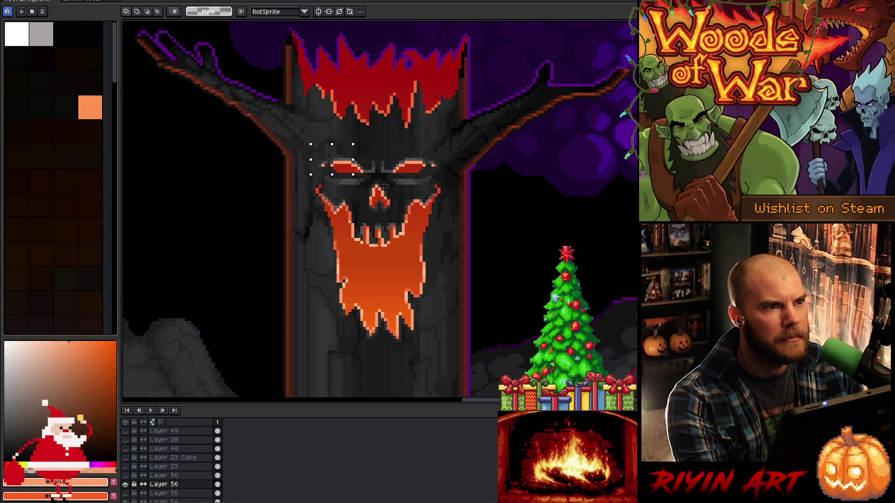
# Reselect the right eye and then the left eye, applying the adjustment to each
pyautogui.scroll(2, 399, 152)
pyautogui.moveTo(496, 142); pyautogui.dragTo(467, 187)
pyautogui.click(477, 193)
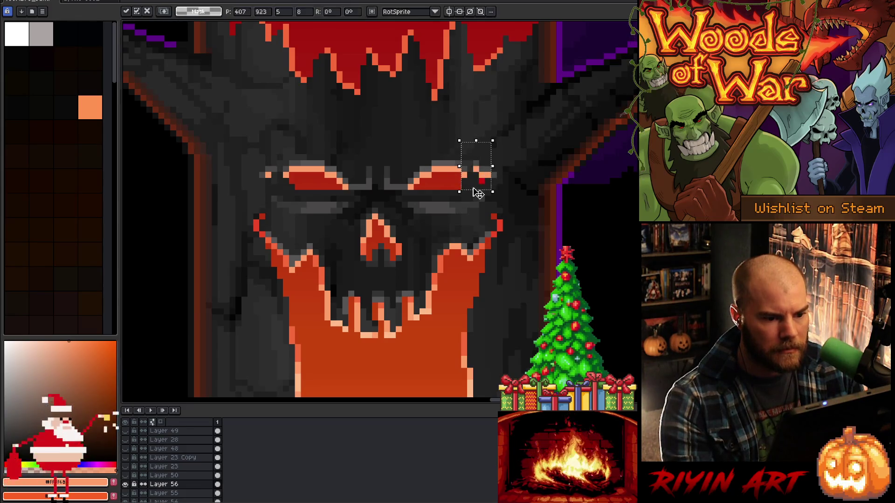
pyautogui.press('Return')
pyautogui.moveTo(515, 148); pyautogui.dragTo(449, 196)
pyautogui.moveTo(502, 137); pyautogui.dragTo(452, 188)
pyautogui.moveTo(236, 126); pyautogui.dragTo(327, 190)
pyautogui.press('Return')
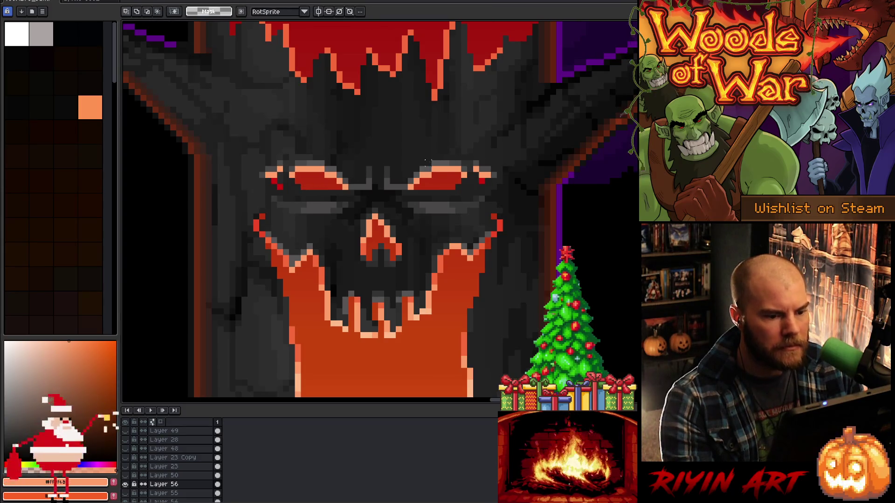
pyautogui.scroll(-4, 425, 161)
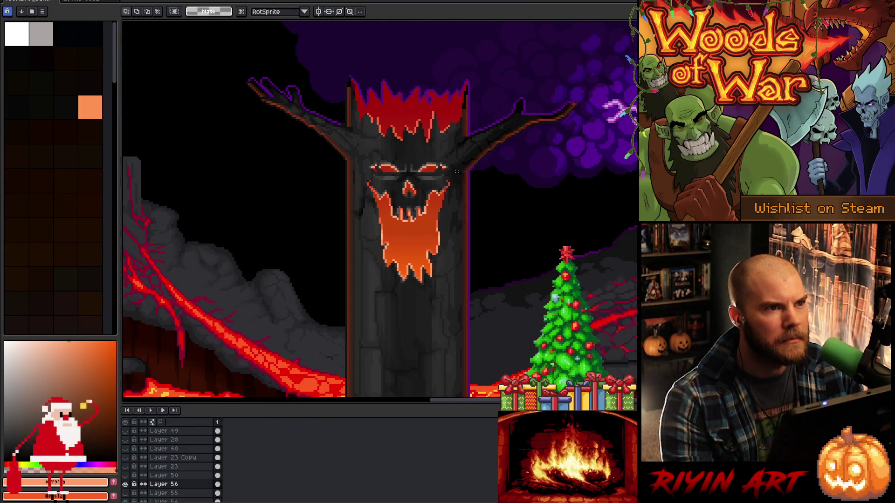
pyautogui.scroll(4, 444, 158)
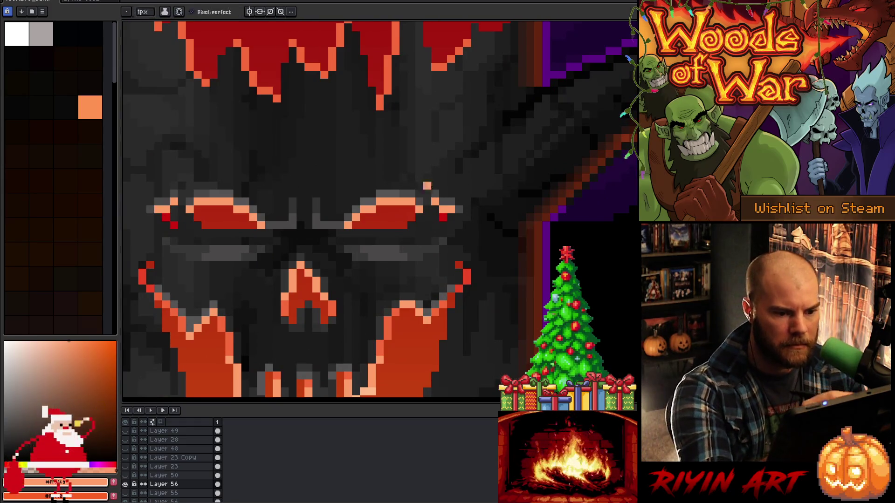
# Paint over the right eye's outer corner pixels with the dark bark grey
pyautogui.keyDown('alt'); pyautogui.click(436, 210); pyautogui.keyUp('alt')
pyautogui.moveTo(443, 217)
pyautogui.mouseDown()
pyautogui.moveTo(442, 208)
pyautogui.moveTo(458, 210)
pyautogui.mouseUp()
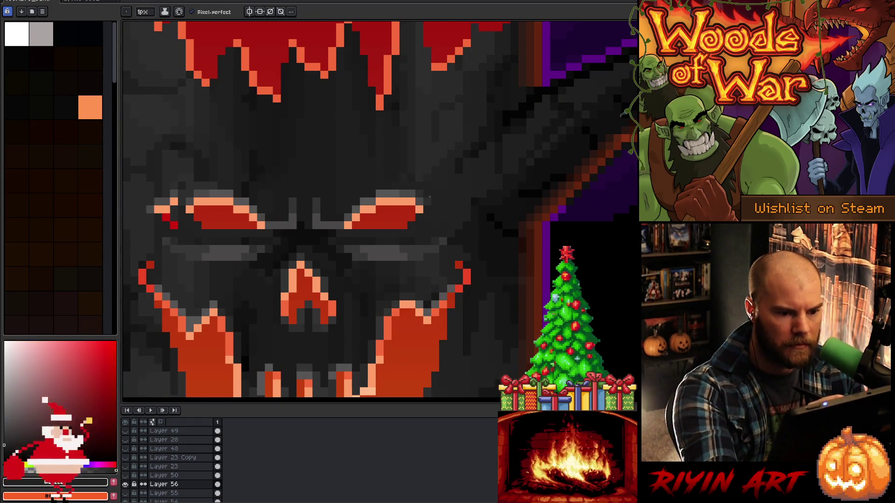
pyautogui.keyDown('alt'); pyautogui.click(428, 206); pyautogui.keyUp('alt')
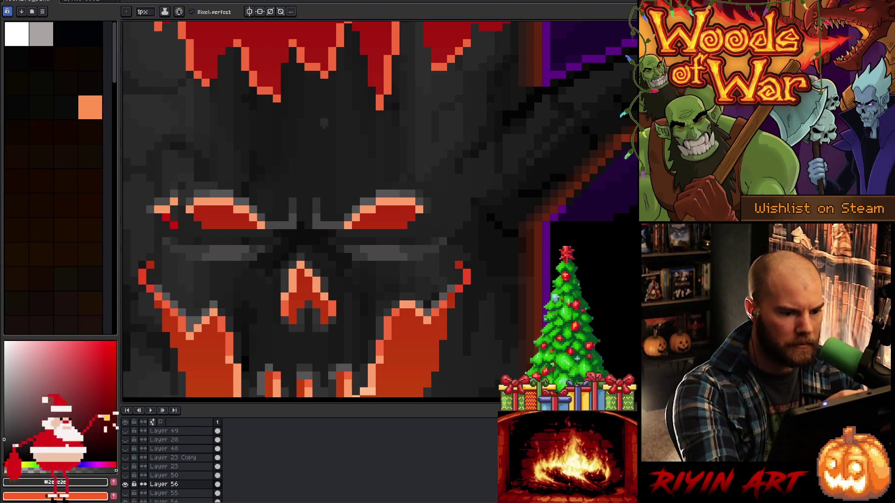
# Cover the left eye's outer corner pixels with #212121 and #2c2c2c bark greys
pyautogui.keyDown('alt'); pyautogui.click(173, 235); pyautogui.keyUp('alt')
pyautogui.moveTo(173, 225)
pyautogui.mouseDown()
pyautogui.moveTo(172, 197)
pyautogui.moveTo(158, 218)
pyautogui.mouseUp()
pyautogui.keyDown('alt'); pyautogui.click(173, 198); pyautogui.keyUp('alt')
pyautogui.click(166, 201)
pyautogui.keyDown('alt'); pyautogui.click(161, 188); pyautogui.keyUp('alt')
pyautogui.click(158, 210)
pyautogui.keyDown('alt'); pyautogui.click(149, 199); pyautogui.keyUp('alt')
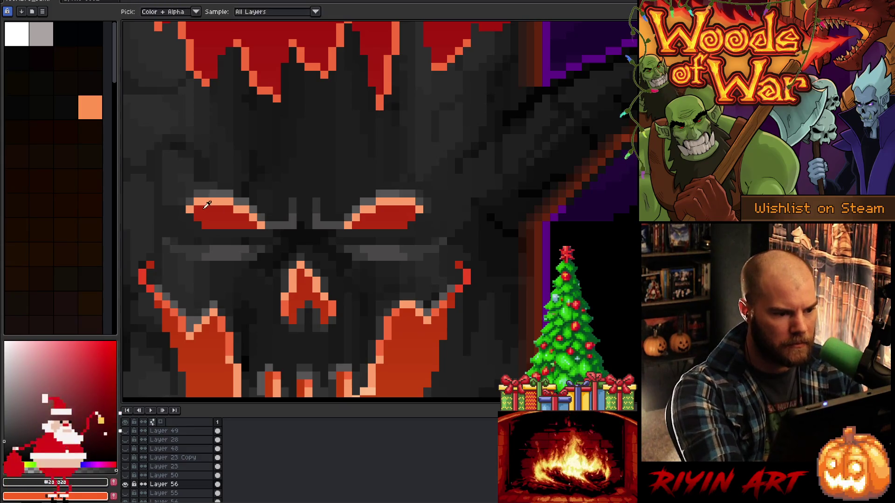
pyautogui.keyDown('alt'); pyautogui.click(195, 189); pyautogui.keyUp('alt')
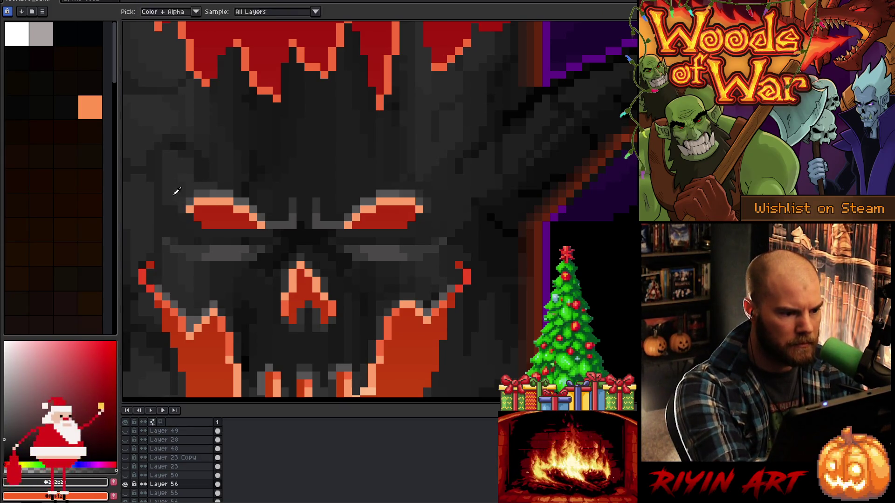
pyautogui.keyDown('alt'); pyautogui.click(182, 189); pyautogui.keyUp('alt')
pyautogui.keyDown('alt'); pyautogui.click(162, 212); pyautogui.keyUp('alt')
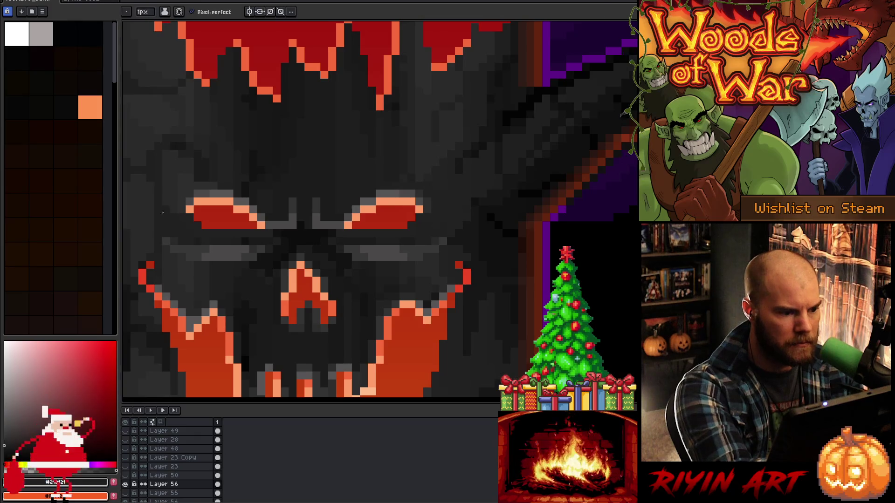
pyautogui.keyDown('alt'); pyautogui.click(293, 200); pyautogui.keyUp('alt')
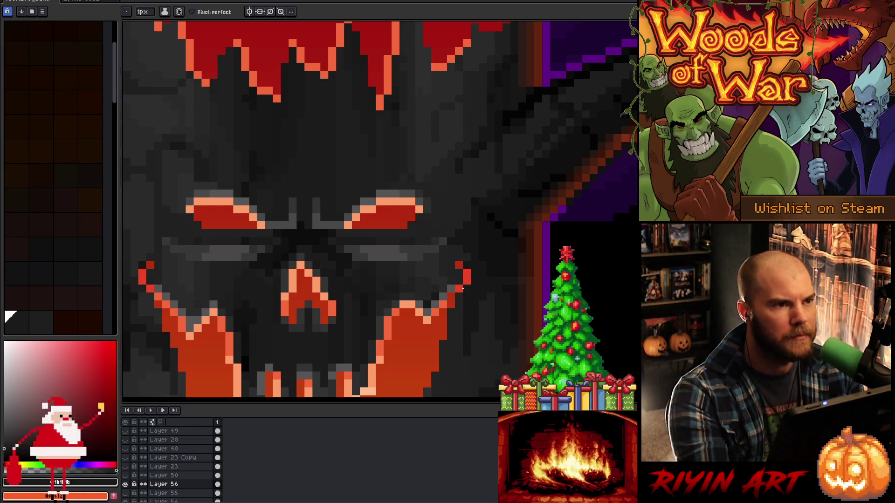
# Switch from the Move tool to the 1px pixel-perfect Pencil and zoom onto the tree's face
pyautogui.scroll(-1, 495, 265)
pyautogui.scroll(-3, 467, 232)
pyautogui.scroll(2, 482, 243)
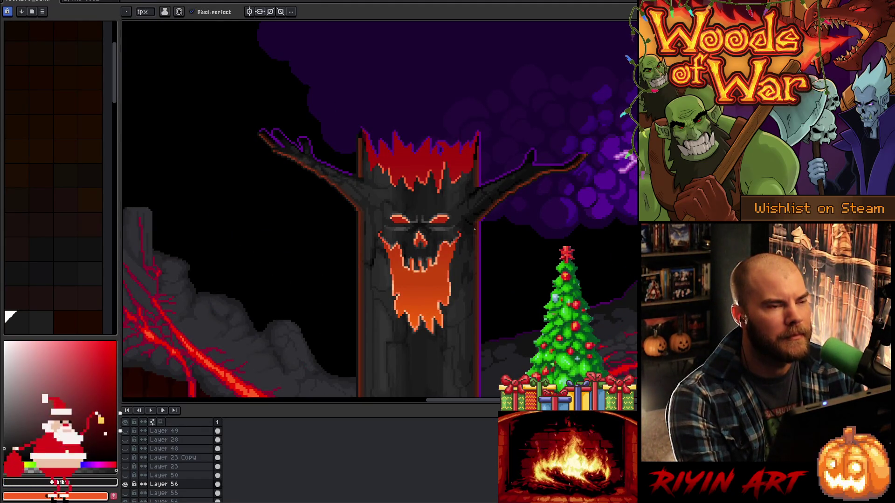
pyautogui.press('v')
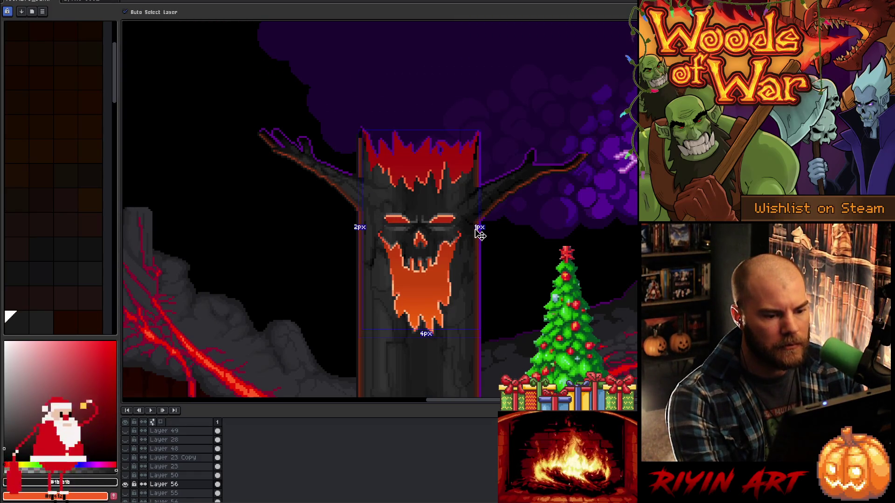
pyautogui.press('b')
pyautogui.press('ctrl')
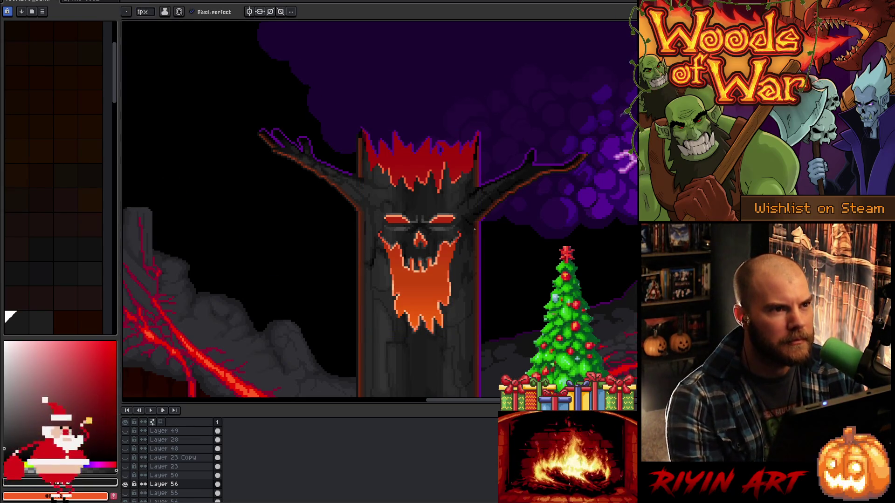
pyautogui.scroll(-1, 475, 229)
pyautogui.scroll(3, 474, 230)
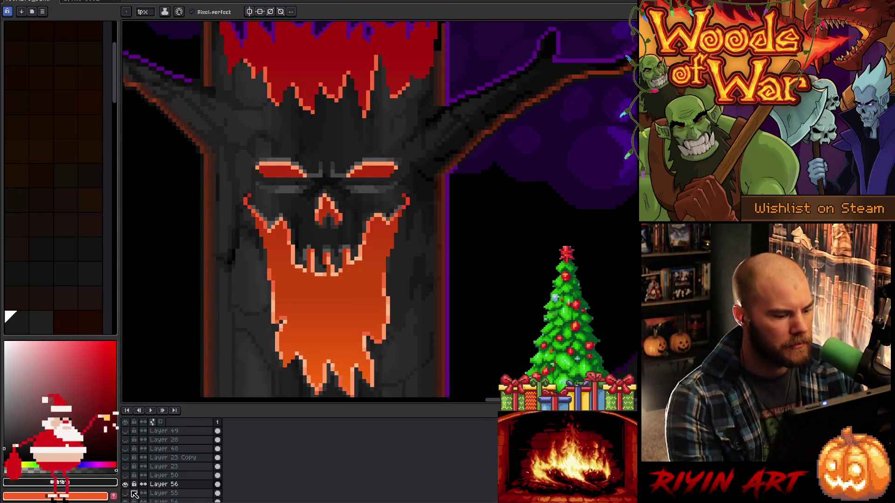
# Toggle Layer 56 repeatedly to compare orange gradient versus redder shading, leaving it hidden
pyautogui.click(126, 484)
pyautogui.click(128, 483)
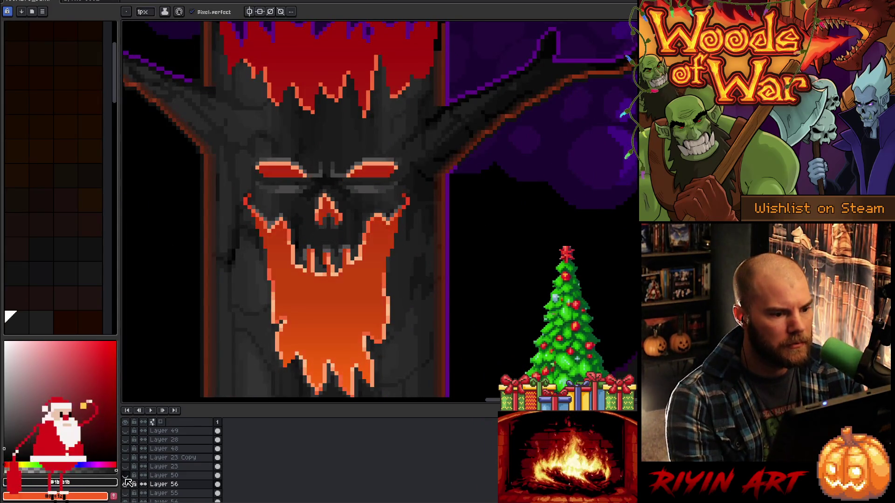
pyautogui.click(128, 483)
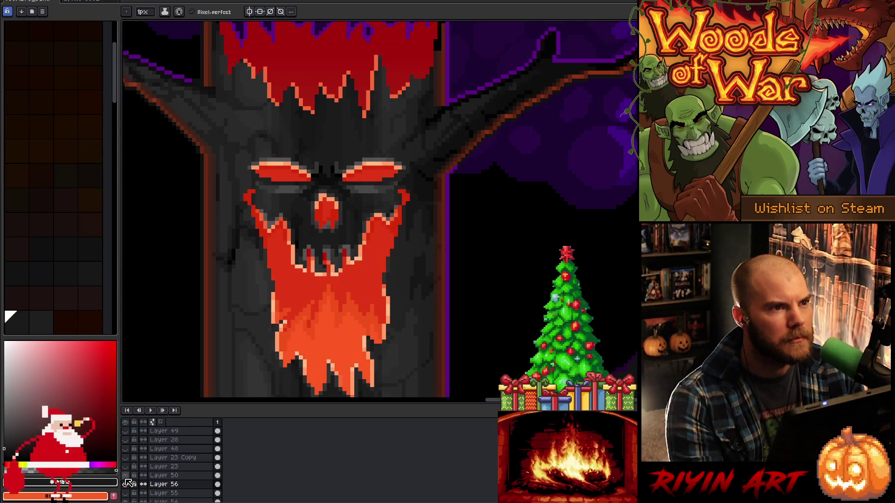
pyautogui.click(128, 482)
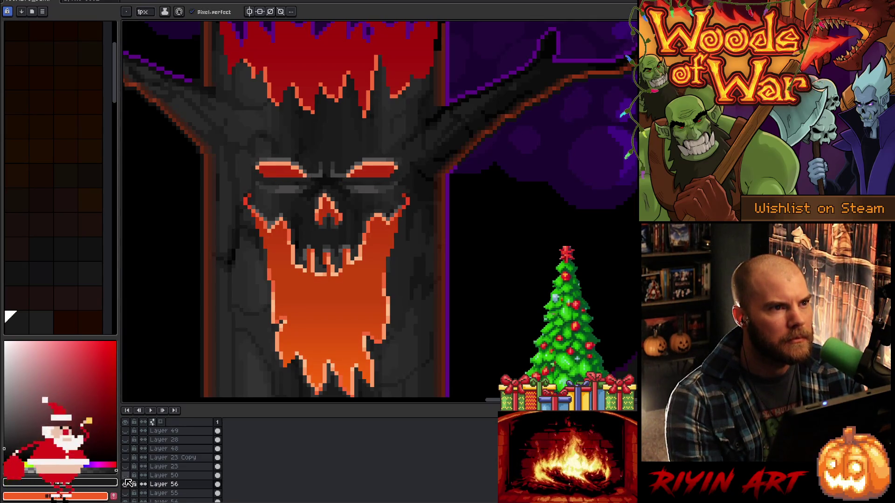
pyautogui.click(129, 483)
pyautogui.click(128, 483)
pyautogui.click(128, 483)
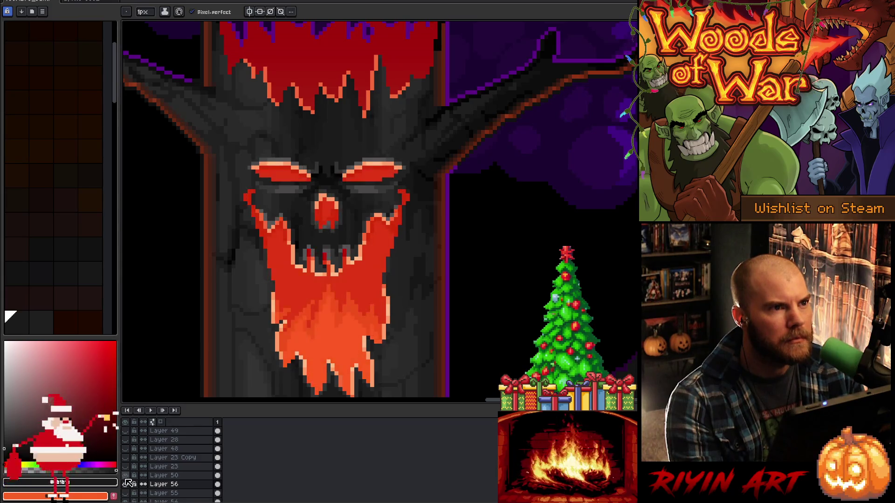
pyautogui.click(129, 482)
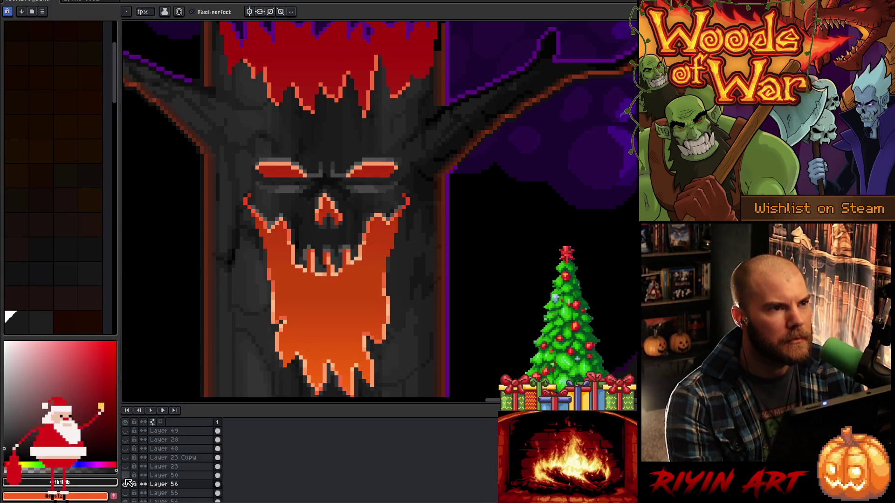
pyautogui.click(128, 483)
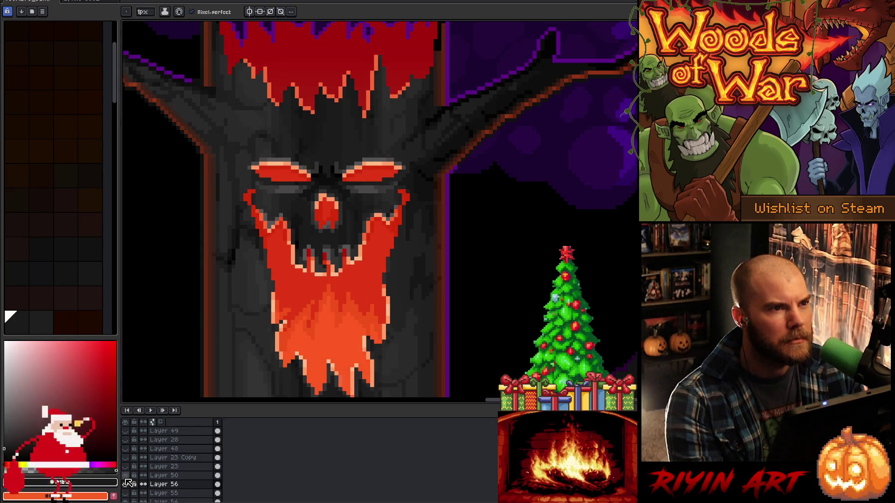
pyautogui.click(129, 483)
pyautogui.click(129, 483)
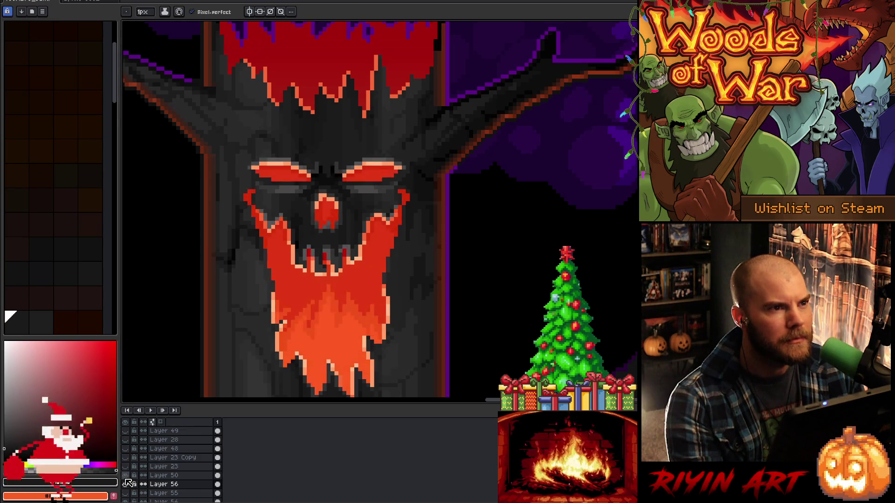
pyautogui.click(129, 483)
pyautogui.click(129, 483)
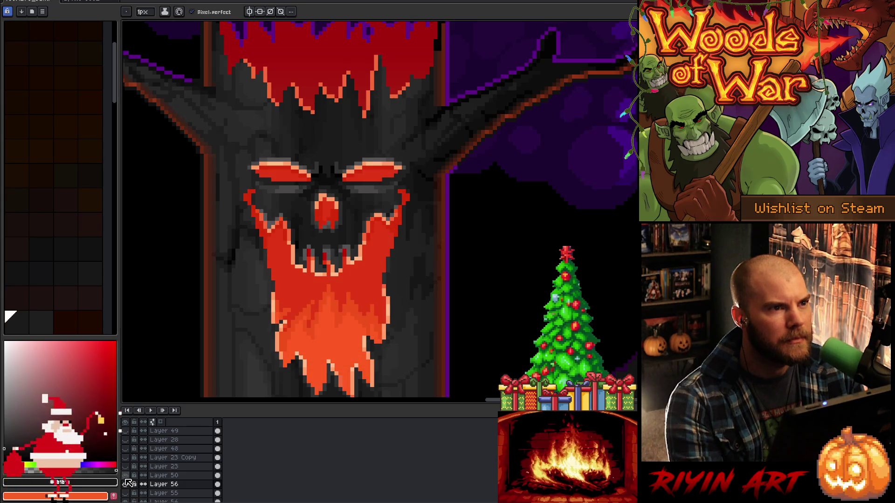
pyautogui.click(129, 483)
pyautogui.click(129, 482)
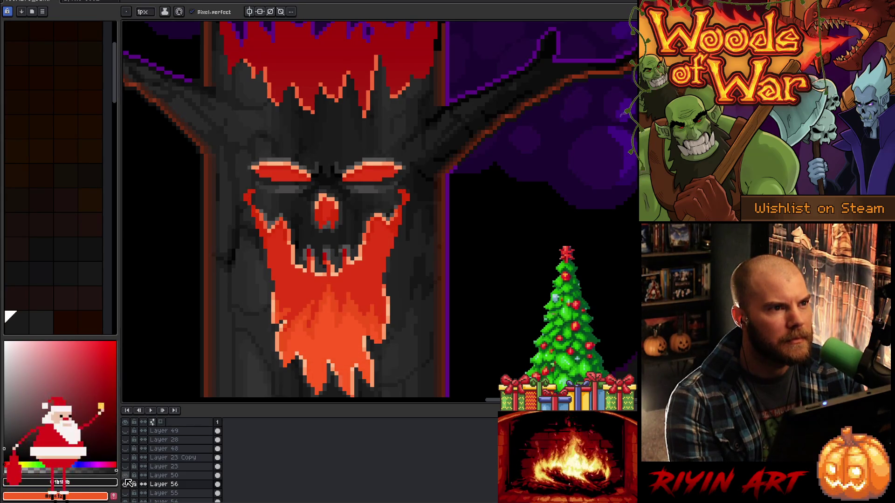
pyautogui.click(129, 482)
pyautogui.click(129, 482)
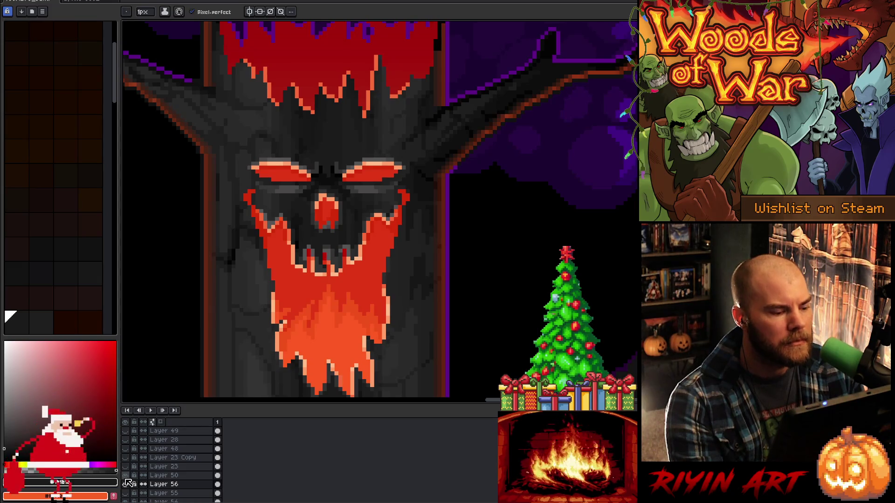
pyautogui.click(129, 483)
pyautogui.click(128, 482)
pyautogui.click(128, 483)
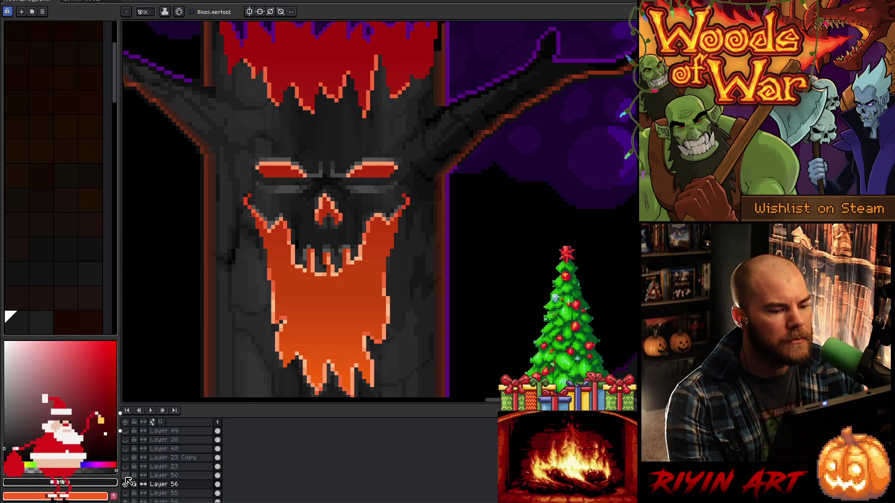
pyautogui.click(129, 483)
pyautogui.click(128, 483)
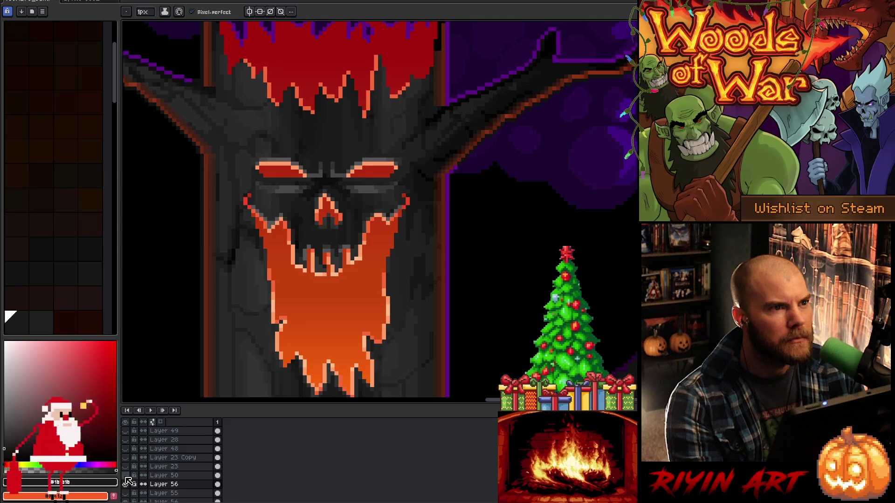
pyautogui.click(129, 483)
pyautogui.click(129, 483)
pyautogui.click(128, 482)
pyautogui.click(128, 483)
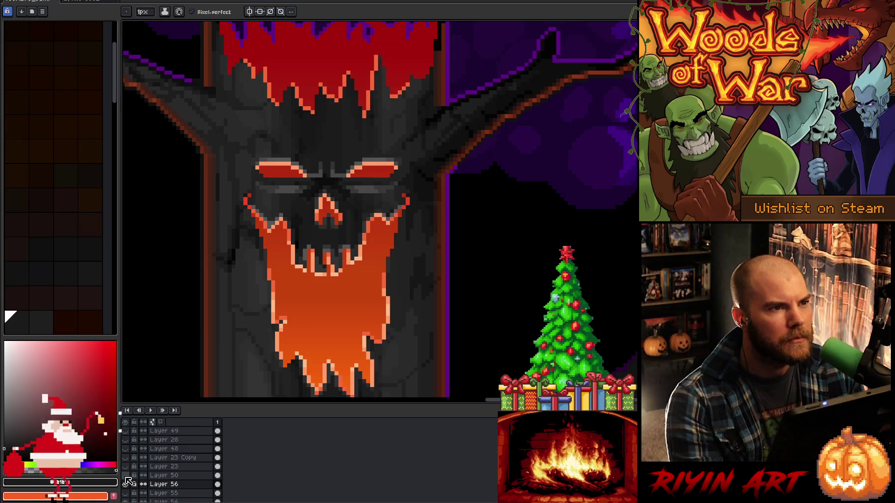
pyautogui.click(128, 483)
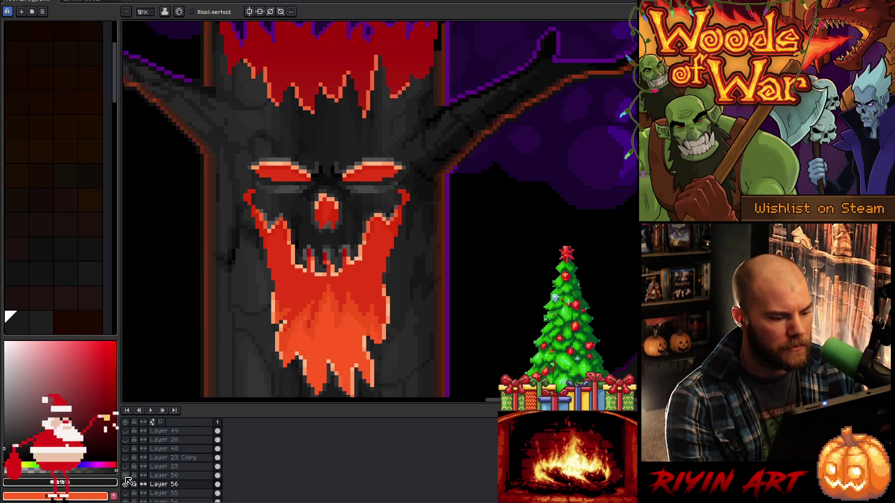
# Move Layer 56 above Layer 50 and duplicate Layer 50
pyautogui.moveTo(181, 486); pyautogui.dragTo(178, 477)
pyautogui.rightClick(178, 476)
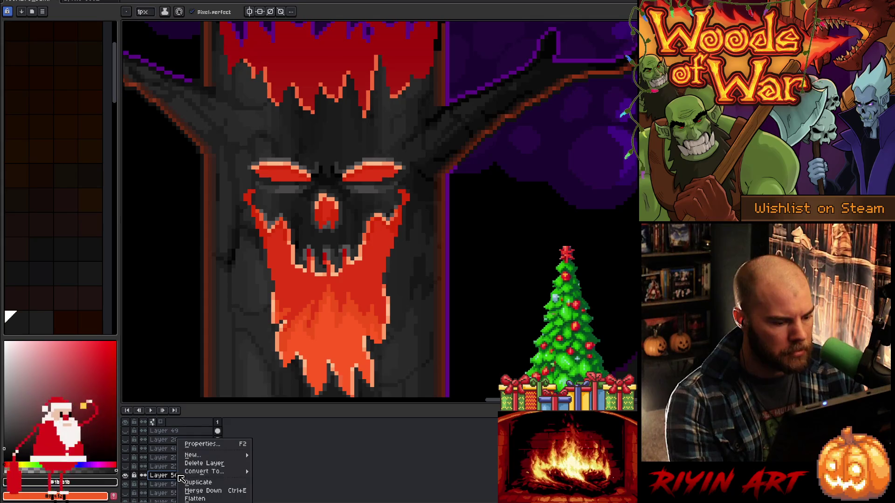
pyautogui.click(191, 483)
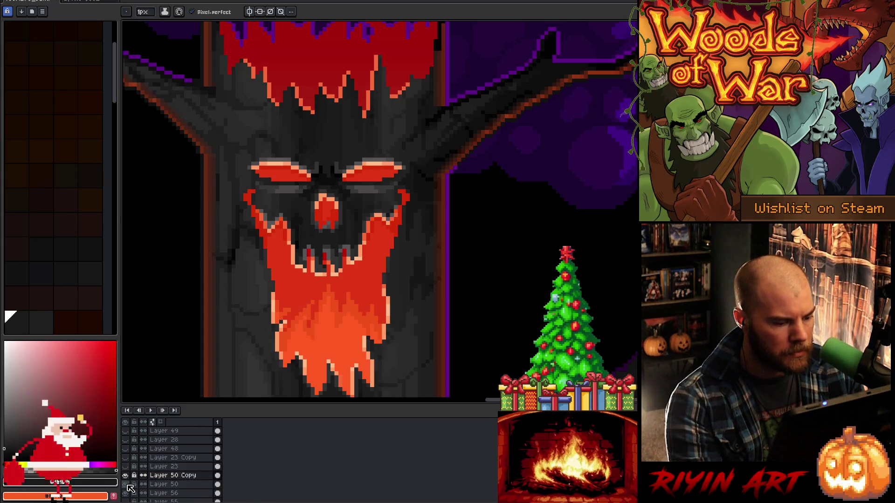
# On Layer 50 Copy, select the area around the eyes and delete the enlarged eyes
pyautogui.press('m')
pyautogui.click(172, 475)
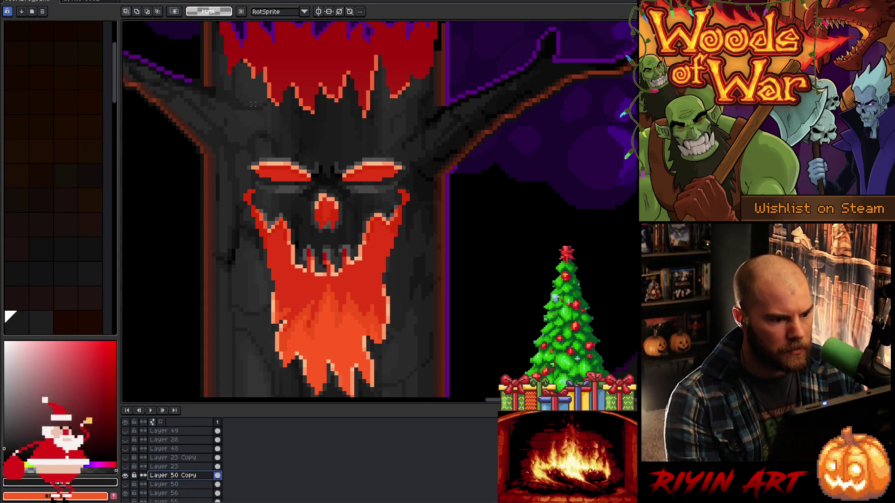
pyautogui.moveTo(233, 139)
pyautogui.mouseDown()
pyautogui.moveTo(423, 199)
pyautogui.moveTo(421, 181)
pyautogui.moveTo(420, 189)
pyautogui.mouseUp()
pyautogui.press('Delete')
pyautogui.click(478, 187)
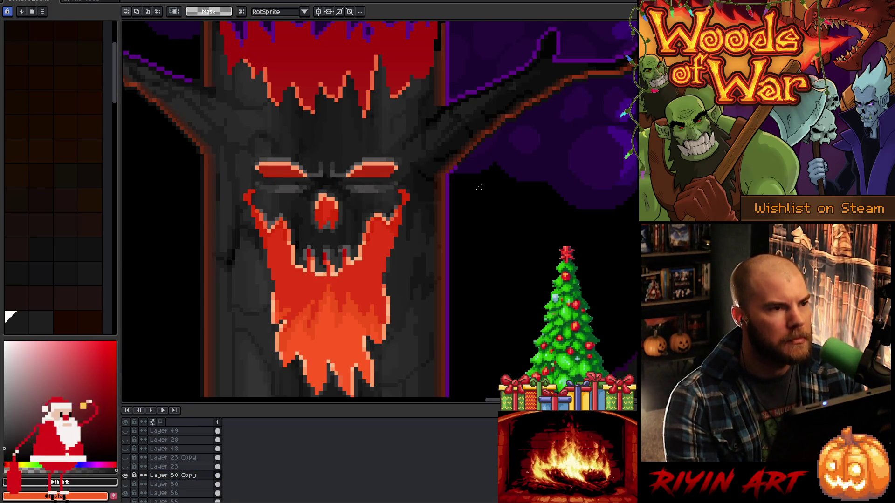
pyautogui.scroll(-2, 478, 187)
pyautogui.scroll(1, 470, 201)
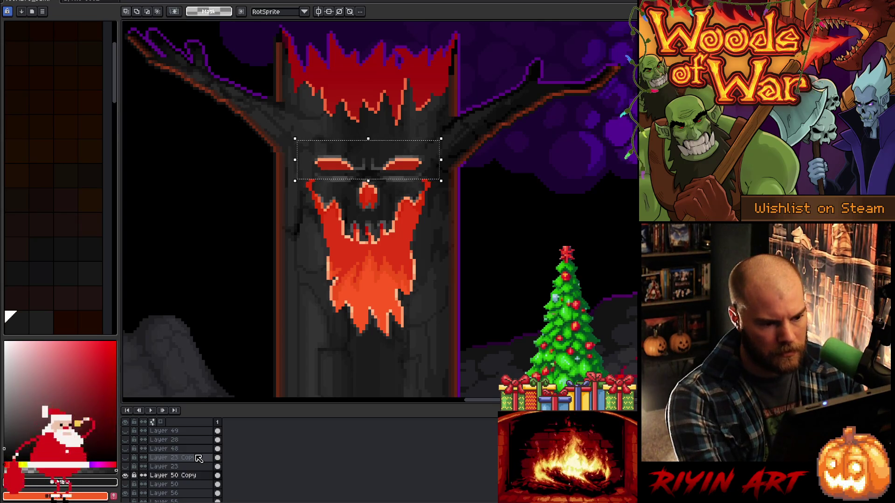
# Paste the copied eyes onto new Layer 57, then select the left and right eyes
pyautogui.hotkey('ctrl', 'v')
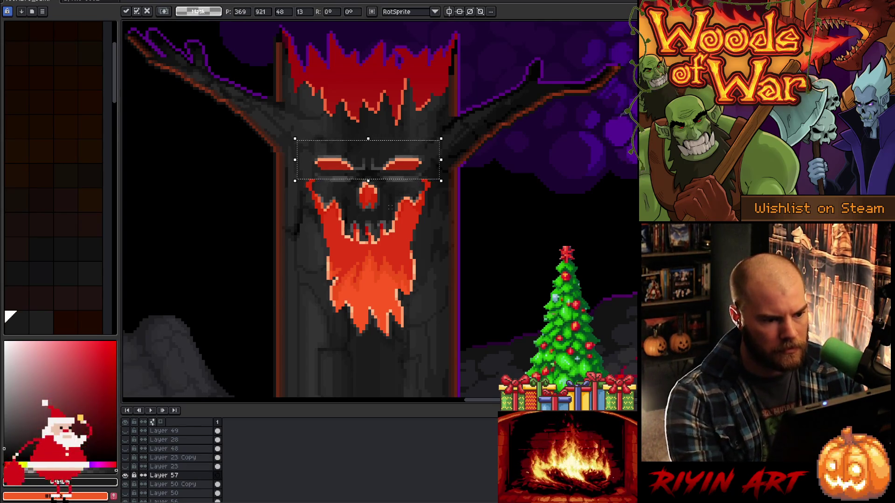
pyautogui.press('Return')
pyautogui.scroll(2, 349, 163)
pyautogui.moveTo(259, 140)
pyautogui.mouseDown()
pyautogui.moveTo(266, 155)
pyautogui.moveTo(370, 187)
pyautogui.mouseUp()
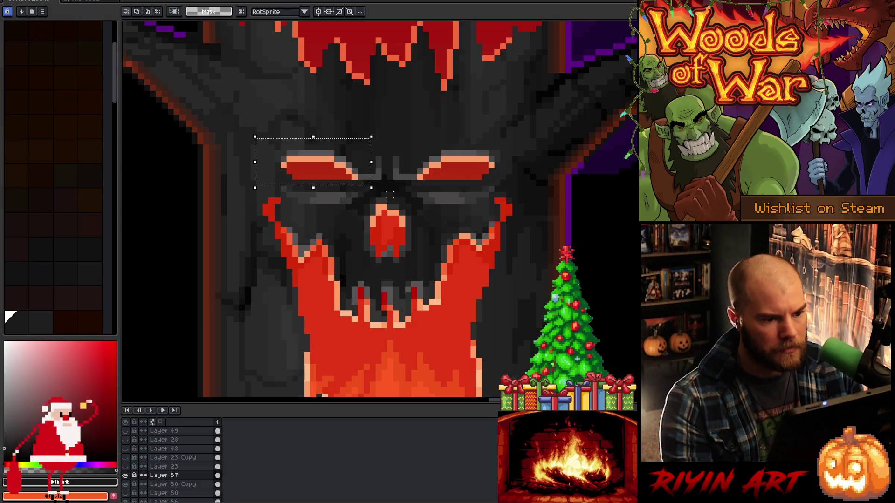
pyautogui.moveTo(541, 134); pyautogui.dragTo(413, 178)
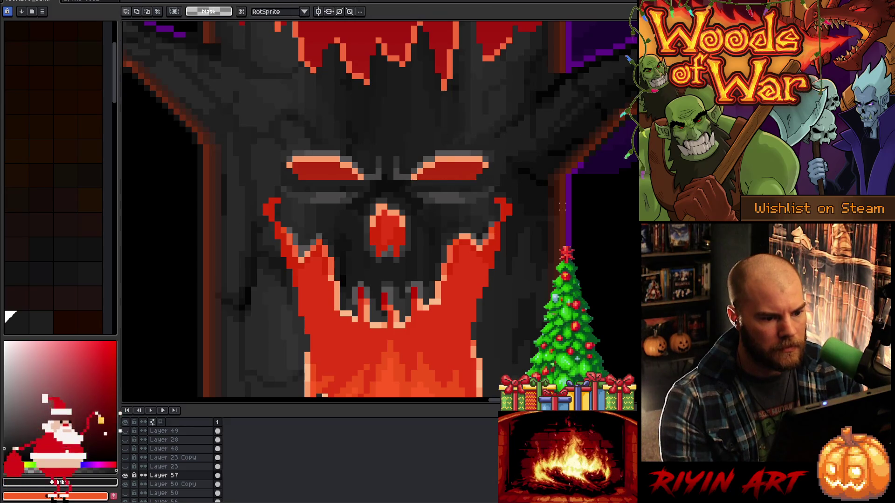
# Center the view on the tree's face and marquee one rectangle enclosing both glowing eyes
pyautogui.scroll(-5, 540, 214)
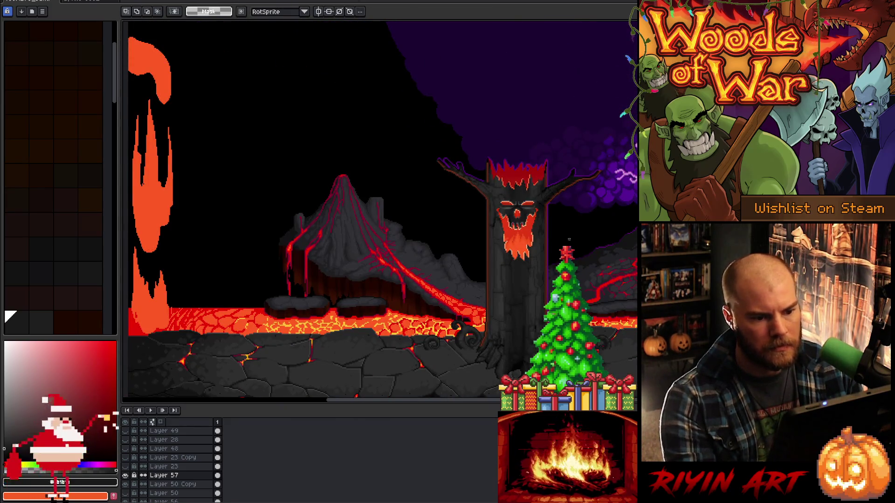
pyautogui.scroll(3, 564, 208)
pyautogui.moveTo(558, 208)
pyautogui.mouseDown()
pyautogui.moveTo(435, 218)
pyautogui.moveTo(393, 238)
pyautogui.mouseUp()
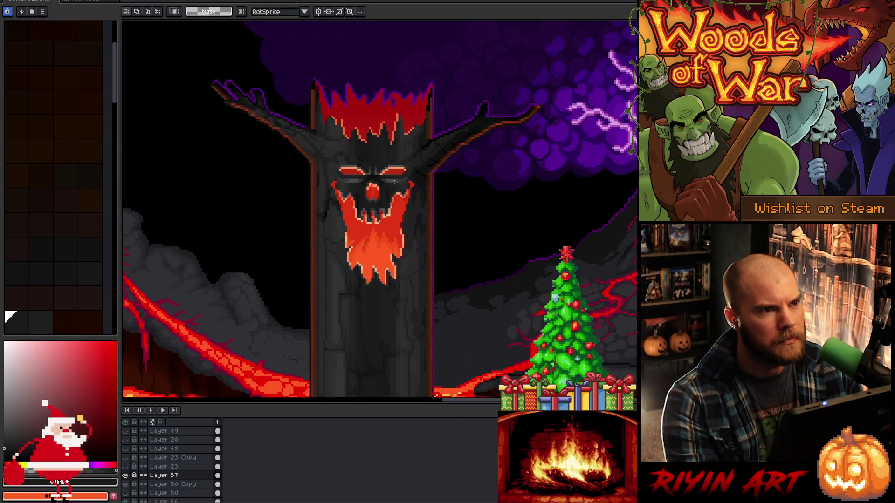
pyautogui.scroll(2, 394, 181)
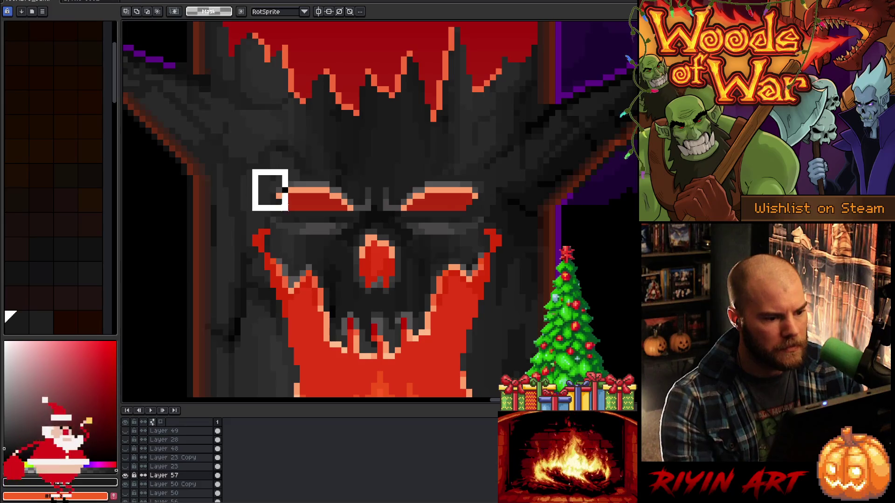
pyautogui.moveTo(256, 167); pyautogui.dragTo(314, 219)
pyautogui.moveTo(499, 166)
pyautogui.mouseDown()
pyautogui.moveTo(445, 212)
pyautogui.moveTo(485, 214)
pyautogui.mouseUp()
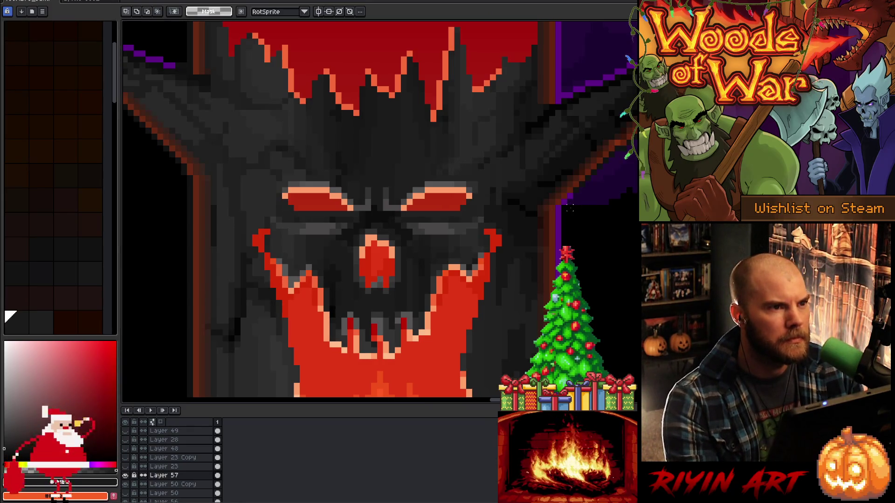
pyautogui.scroll(-3, 570, 208)
pyautogui.scroll(3, 568, 233)
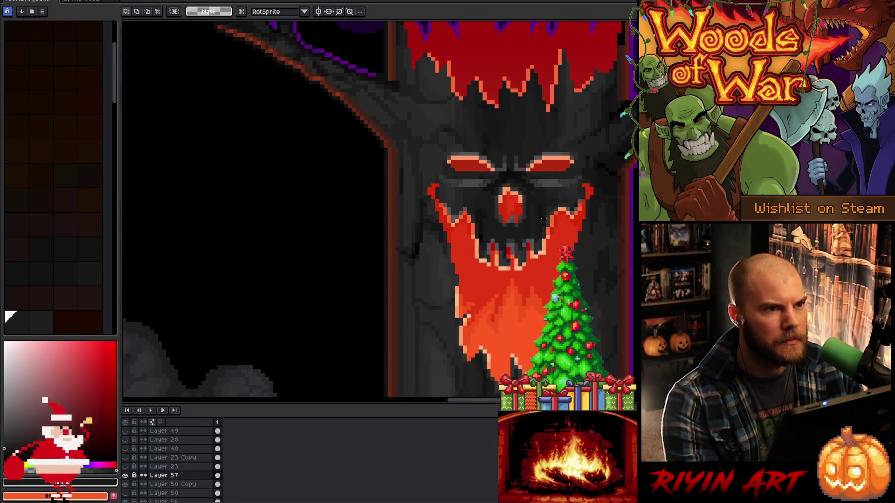
pyautogui.moveTo(498, 262); pyautogui.dragTo(382, 248)
pyautogui.press('m')
pyautogui.moveTo(282, 140); pyautogui.dragTo(440, 182)
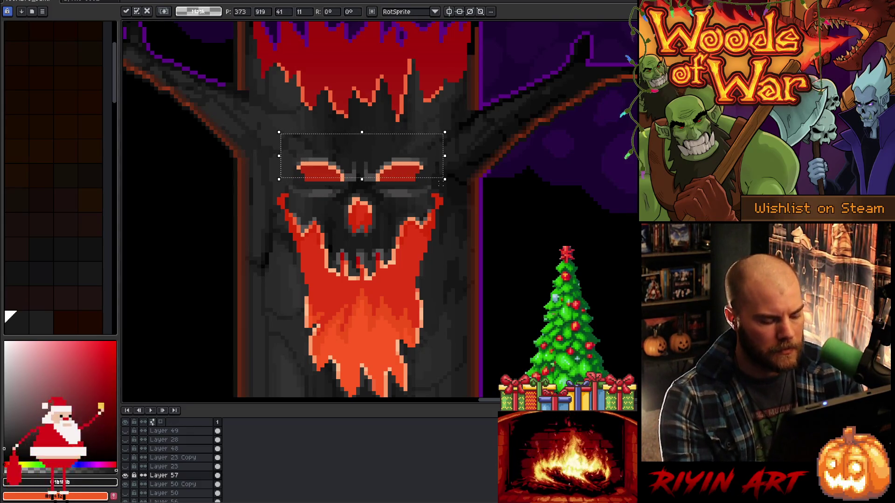
# Commit the transform, duplicate Layer 57 to the top and nudge the selected eyes upward
pyautogui.click(217, 475)
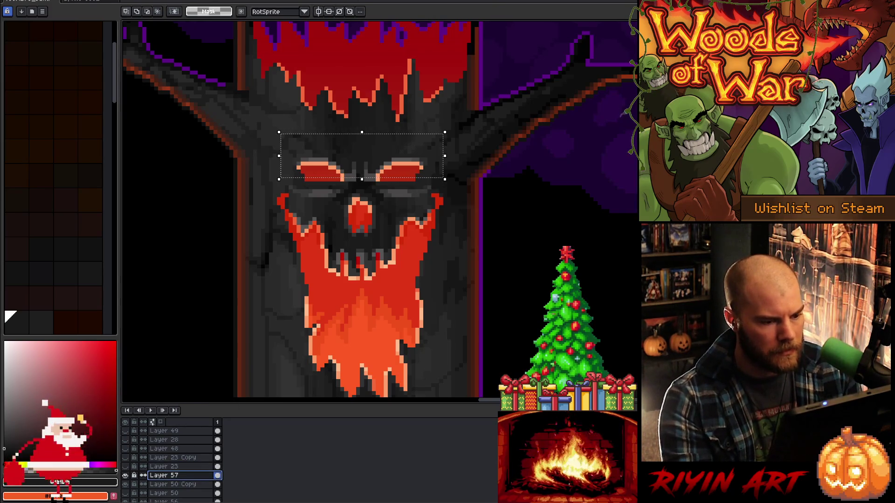
pyautogui.moveTo(163, 475); pyautogui.dragTo(158, 430)
pyautogui.press('Up')
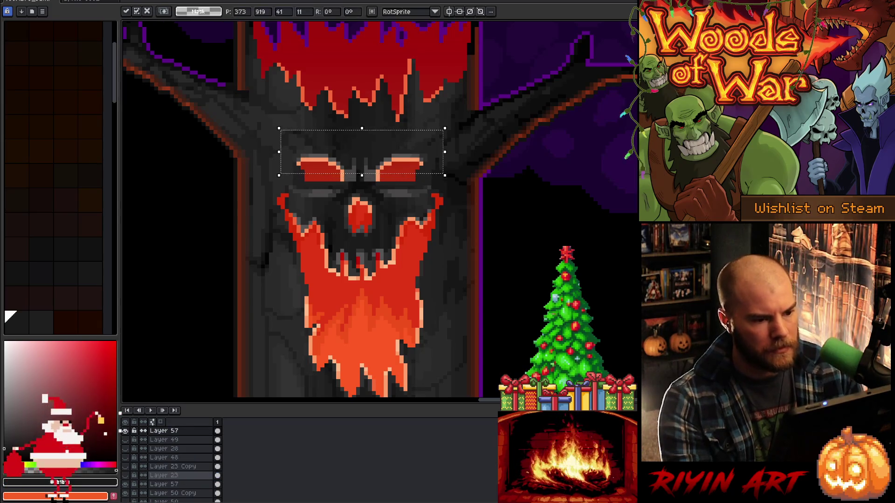
pyautogui.press('Up')
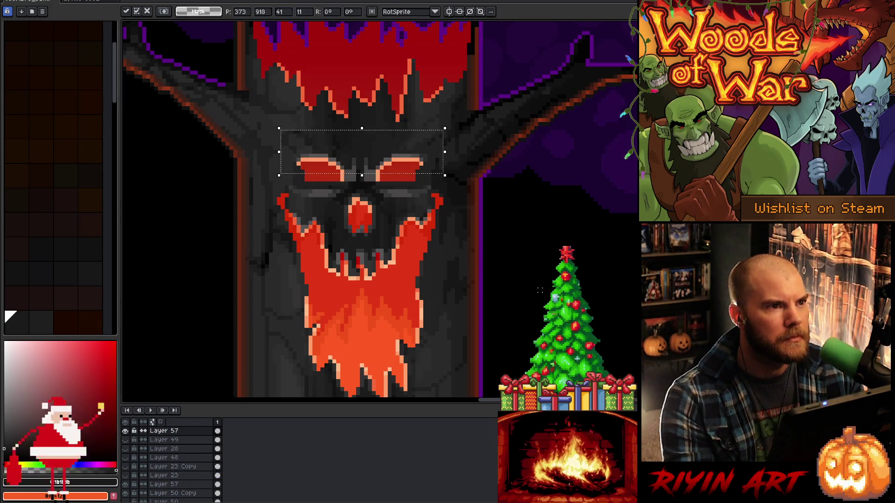
pyautogui.press('Return')
# Zoom in and pick up the red from the canvas with the eyedropper
pyautogui.scroll(1, 454, 161)
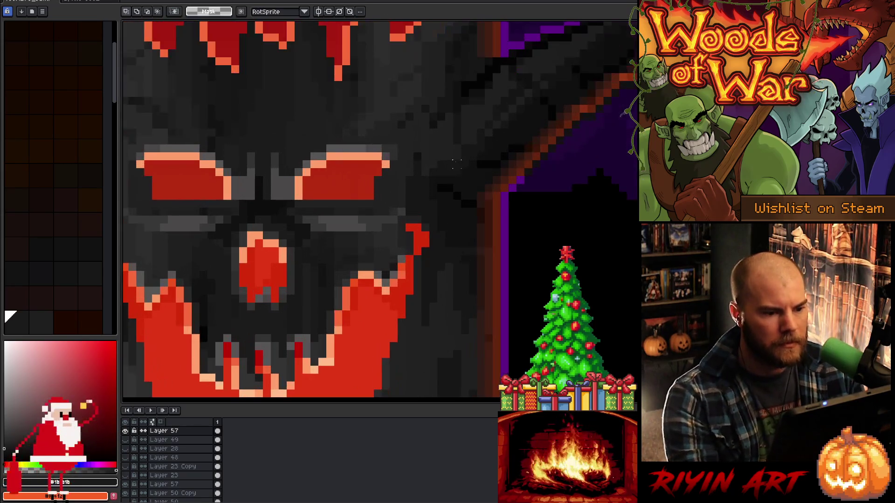
pyautogui.press('i')
pyautogui.click(375, 183)
# Sample oranges, reds and dark greys from the face and paint dark grey pixels between the eyes
pyautogui.press('b')
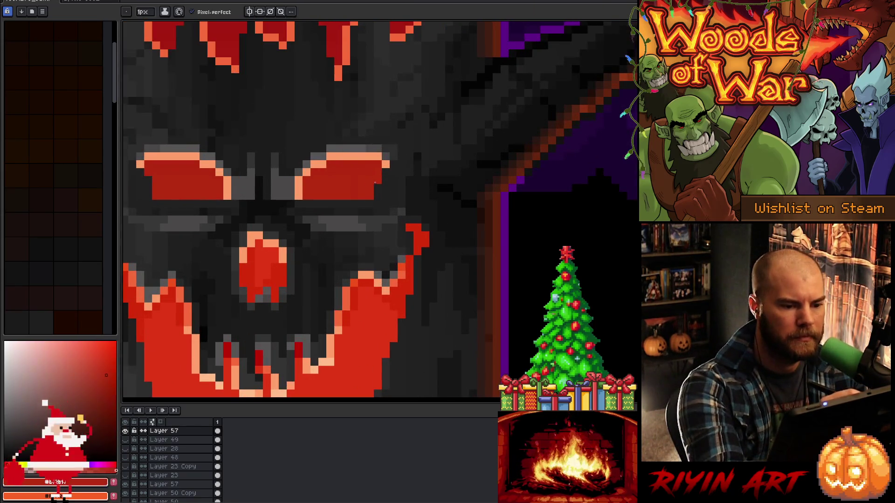
pyautogui.keyDown('alt'); pyautogui.click(384, 164); pyautogui.keyUp('alt')
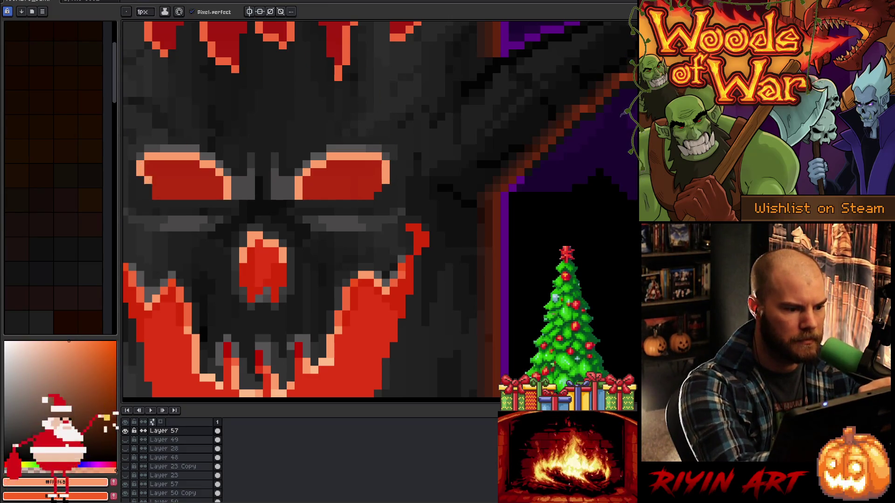
pyautogui.keyDown('alt'); pyautogui.click(368, 339); pyautogui.keyUp('alt')
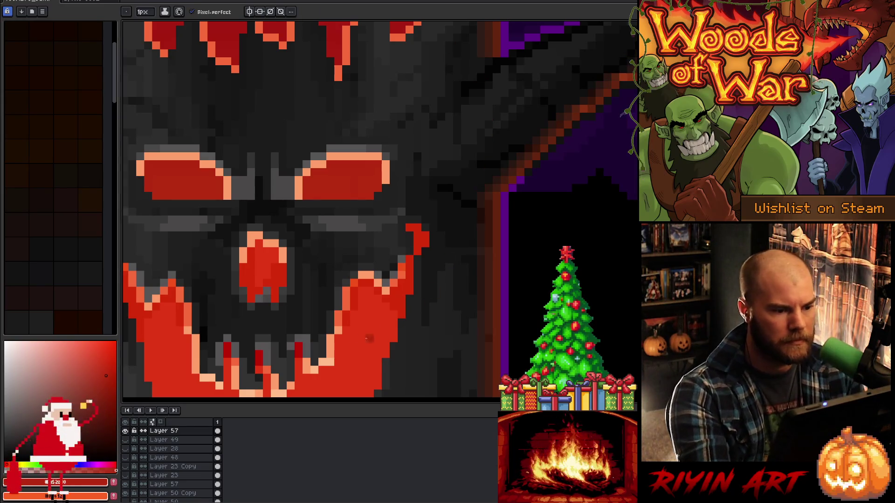
pyautogui.moveTo(342, 299)
pyautogui.mouseDown()
pyautogui.moveTo(444, 255)
pyautogui.moveTo(482, 220)
pyautogui.mouseUp()
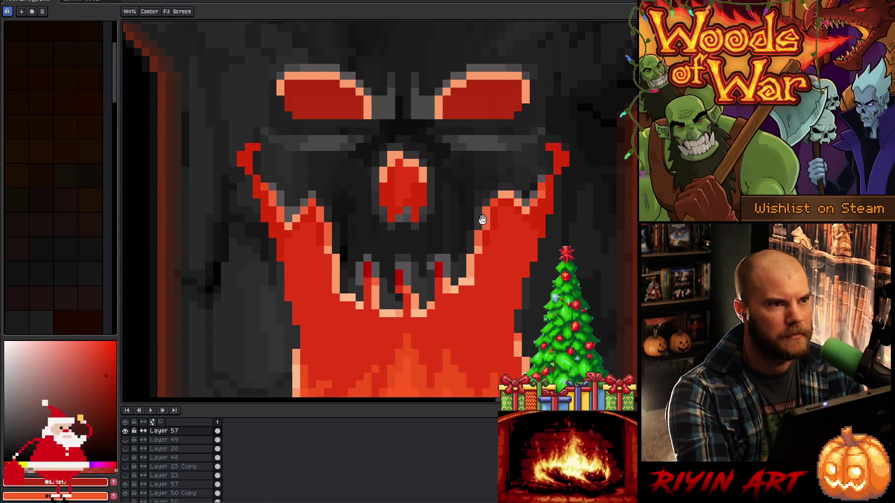
pyautogui.keyDown('alt'); pyautogui.click(455, 90); pyautogui.keyUp('alt')
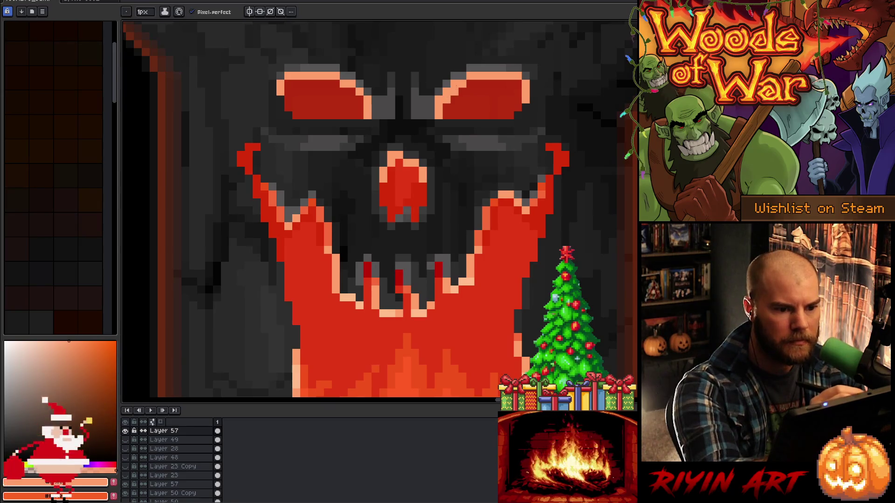
pyautogui.keyDown('alt'); pyautogui.click(366, 92); pyautogui.keyUp('alt')
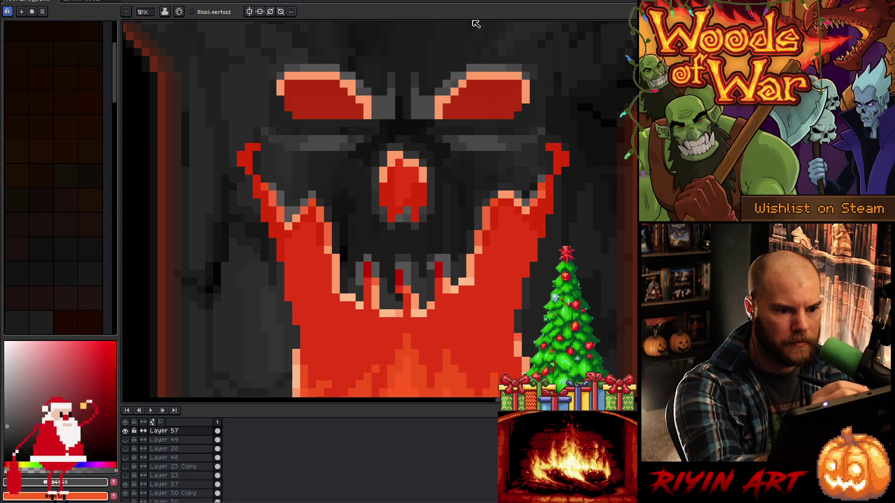
pyautogui.keyDown('alt'); pyautogui.click(362, 66); pyautogui.keyUp('alt')
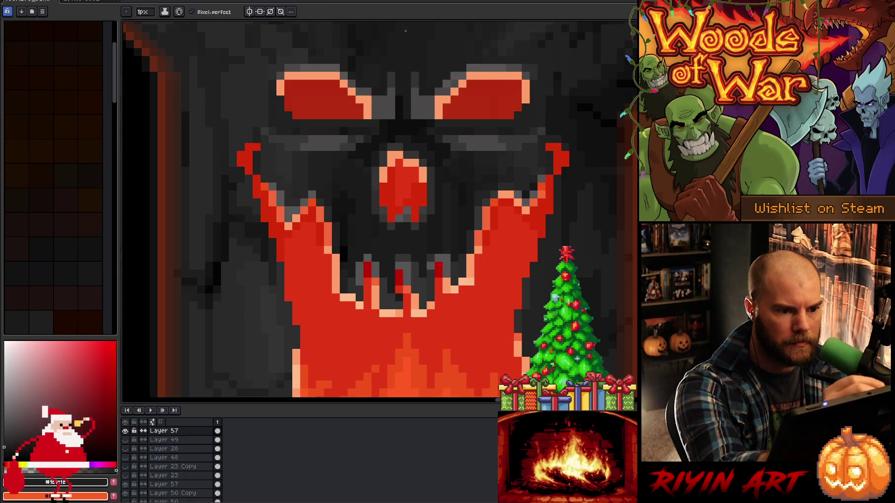
pyautogui.keyDown('alt'); pyautogui.click(377, 123); pyautogui.keyUp('alt')
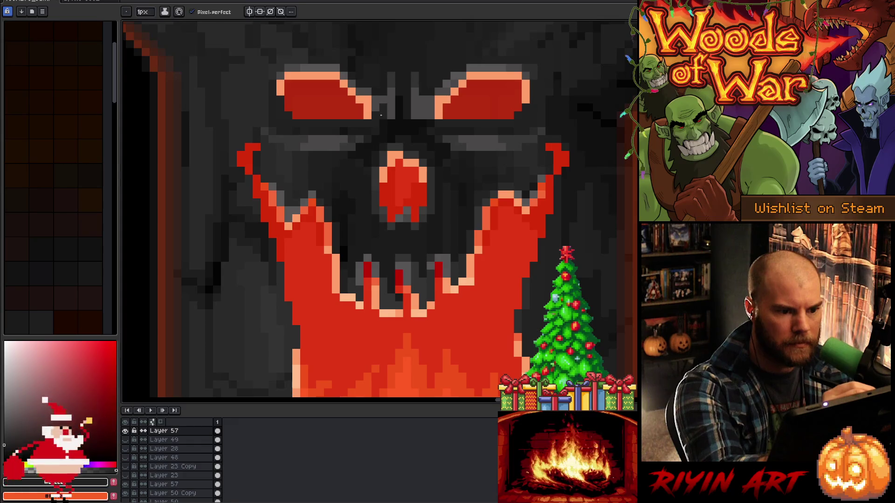
pyautogui.moveTo(423, 99)
pyautogui.mouseDown()
pyautogui.moveTo(415, 111)
pyautogui.moveTo(430, 99)
pyautogui.mouseUp()
# Darken the pixels between the eyes using near-black, #1c1c1c, #0d0d0d and #121212 greys
pyautogui.keyDown('alt'); pyautogui.click(399, 94); pyautogui.keyUp('alt')
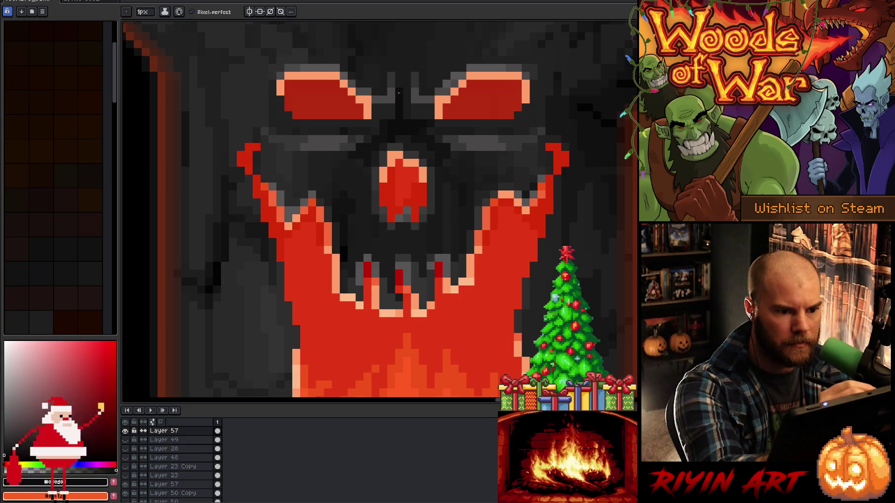
pyautogui.moveTo(422, 117); pyautogui.dragTo(421, 112)
pyautogui.keyDown('alt'); pyautogui.click(405, 112); pyautogui.keyUp('alt')
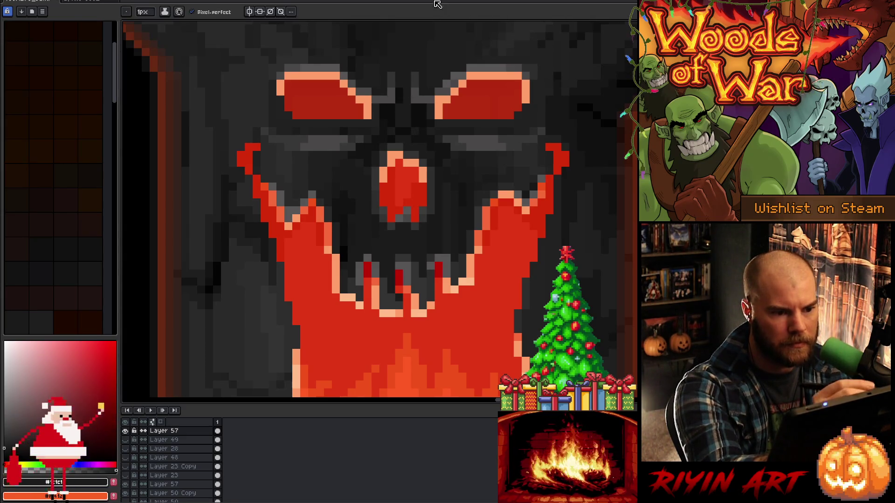
pyautogui.keyDown('alt'); pyautogui.click(401, 123); pyautogui.keyUp('alt')
pyautogui.keyDown('alt'); pyautogui.click(419, 103); pyautogui.keyUp('alt')
pyautogui.keyDown('alt'); pyautogui.click(390, 108); pyautogui.keyUp('alt')
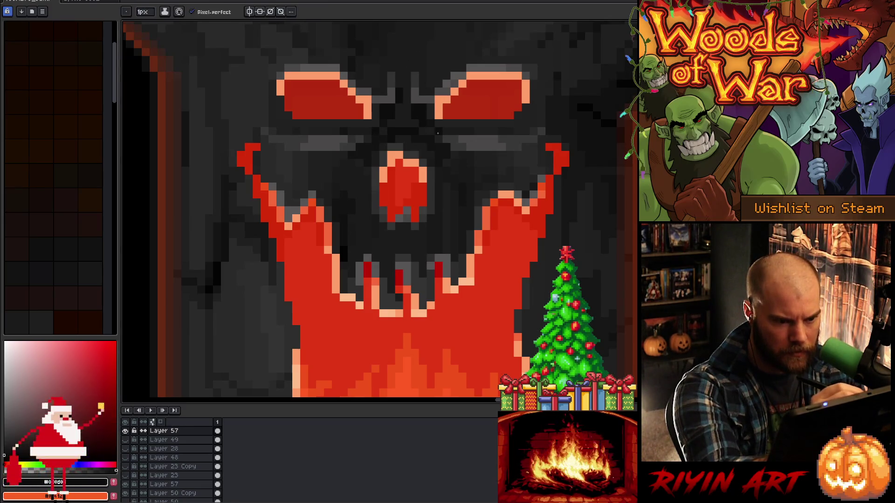
pyautogui.keyDown('alt'); pyautogui.click(437, 106); pyautogui.keyUp('alt')
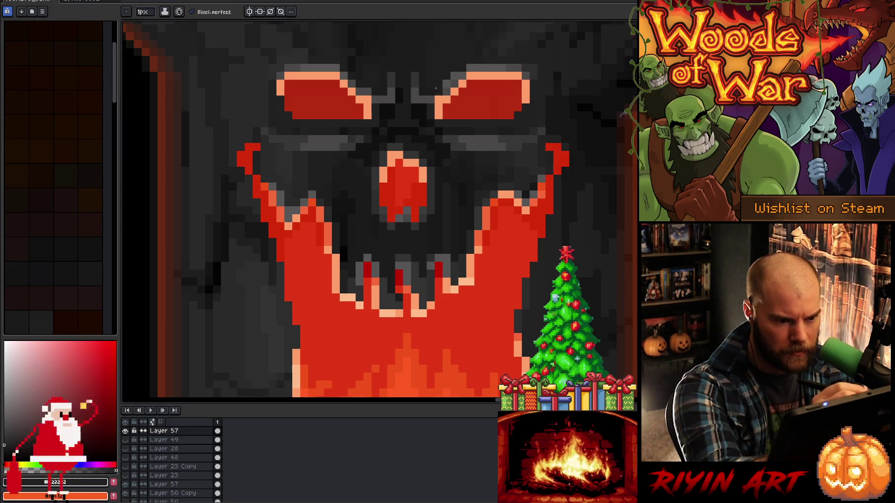
pyautogui.keyDown('alt'); pyautogui.click(391, 91); pyautogui.keyUp('alt')
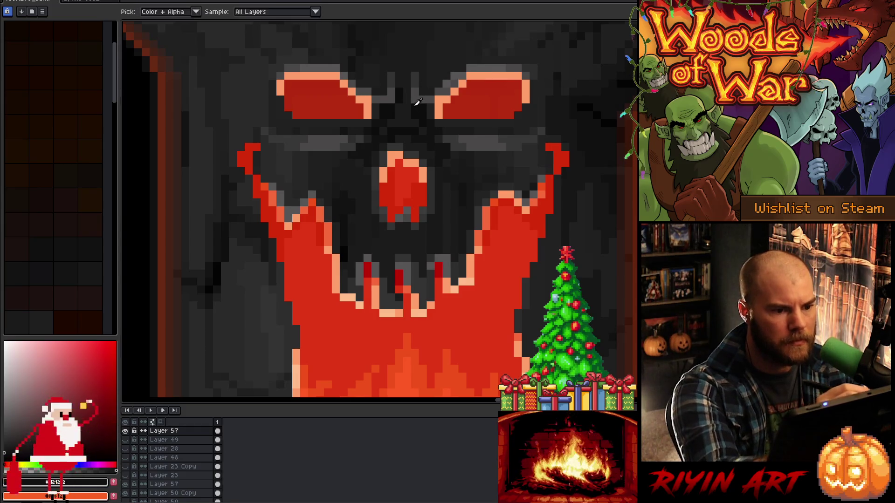
pyautogui.keyDown('alt'); pyautogui.click(406, 98); pyautogui.keyUp('alt')
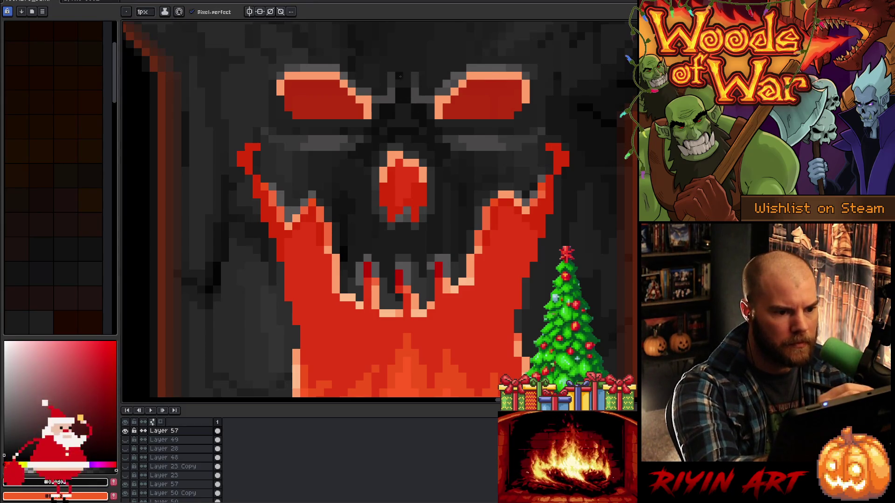
# Recolour a peach highlight pixel on the left eye's top edge with #1c1c1c dark grey
pyautogui.press('space')
pyautogui.moveTo(458, 238); pyautogui.dragTo(398, 249)
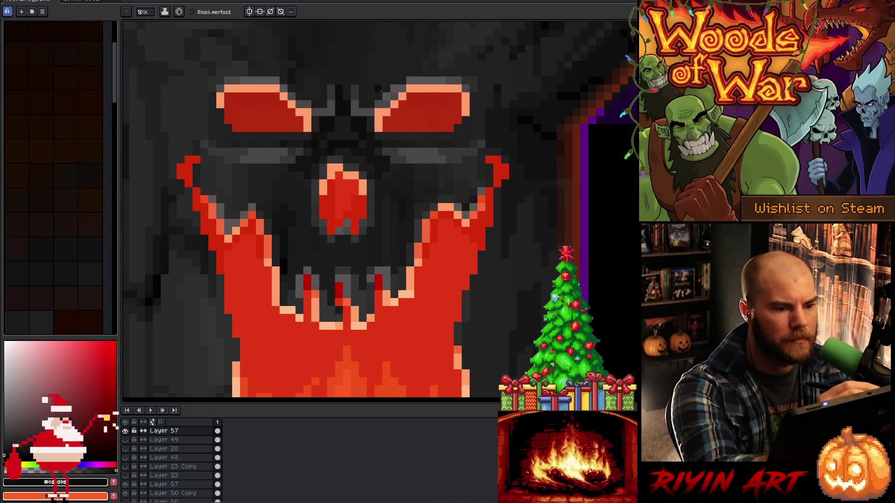
pyautogui.keyDown('alt'); pyautogui.click(385, 100); pyautogui.keyUp('alt')
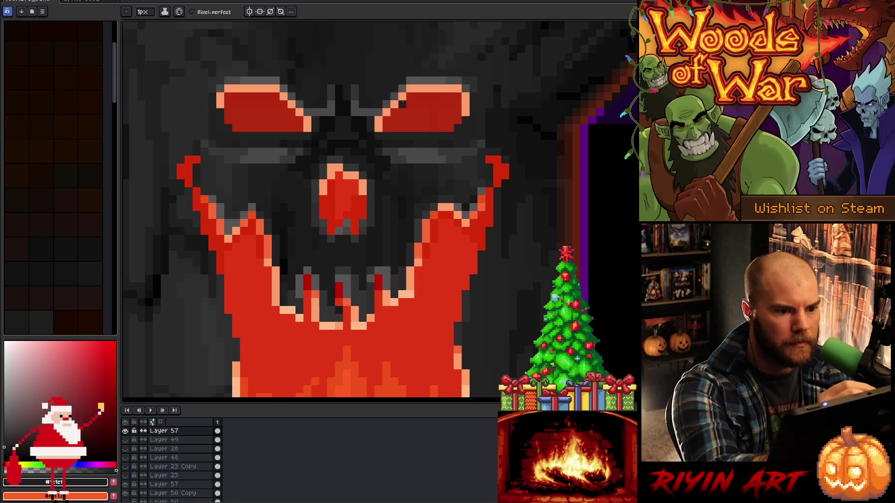
pyautogui.keyDown('alt'); pyautogui.click(407, 89); pyautogui.keyUp('alt')
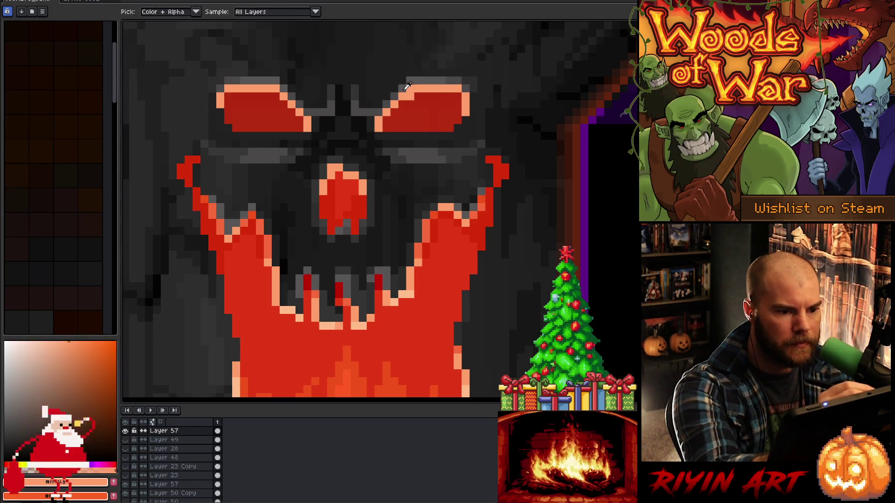
pyautogui.keyDown('alt'); pyautogui.click(414, 72); pyautogui.keyUp('alt')
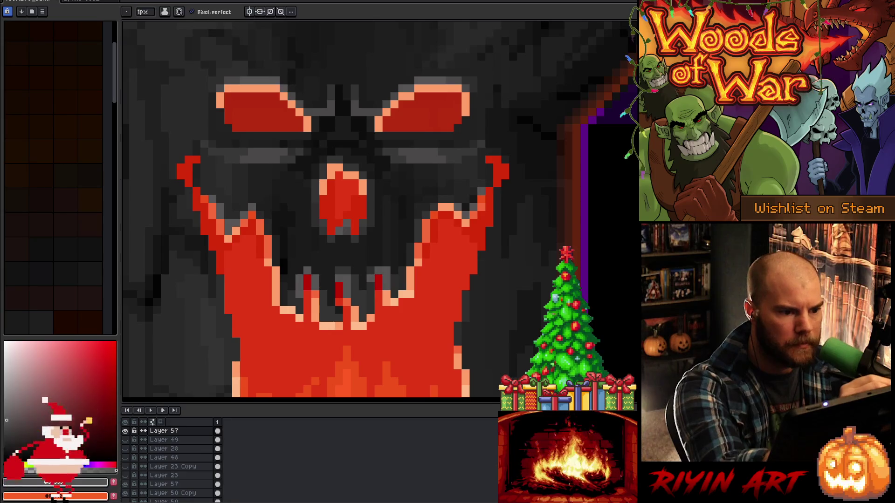
pyautogui.click(275, 89)
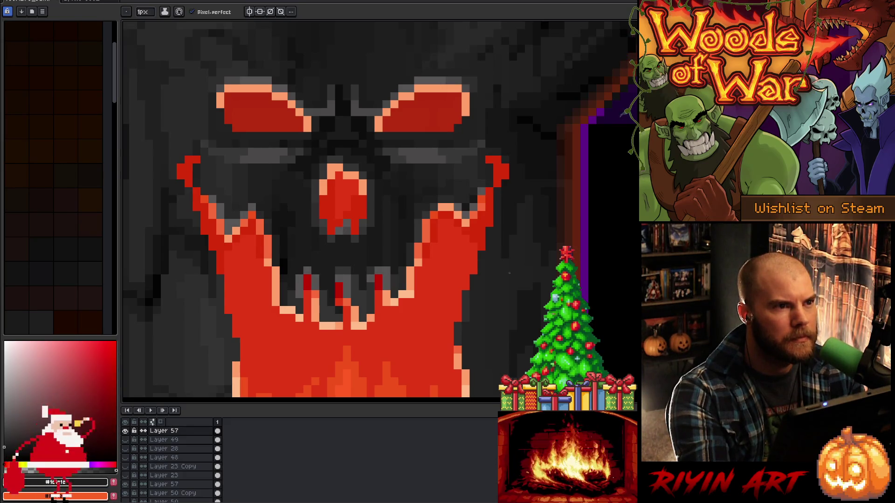
pyautogui.scroll(-4, 442, 295)
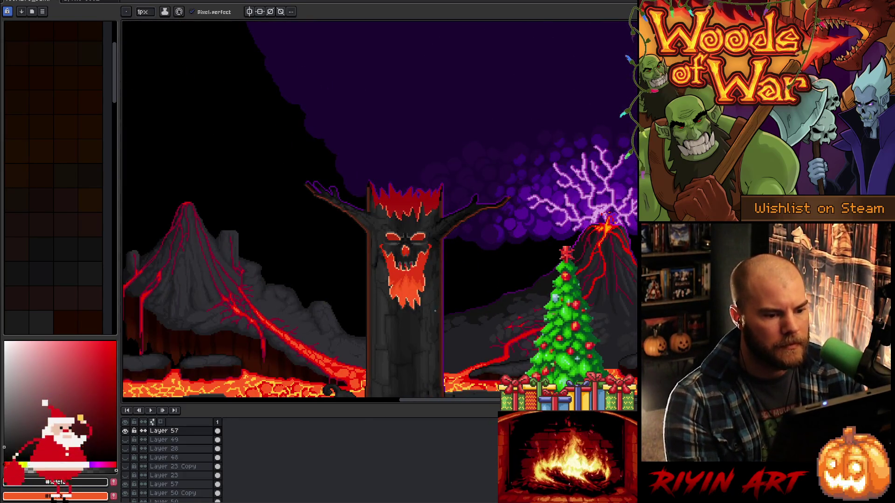
# Zoom in and marquee-select a rectangle across the tree's brow and eyes
pyautogui.scroll(4, 410, 239)
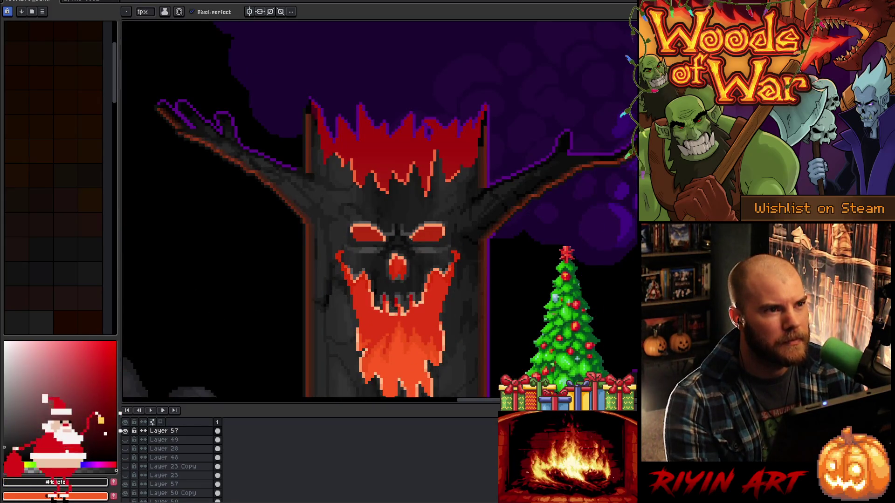
pyautogui.scroll(2, 410, 238)
pyautogui.press('m')
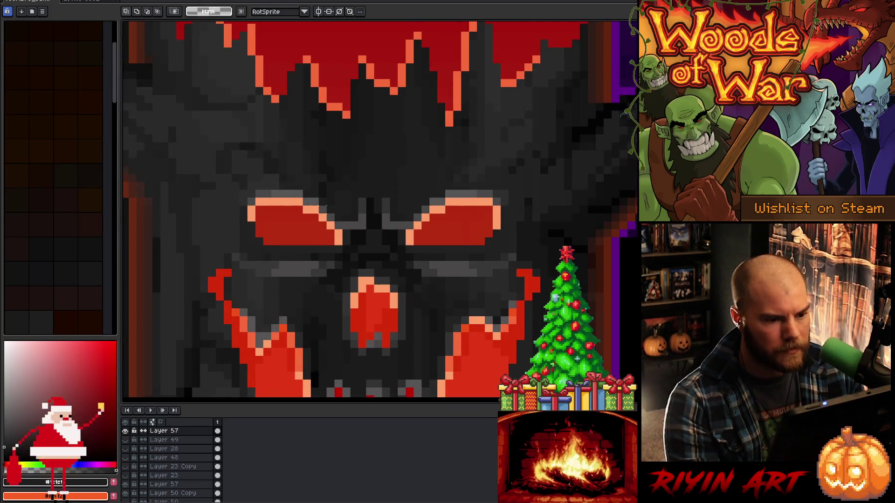
pyautogui.moveTo(172, 138)
pyautogui.mouseDown()
pyautogui.moveTo(483, 207)
pyautogui.moveTo(525, 229)
pyautogui.mouseUp()
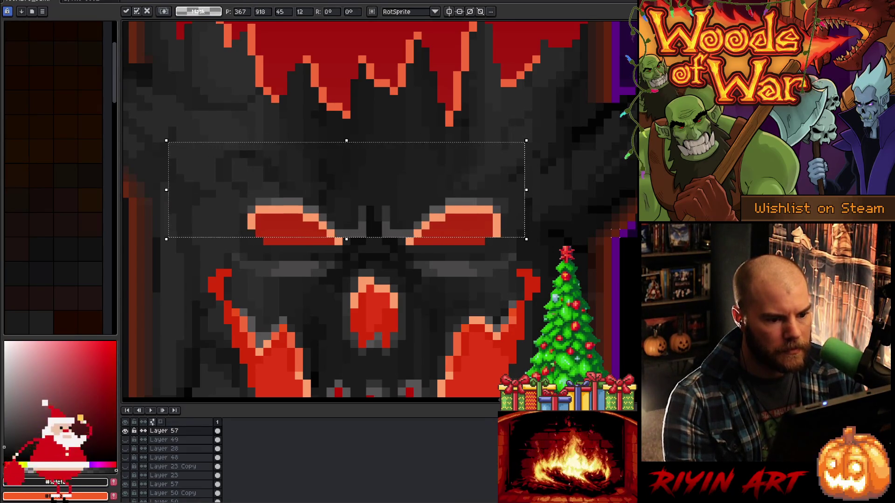
# Bring the tree and right-hand volcano into view, then sample the red from the face
pyautogui.scroll(-4, 574, 261)
pyautogui.moveTo(580, 265)
pyautogui.mouseDown()
pyautogui.moveTo(521, 267)
pyautogui.moveTo(323, 221)
pyautogui.mouseUp()
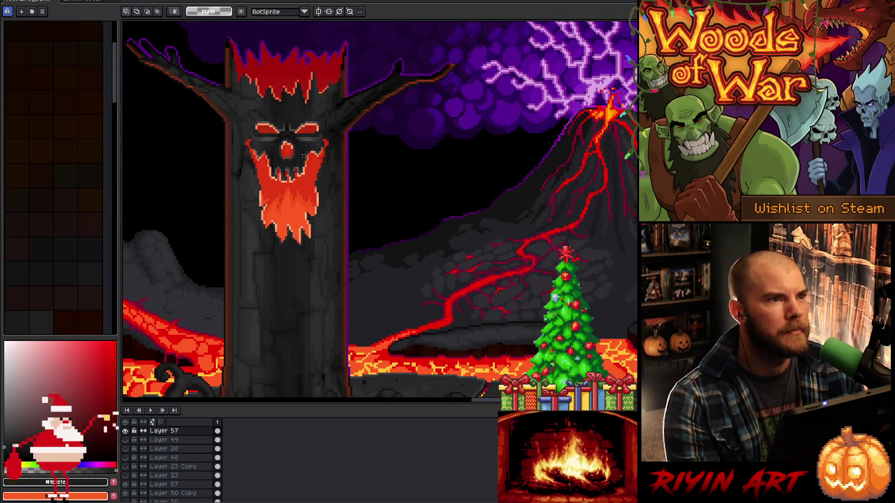
pyautogui.scroll(2, 304, 157)
pyautogui.keyDown('alt'); pyautogui.click(328, 166); pyautogui.keyUp('alt')
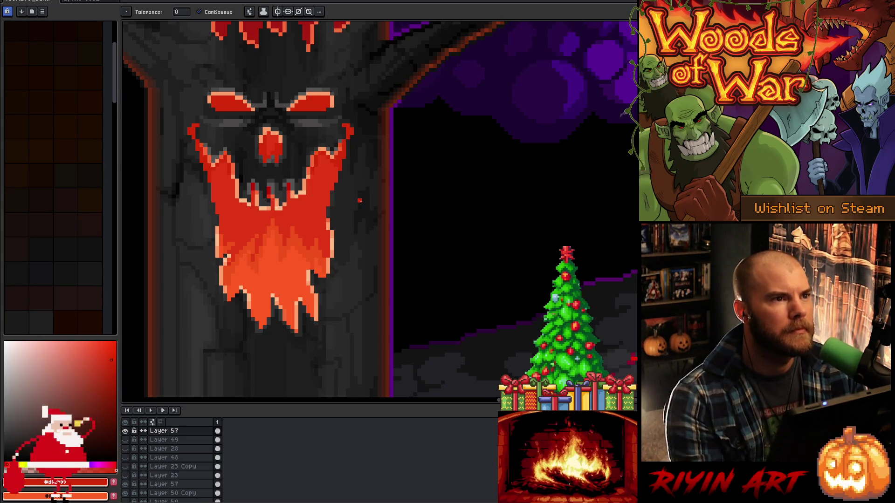
# Pick the eye's darker red and pencil a line along the top of the left eye
pyautogui.scroll(-1, 359, 200)
pyautogui.scroll(2, 301, 157)
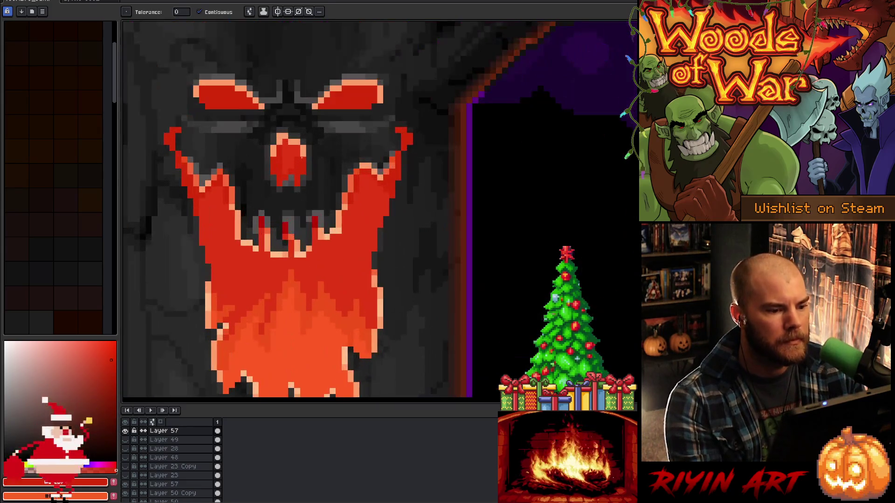
pyautogui.press('i')
pyautogui.press('b')
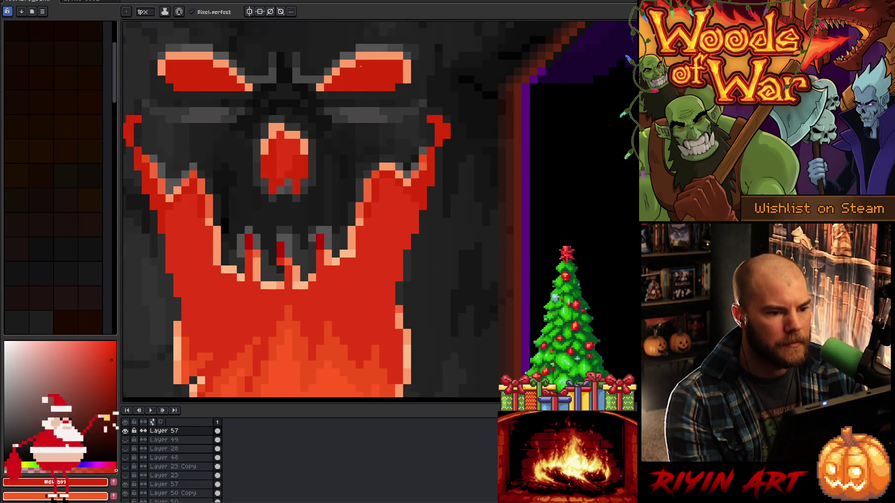
pyautogui.press('i')
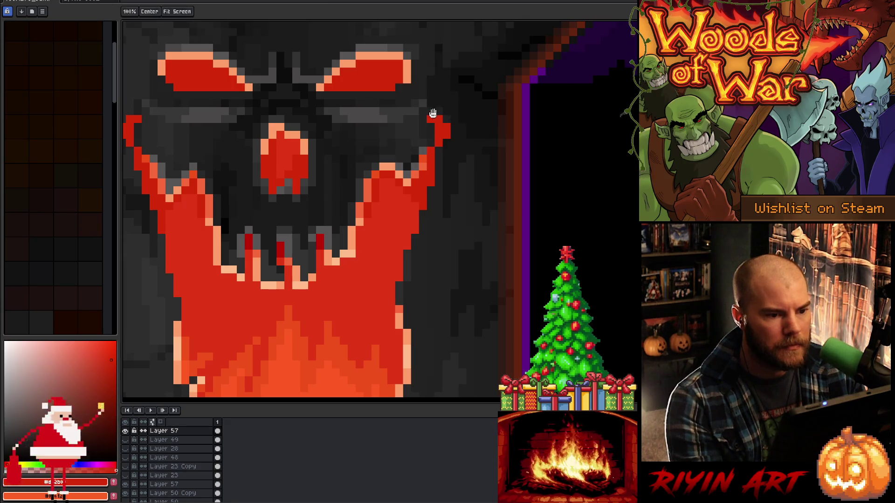
pyautogui.moveTo(439, 140); pyautogui.dragTo(439, 247)
pyautogui.click(378, 98)
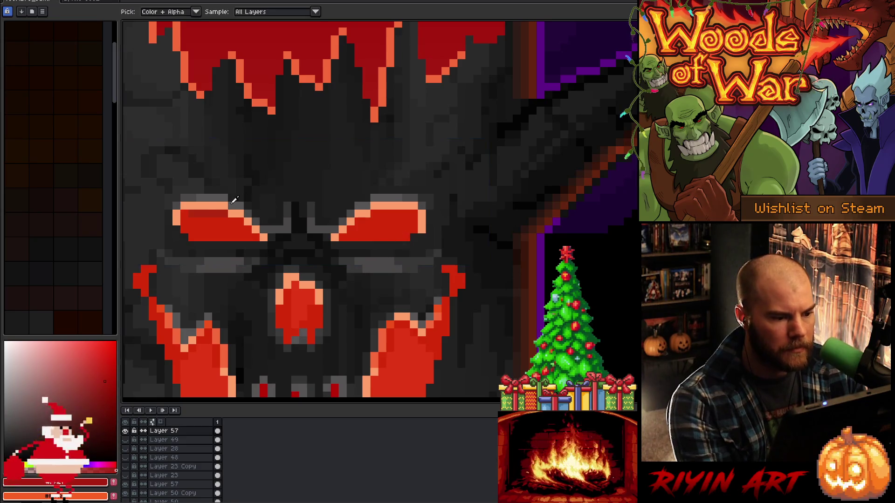
pyautogui.click(214, 211)
pyautogui.press('b')
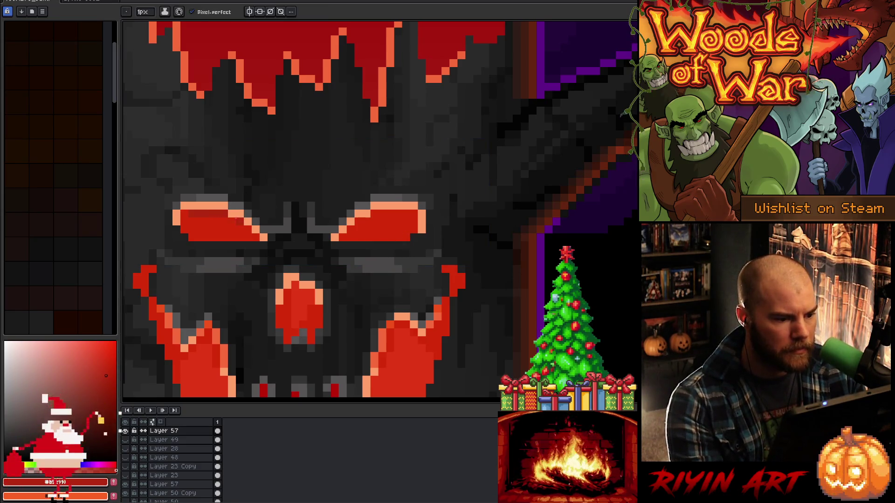
pyautogui.moveTo(232, 216); pyautogui.dragTo(181, 212)
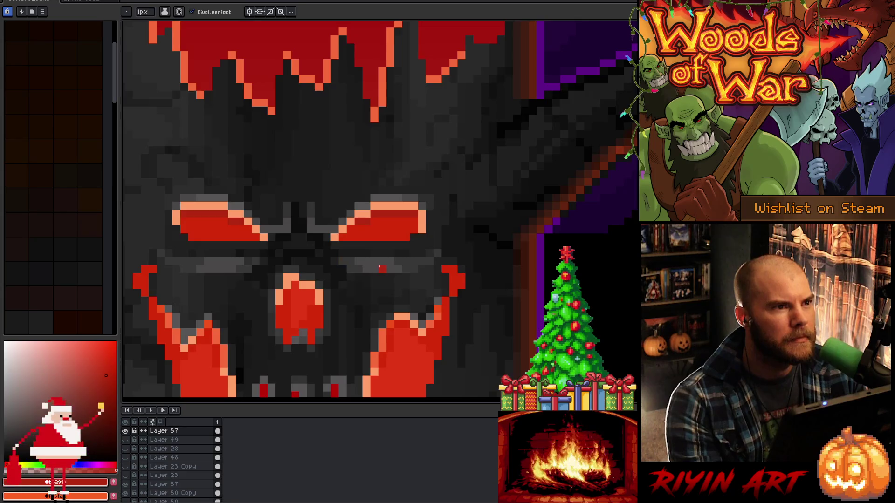
pyautogui.scroll(-3, 380, 267)
pyautogui.scroll(4, 379, 267)
pyautogui.moveTo(379, 265)
pyautogui.mouseDown()
pyautogui.moveTo(381, 224)
pyautogui.moveTo(367, 254)
pyautogui.mouseUp()
# Move Layer 57 below Layer 23 in the Layers panel
pyautogui.scroll(-1, 159, 447)
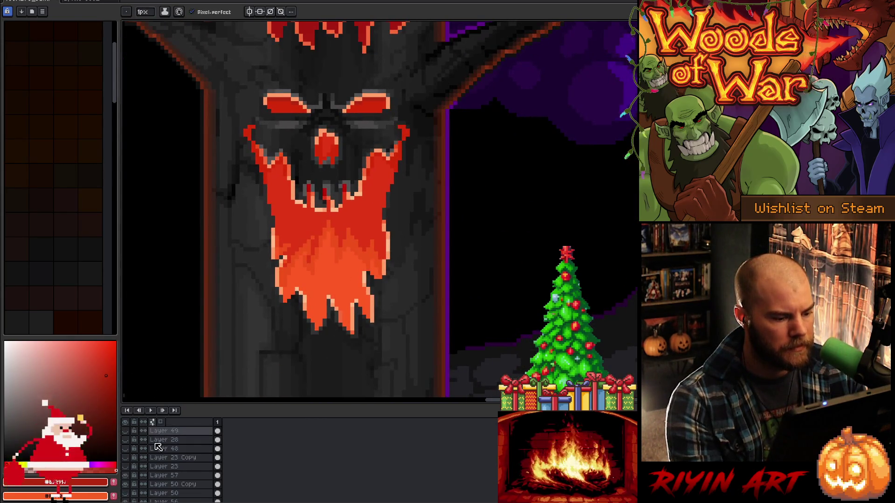
pyautogui.scroll(1, 161, 441)
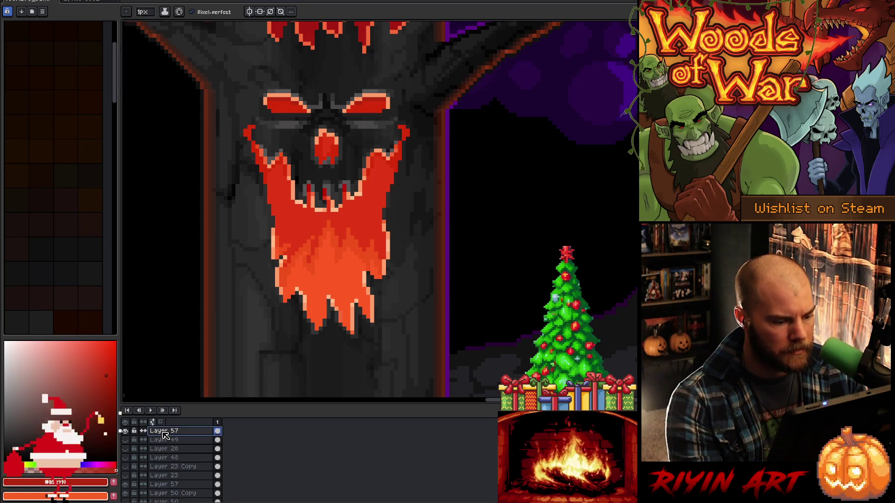
pyautogui.moveTo(168, 441)
pyautogui.mouseDown()
pyautogui.moveTo(171, 482)
pyautogui.moveTo(180, 488)
pyautogui.moveTo(180, 468)
pyautogui.mouseUp()
# Select Layer 50 and toggle its visibility repeatedly to compare eye versions, leaving it hidden
pyautogui.scroll(-1, 175, 470)
pyautogui.click(180, 493)
pyautogui.click(128, 468)
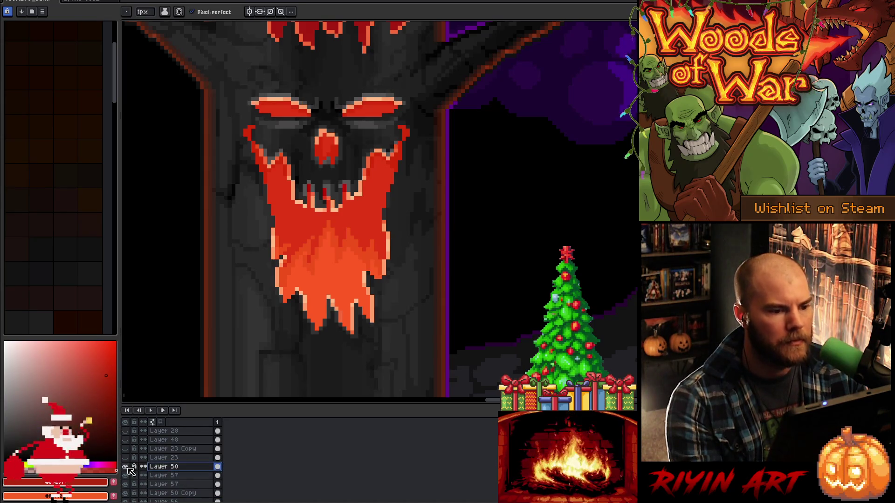
pyautogui.click(128, 467)
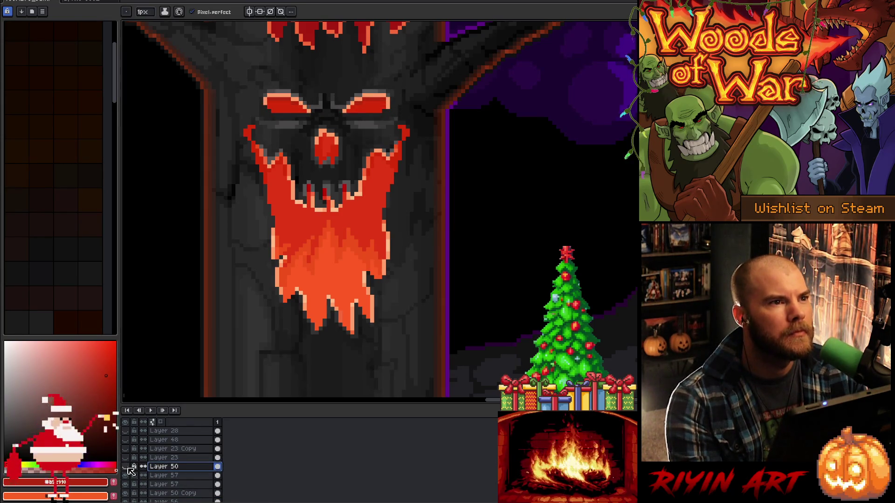
pyautogui.click(128, 468)
pyautogui.click(128, 468)
pyautogui.click(125, 467)
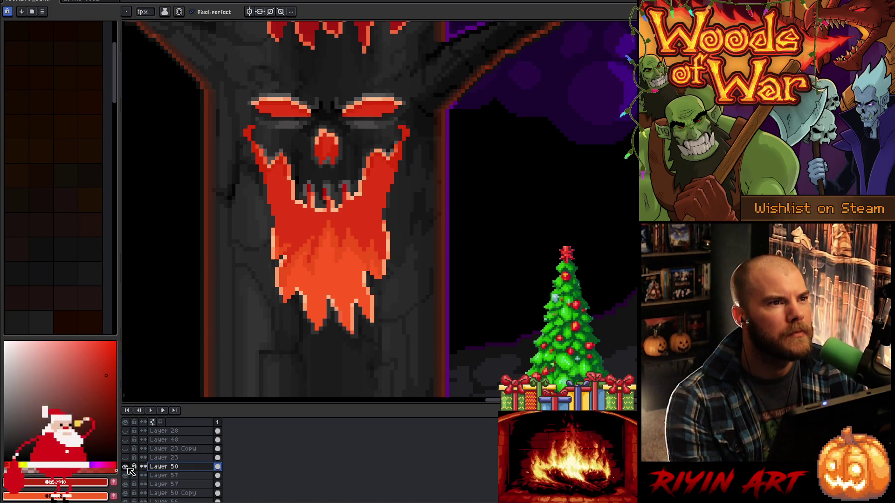
pyautogui.click(129, 468)
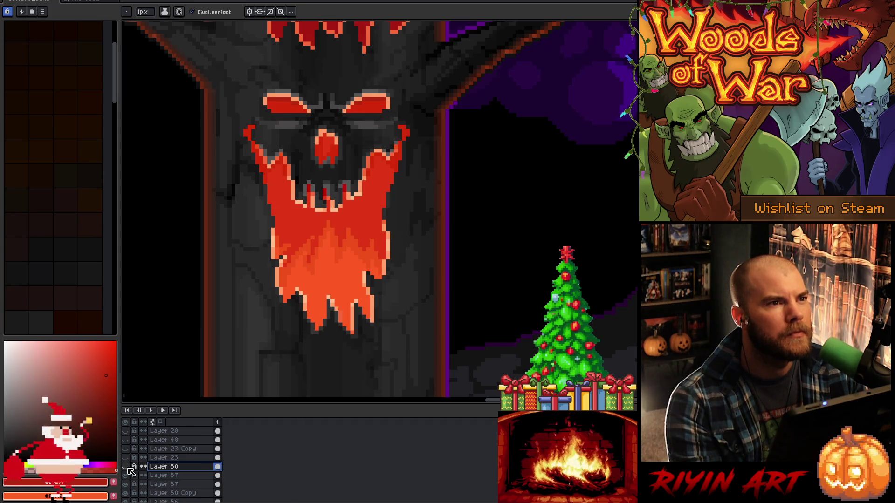
pyautogui.click(129, 468)
pyautogui.click(128, 468)
pyautogui.scroll(-3, 274, 315)
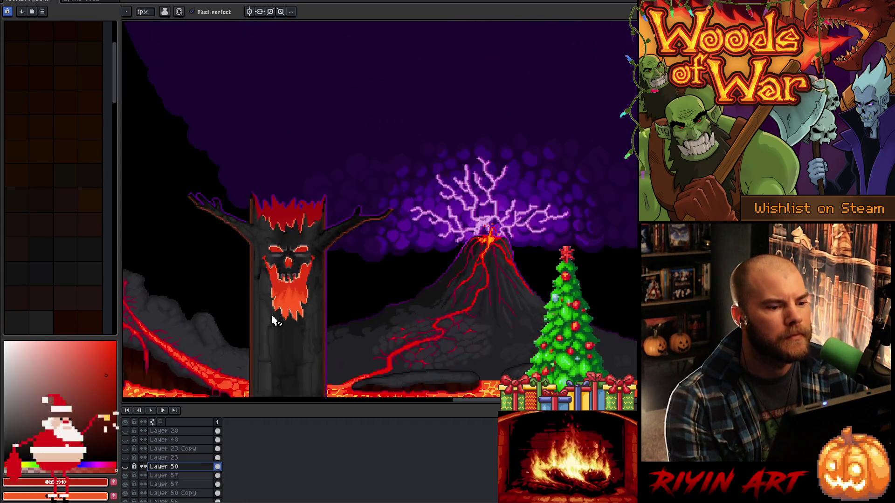
# Turn on grayscale Layer 49 and briefly show Layer 50 to check the eyes' values
pyautogui.moveTo(224, 272); pyautogui.dragTo(298, 217)
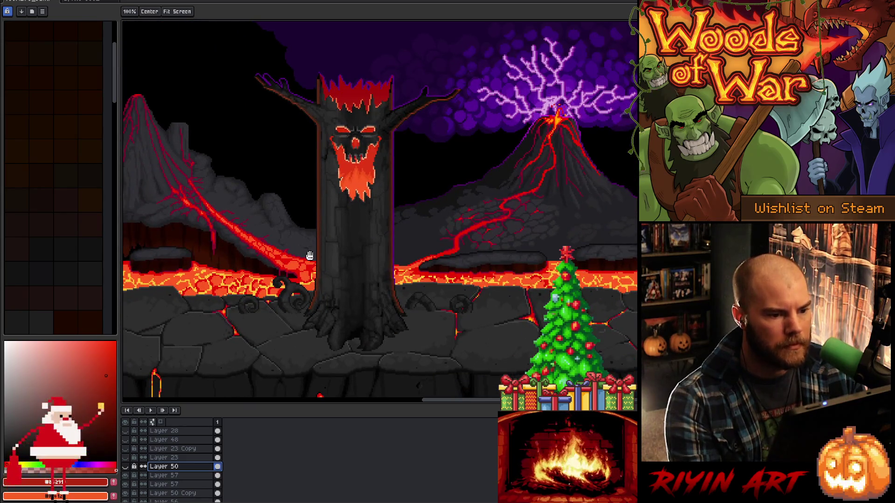
pyautogui.scroll(1, 135, 433)
pyautogui.click(126, 431)
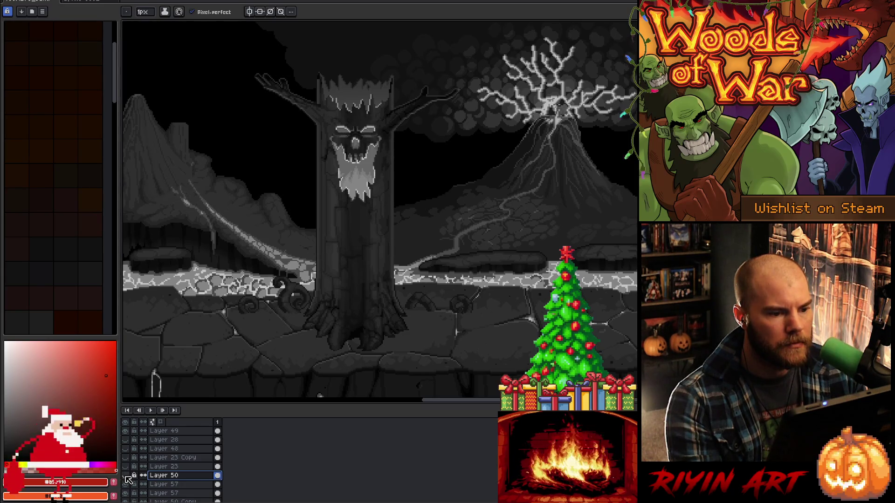
pyautogui.click(125, 476)
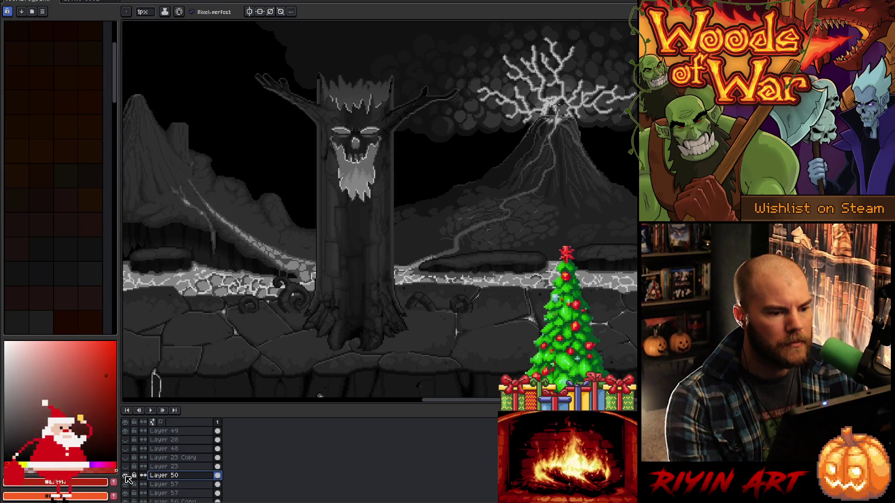
pyautogui.click(126, 476)
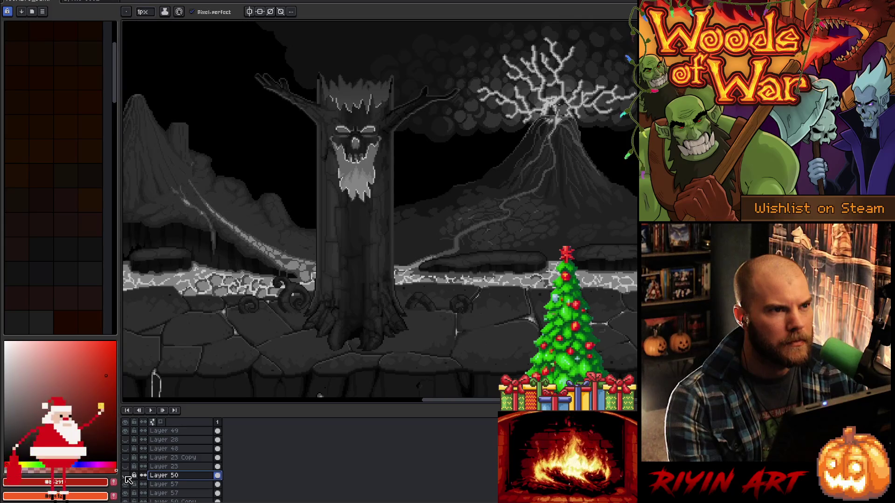
pyautogui.scroll(3, 351, 105)
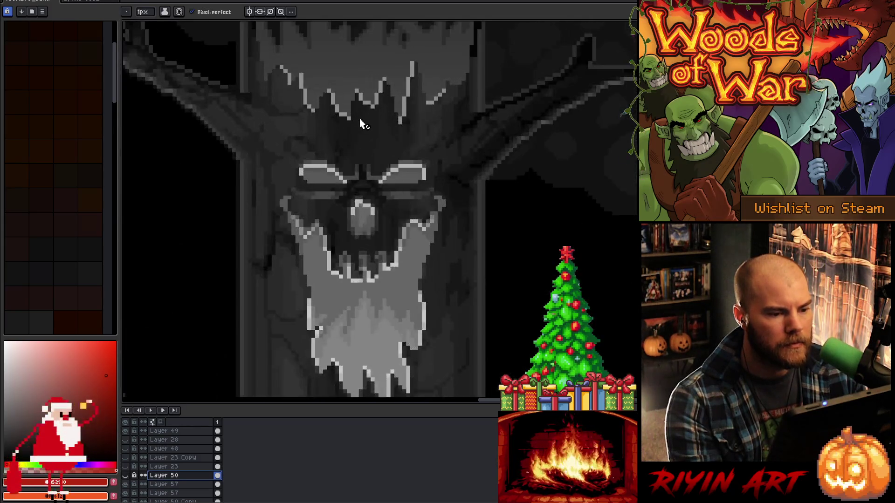
# Toggle Layer 57 and Layer 50 visibility to compare wider and narrower eye highlights
pyautogui.click(126, 484)
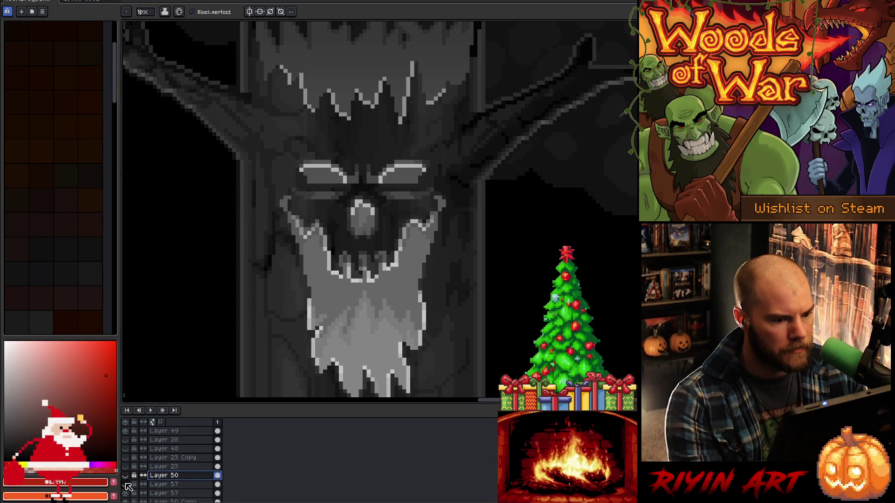
pyautogui.click(129, 486)
pyautogui.click(128, 487)
pyautogui.click(127, 492)
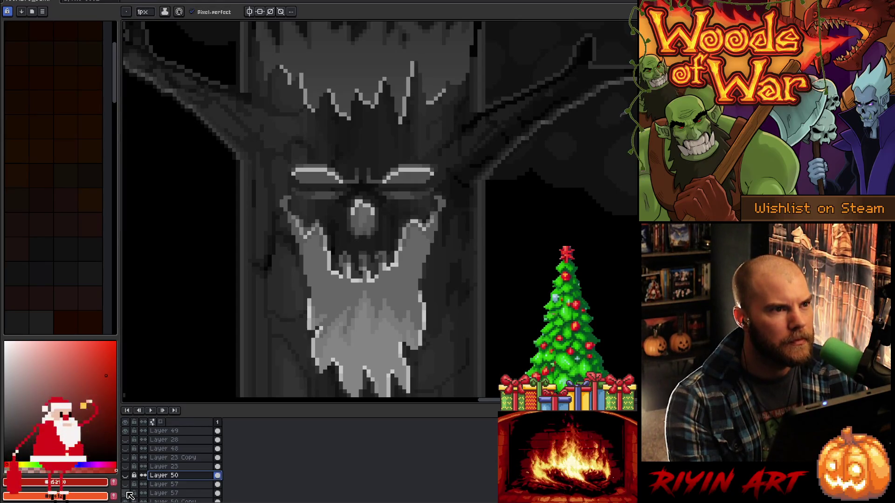
pyautogui.click(128, 492)
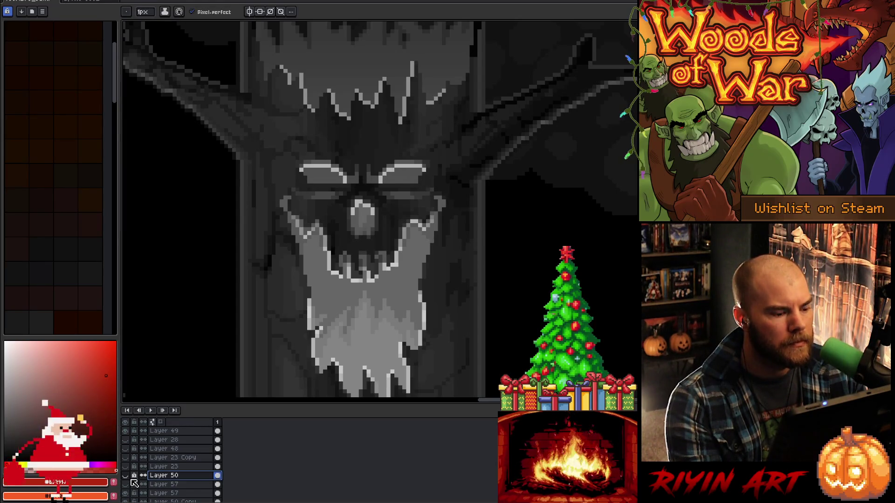
pyautogui.click(126, 485)
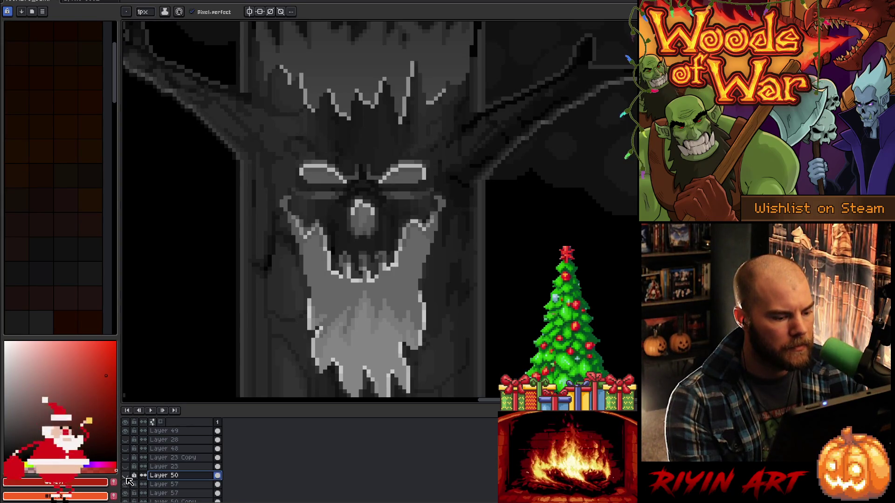
pyautogui.click(126, 476)
pyautogui.click(126, 476)
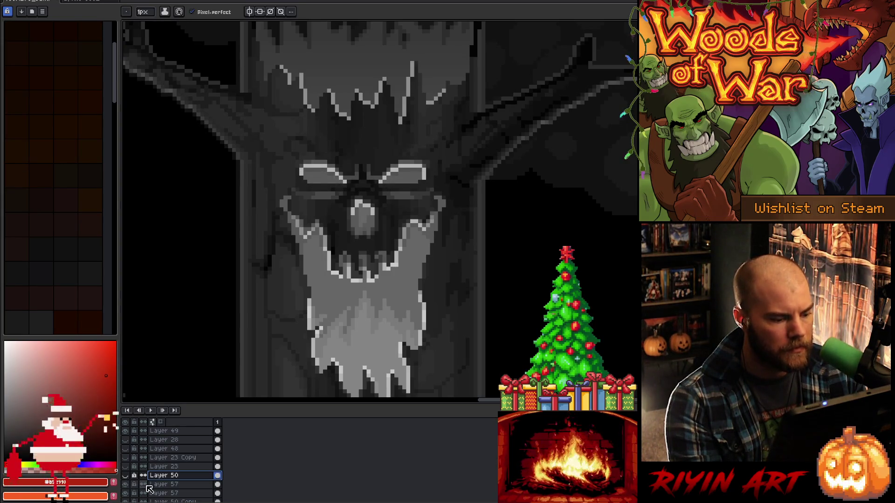
# Select Layer 57 and hide Layer 49 to restore full colour
pyautogui.click(163, 485)
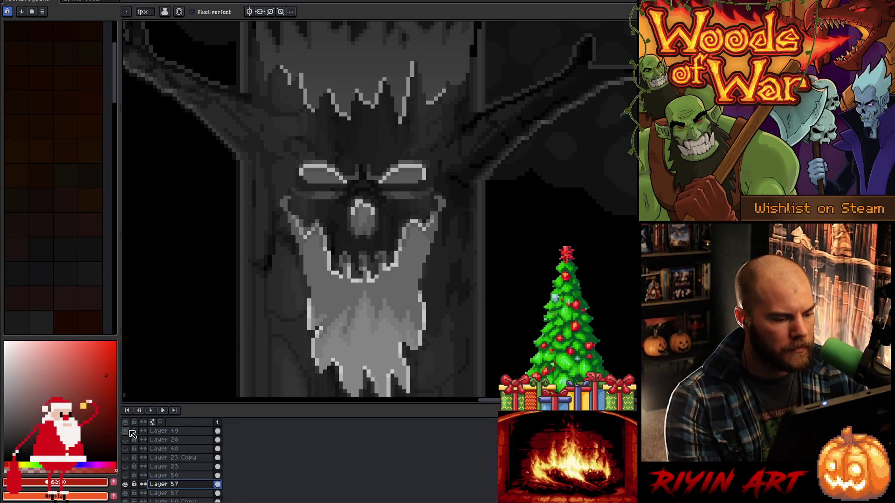
pyautogui.click(125, 431)
pyautogui.scroll(1, 383, 183)
pyautogui.moveTo(431, 194); pyautogui.dragTo(397, 264)
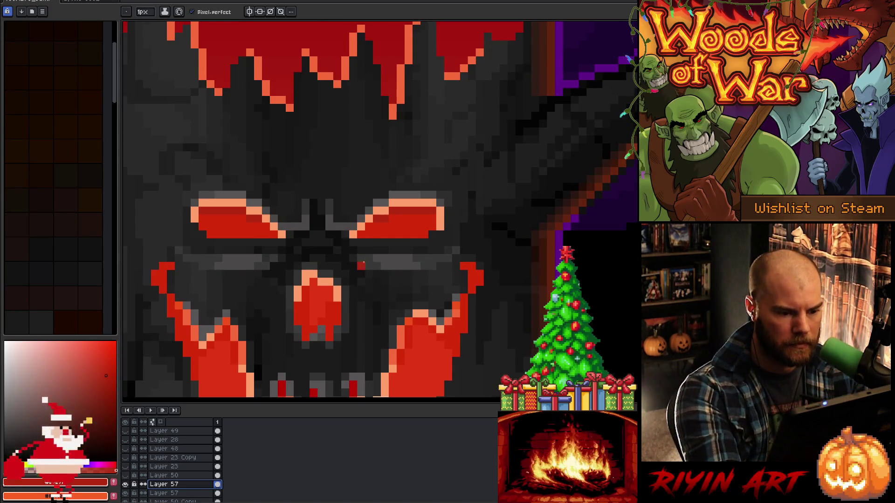
# Shade light-grey pixels beneath both the left and right eyes
pyautogui.keyDown('alt'); pyautogui.click(368, 255); pyautogui.keyUp('alt')
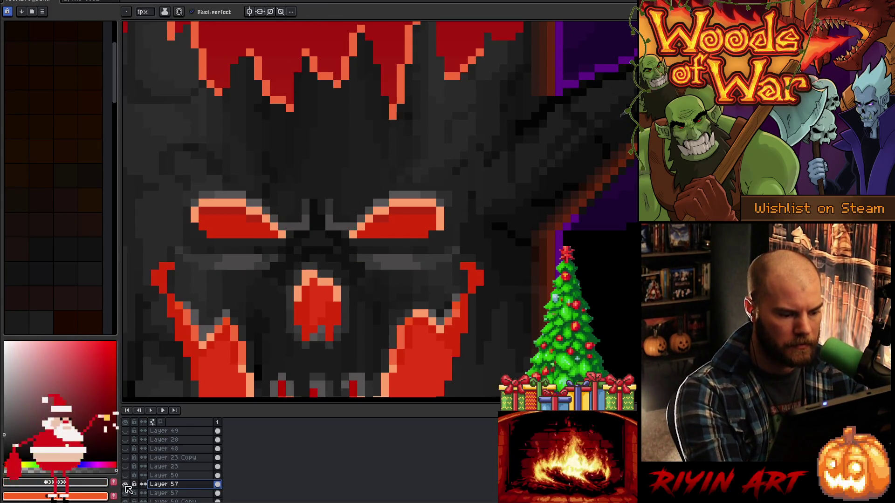
pyautogui.keyDown('alt'); pyautogui.click(125, 485); pyautogui.keyUp('alt')
pyautogui.keyDown('alt'); pyautogui.click(126, 486); pyautogui.keyUp('alt')
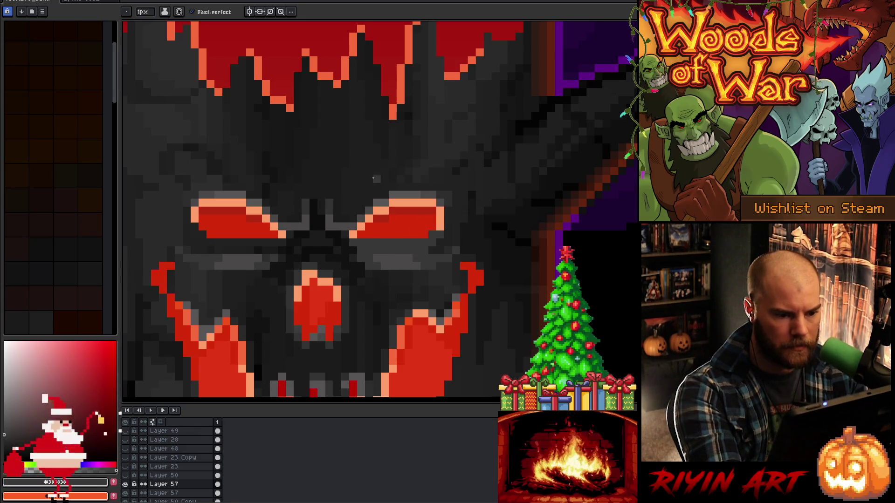
pyautogui.press('alt')
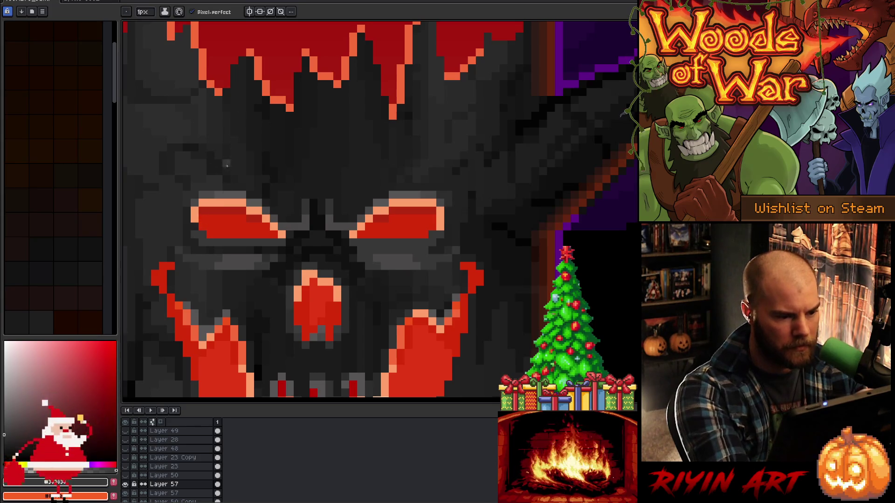
pyautogui.keyDown('alt'); pyautogui.click(242, 262); pyautogui.keyUp('alt')
pyautogui.moveTo(210, 250); pyautogui.dragTo(255, 253)
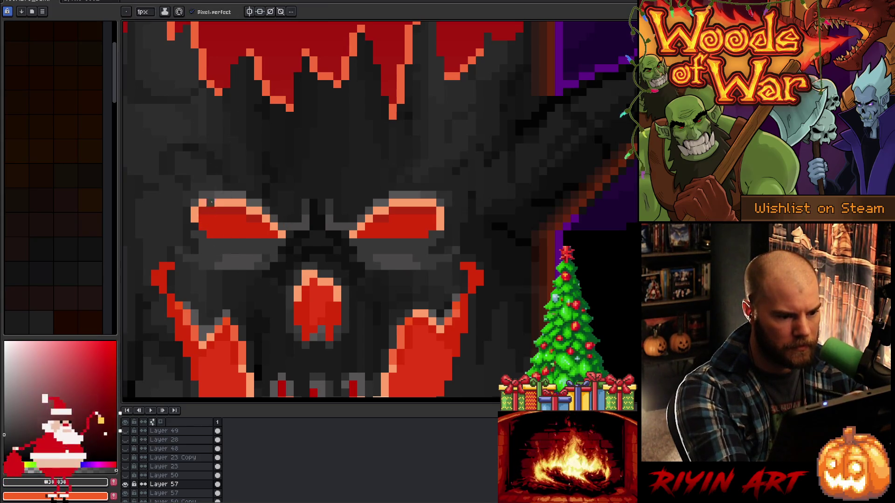
pyautogui.keyDown('alt'); pyautogui.click(260, 243); pyautogui.keyUp('alt')
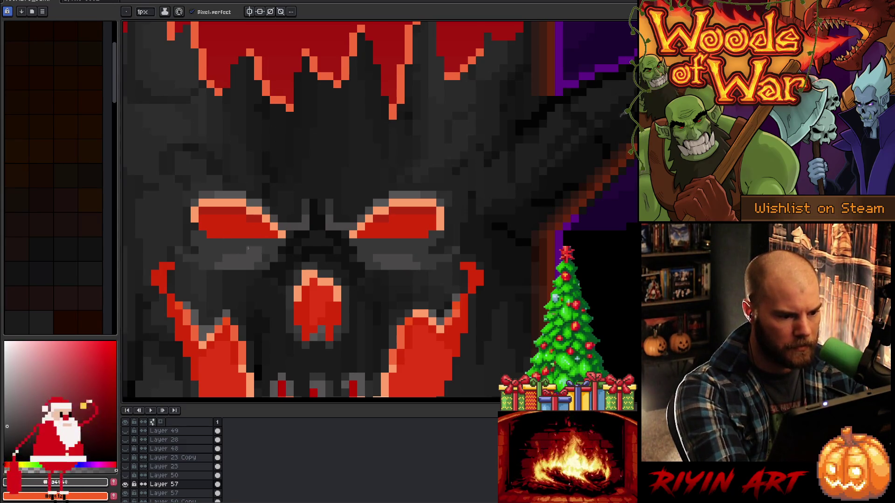
pyautogui.moveTo(248, 250); pyautogui.dragTo(223, 250)
pyautogui.moveTo(404, 250); pyautogui.dragTo(365, 251)
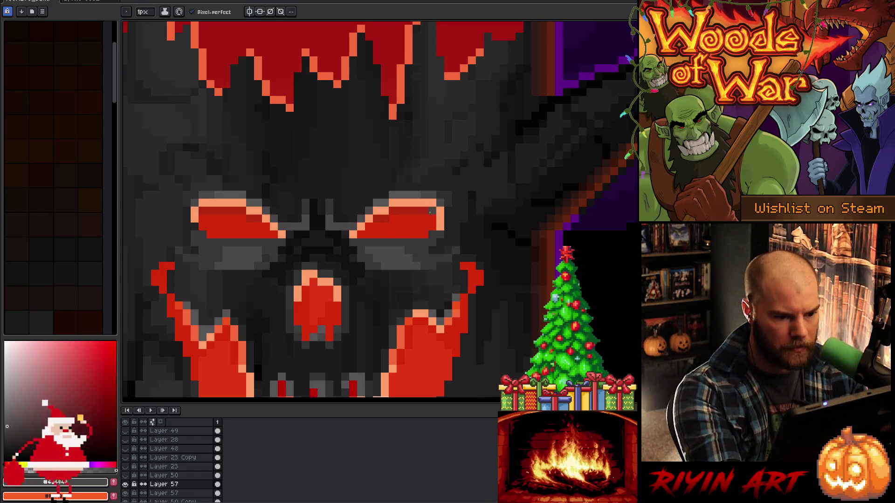
# Darken a pixel on the left eye's orange outline with #2a2a2a grey
pyautogui.keyDown('alt'); pyautogui.click(421, 261); pyautogui.keyUp('alt')
pyautogui.keyDown('alt'); pyautogui.click(444, 244); pyautogui.keyUp('alt')
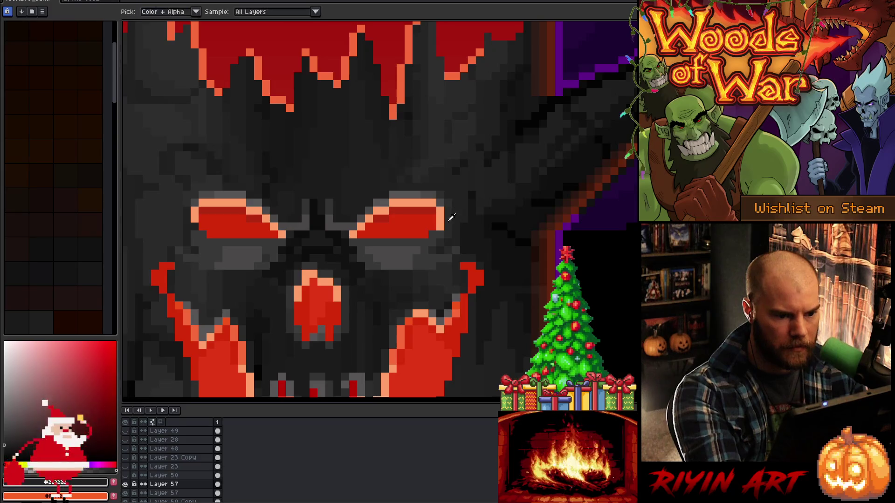
pyautogui.click(194, 218)
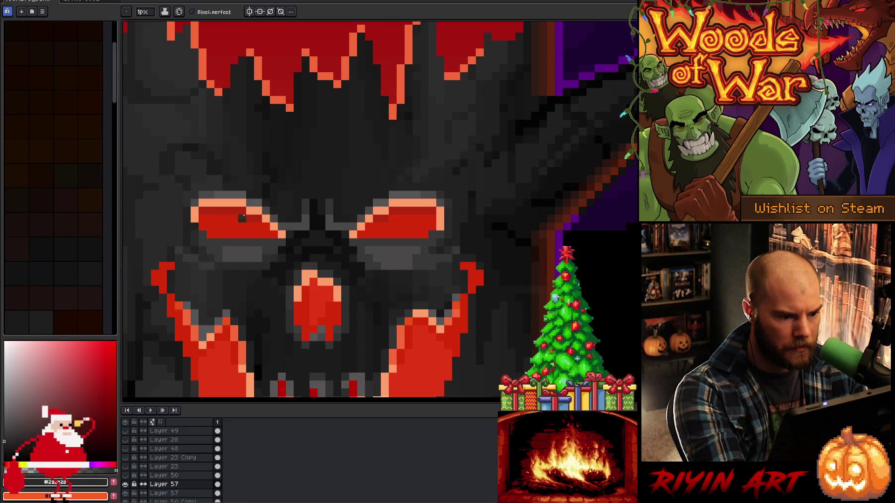
pyautogui.keyDown('alt'); pyautogui.click(210, 270); pyautogui.keyUp('alt')
# Sample #2e2e2e and #1b1b1b greys and add grey pixels on the left eye's lower rim
pyautogui.keyDown('alt'); pyautogui.click(201, 268); pyautogui.keyUp('alt')
pyautogui.keyDown('alt'); pyautogui.click(185, 258); pyautogui.keyUp('alt')
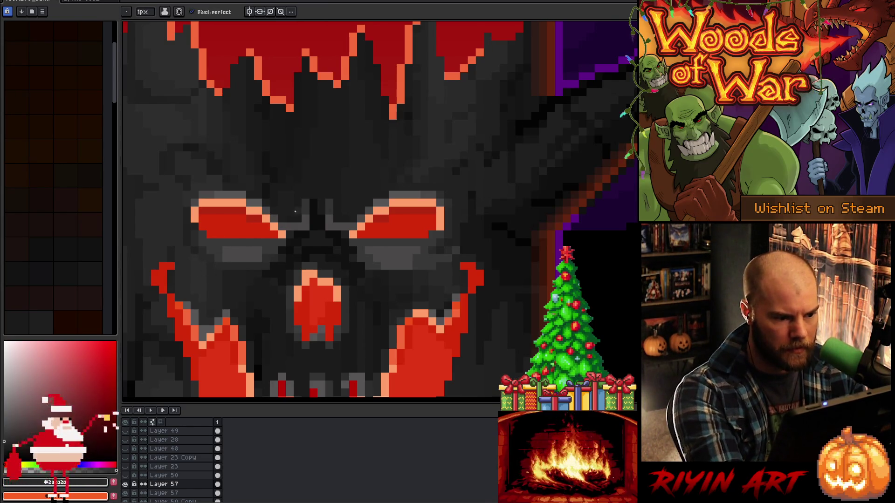
pyautogui.keyDown('alt'); pyautogui.click(369, 265); pyautogui.keyUp('alt')
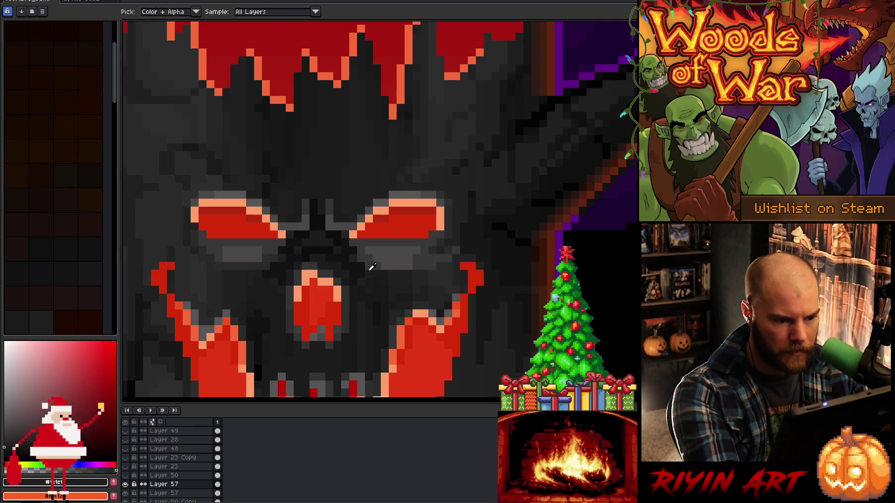
pyautogui.keyDown('alt'); pyautogui.click(376, 273); pyautogui.keyUp('alt')
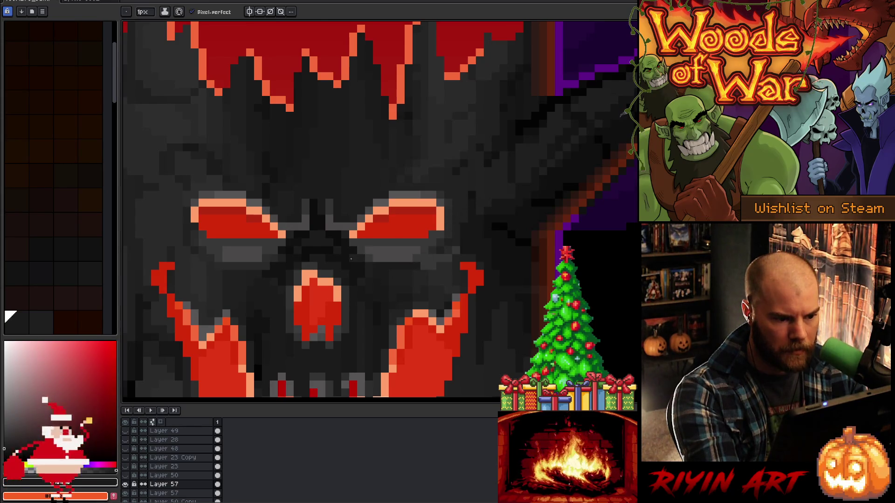
pyautogui.keyDown('alt'); pyautogui.click(271, 277); pyautogui.keyUp('alt')
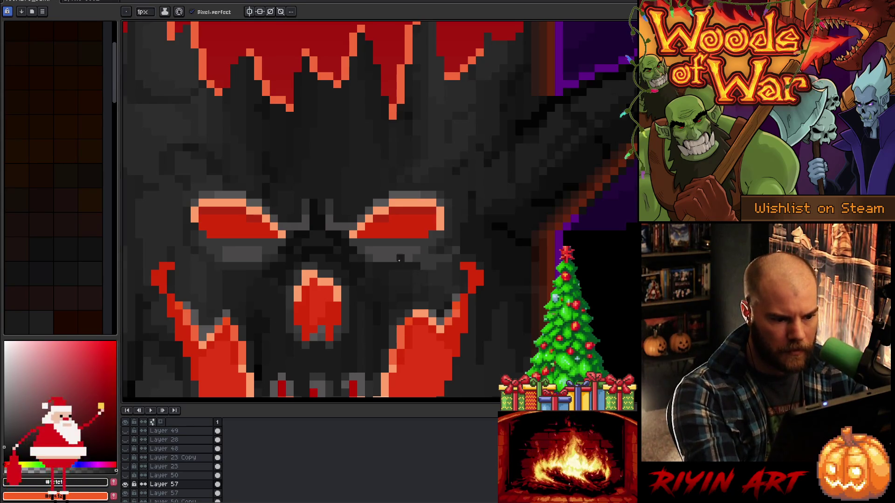
pyautogui.keyDown('alt'); pyautogui.click(267, 247); pyautogui.keyUp('alt')
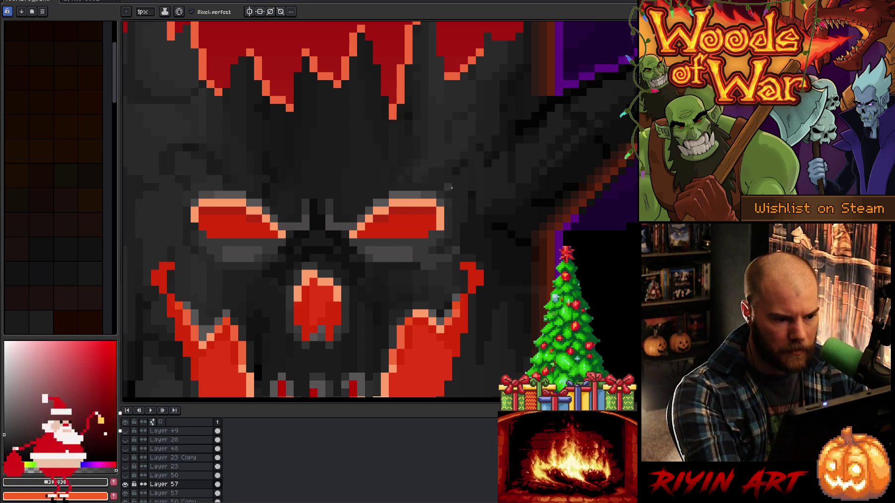
pyautogui.keyDown('alt'); pyautogui.click(410, 254); pyautogui.keyUp('alt')
pyautogui.click(219, 251)
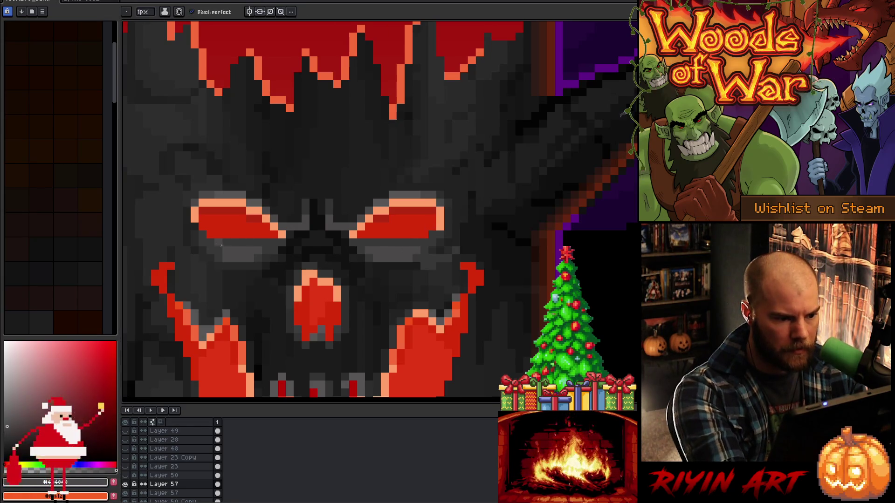
# Try #2d2d2d to #484848 greys, then darken the row just beneath the left eye with #2a2a2a
pyautogui.keyDown('alt'); pyautogui.click(371, 240); pyautogui.keyUp('alt')
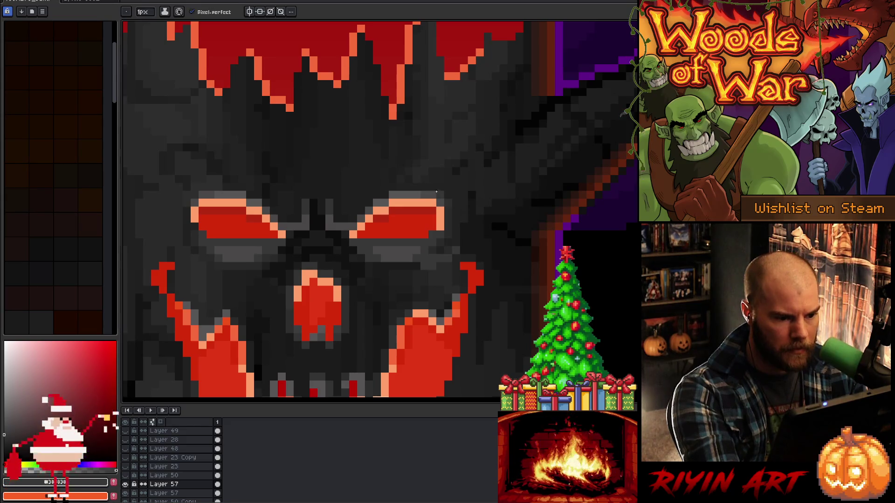
pyautogui.press('alt')
pyautogui.keyDown('alt'); pyautogui.click(435, 250); pyautogui.keyUp('alt')
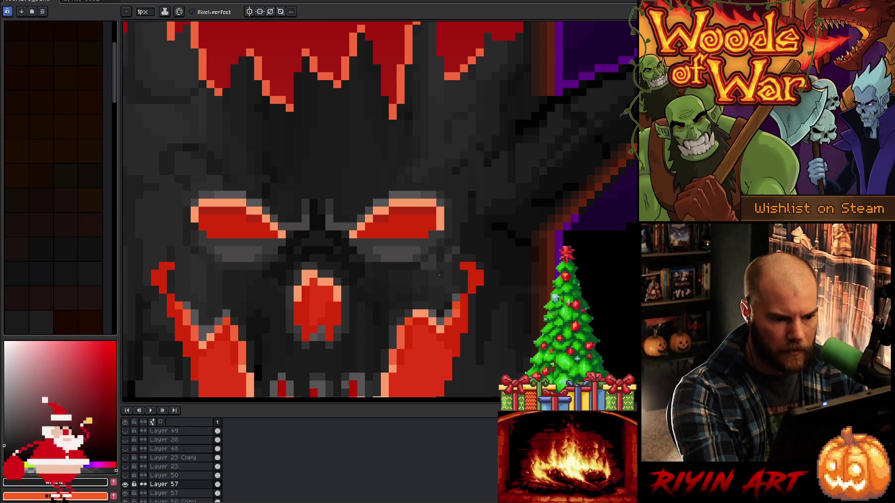
pyautogui.keyDown('alt'); pyautogui.click(437, 272); pyautogui.keyUp('alt')
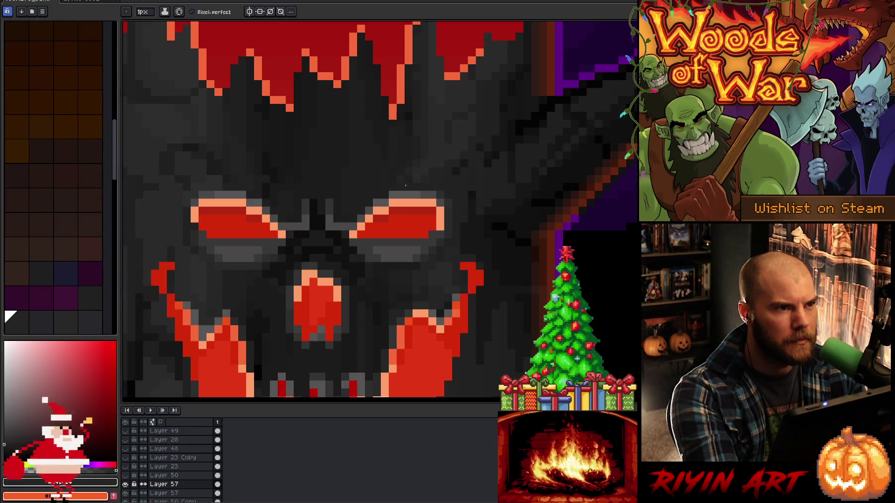
pyautogui.keyDown('alt'); pyautogui.click(193, 236); pyautogui.keyUp('alt')
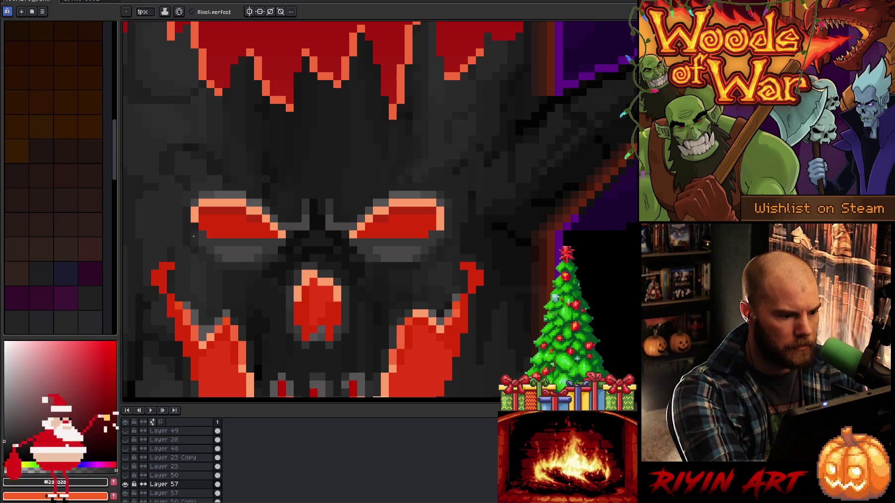
pyautogui.keyDown('alt'); pyautogui.click(205, 240); pyautogui.keyUp('alt')
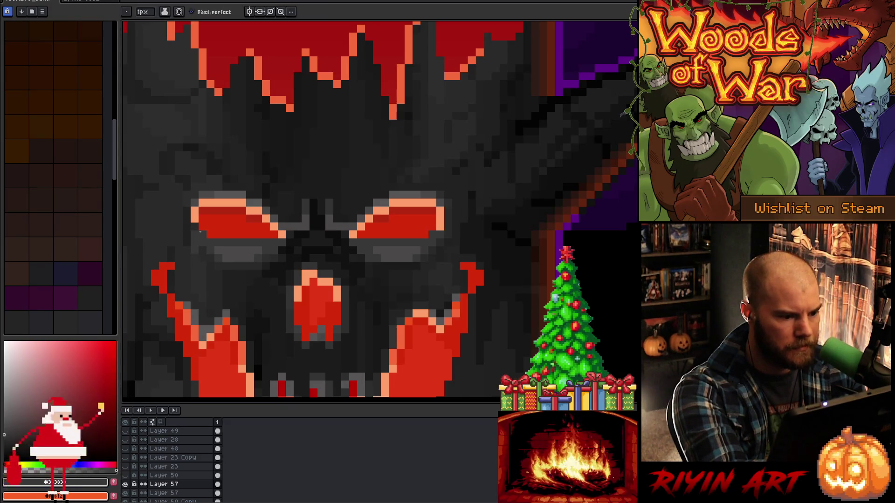
pyautogui.keyDown('alt'); pyautogui.click(220, 256); pyautogui.keyUp('alt')
pyautogui.keyDown('alt'); pyautogui.click(214, 241); pyautogui.keyUp('alt')
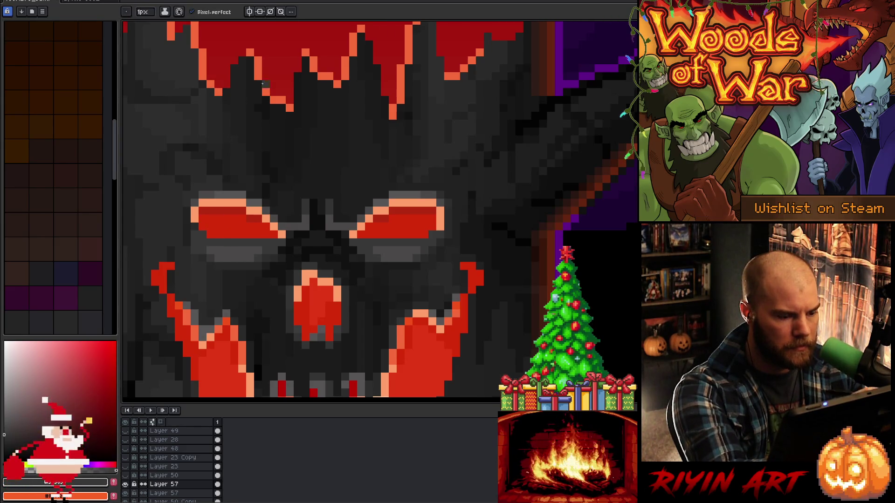
pyautogui.keyDown('alt'); pyautogui.click(205, 255); pyautogui.keyUp('alt')
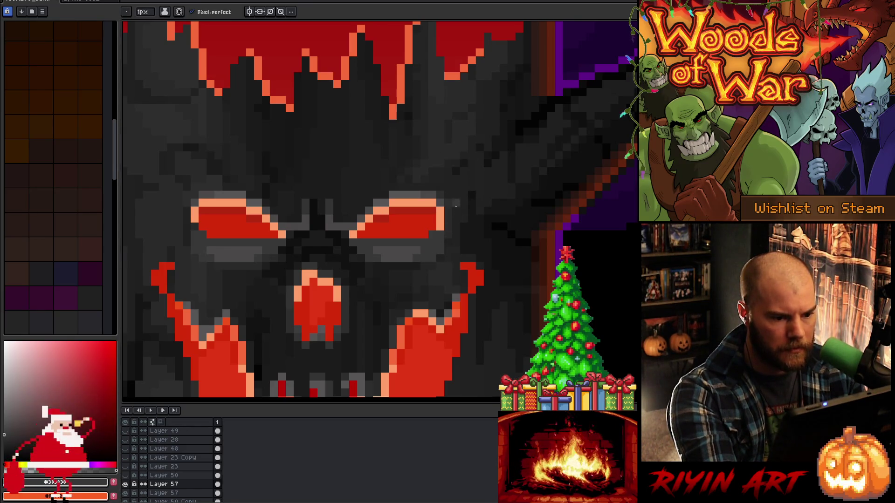
pyautogui.keyDown('alt'); pyautogui.click(451, 229); pyautogui.keyUp('alt')
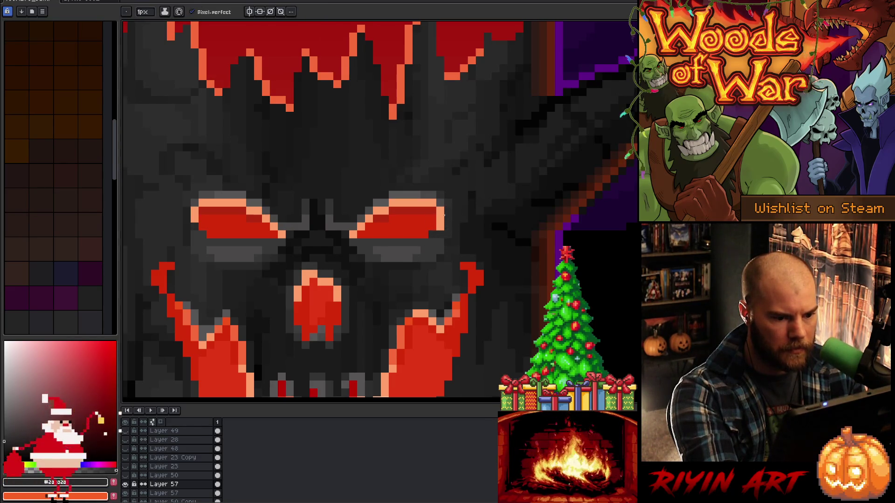
pyautogui.moveTo(360, 237); pyautogui.dragTo(362, 224)
pyautogui.hotkey('ctrl', 'z')
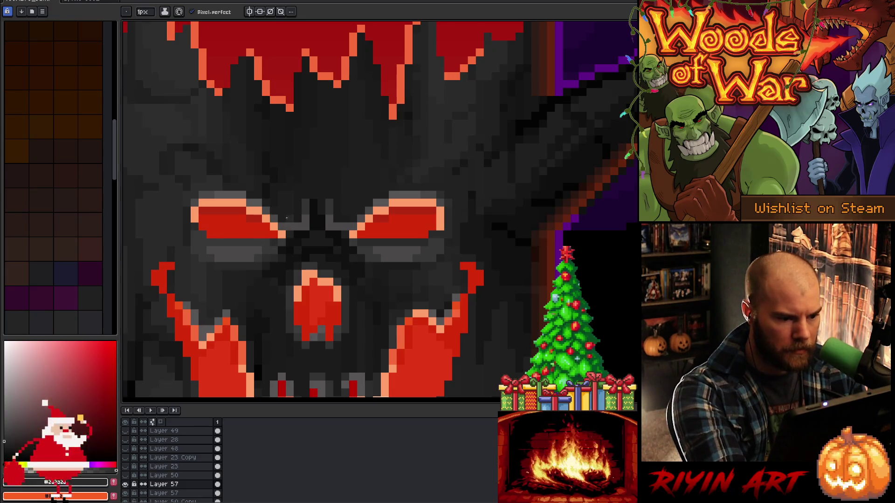
pyautogui.moveTo(219, 243); pyautogui.dragTo(266, 242)
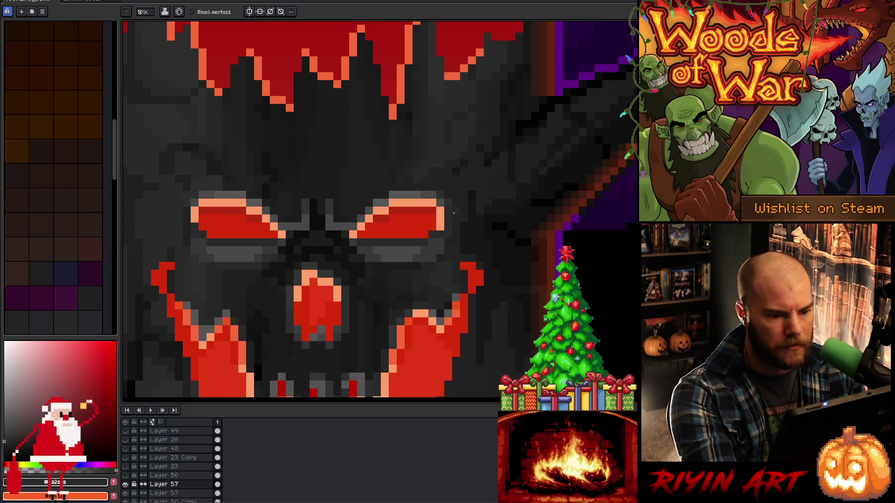
# Sample more face greys, eye red and rim orange, then zoom out to the whole tree
pyautogui.keyDown('alt'); pyautogui.click(438, 270); pyautogui.keyUp('alt')
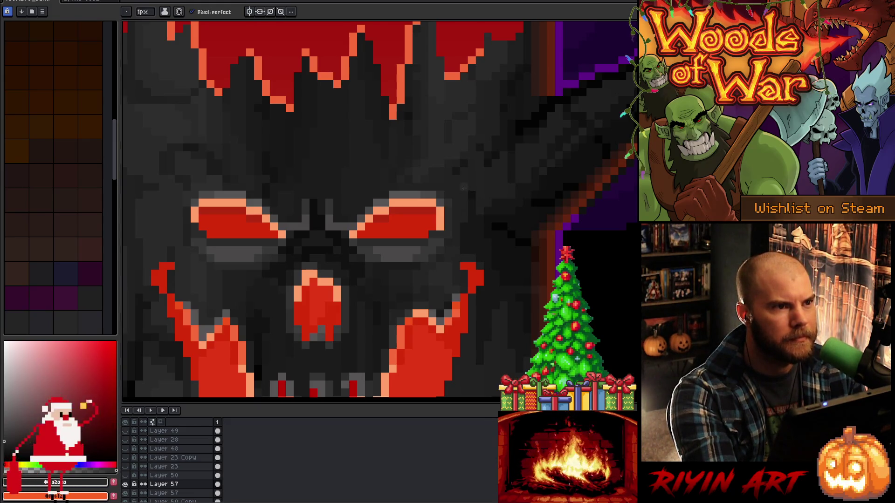
pyautogui.keyDown('alt'); pyautogui.click(410, 231); pyautogui.keyUp('alt')
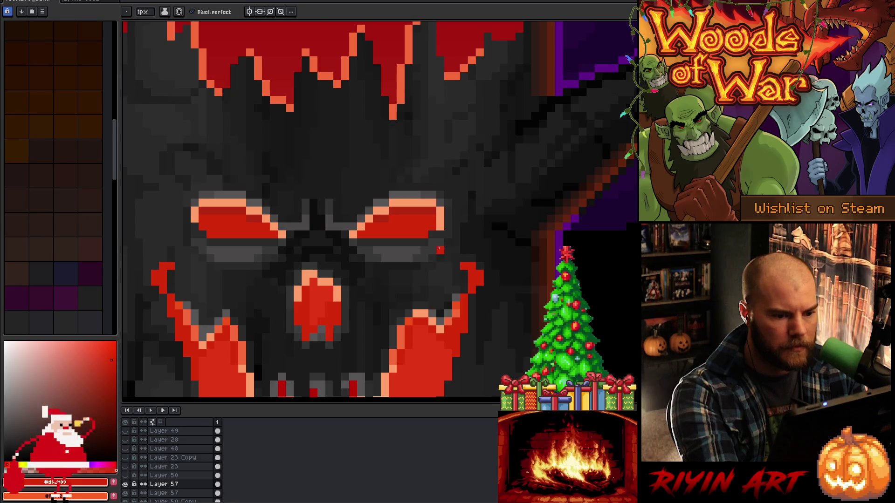
pyautogui.keyDown('alt'); pyautogui.click(439, 256); pyautogui.keyUp('alt')
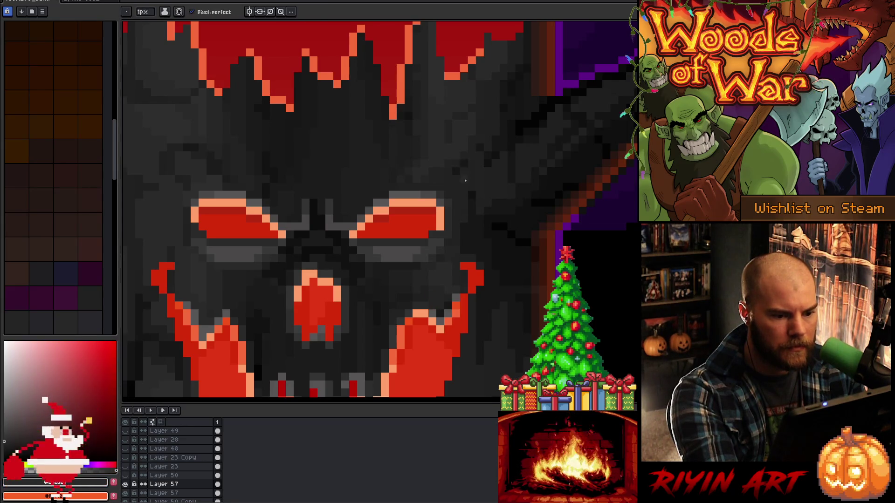
pyautogui.press('i')
pyautogui.keyDown('alt'); pyautogui.click(448, 244); pyautogui.keyUp('alt')
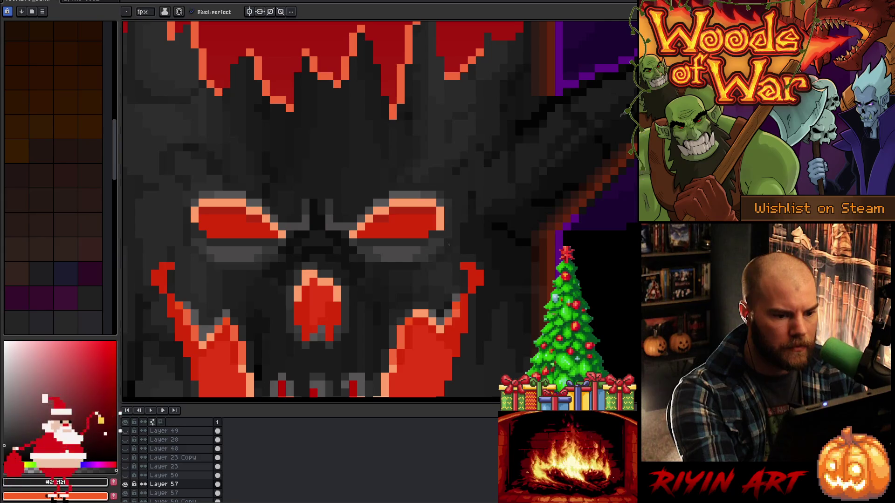
pyautogui.keyDown('alt'); pyautogui.click(472, 156); pyautogui.keyUp('alt')
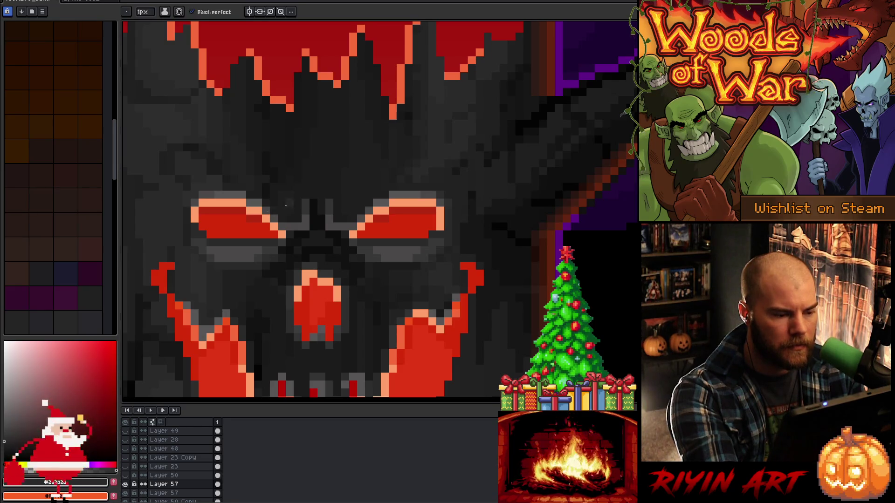
pyautogui.keyDown('alt'); pyautogui.click(255, 210); pyautogui.keyUp('alt')
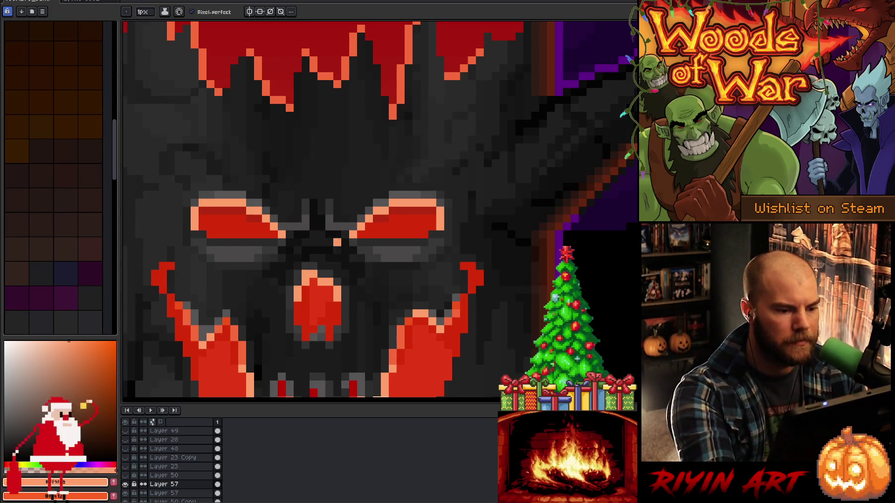
pyautogui.keyDown('alt'); pyautogui.click(337, 231); pyautogui.keyUp('alt')
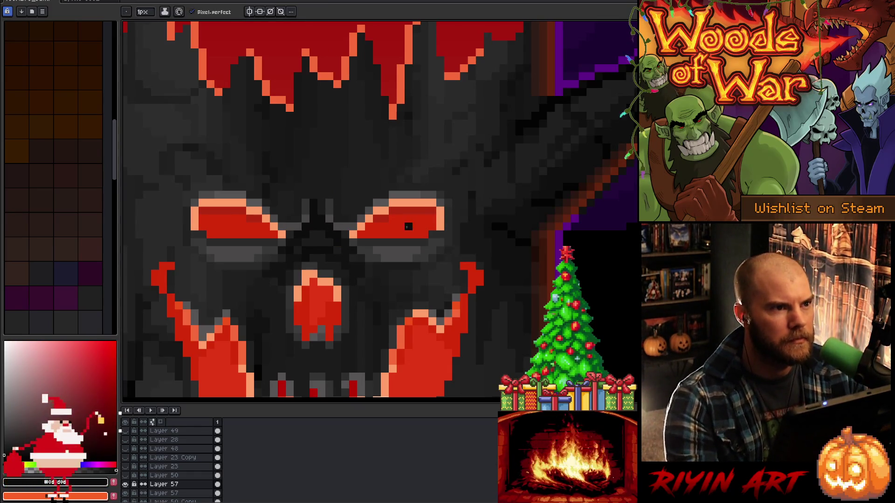
pyautogui.scroll(-3, 408, 227)
pyautogui.moveTo(400, 339); pyautogui.dragTo(395, 296)
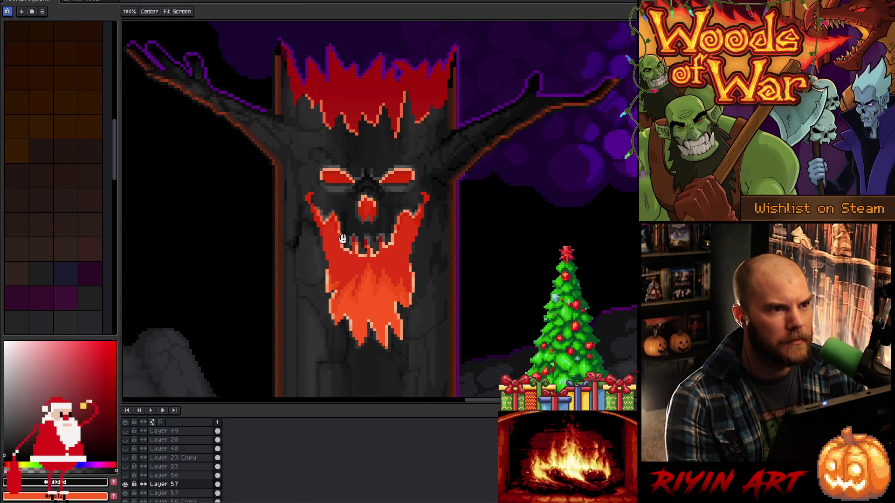
# Marquee-select the eye band, nudge it down one pixel and commit with Ctrl+D
pyautogui.press('b')
pyautogui.press('m')
pyautogui.moveTo(299, 157); pyautogui.dragTo(440, 171)
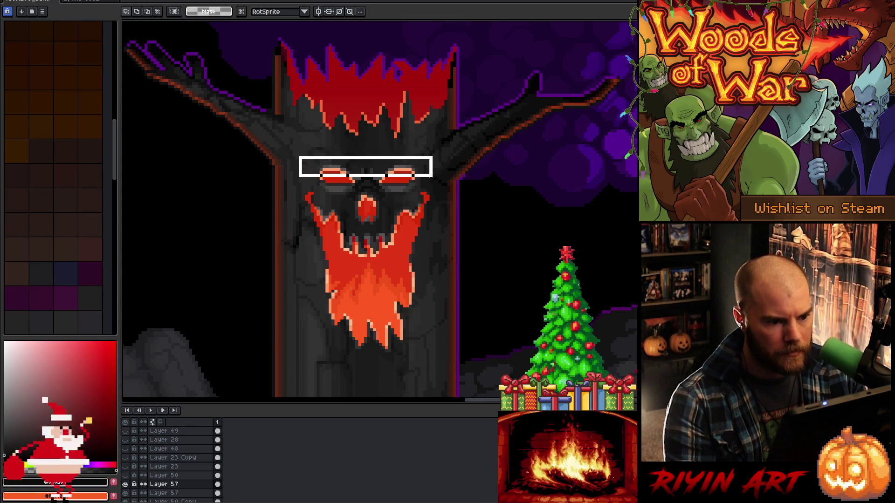
pyautogui.scroll(2, 420, 155)
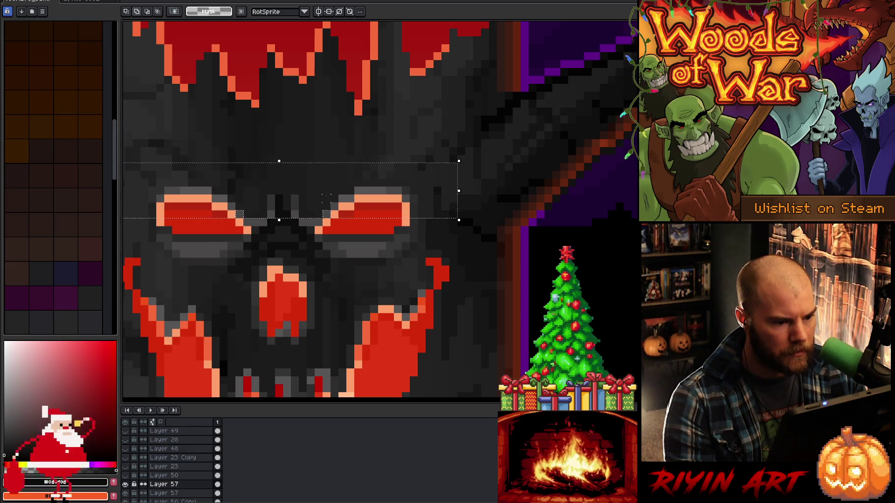
pyautogui.keyDown('alt'); pyautogui.click(329, 215); pyautogui.keyUp('alt')
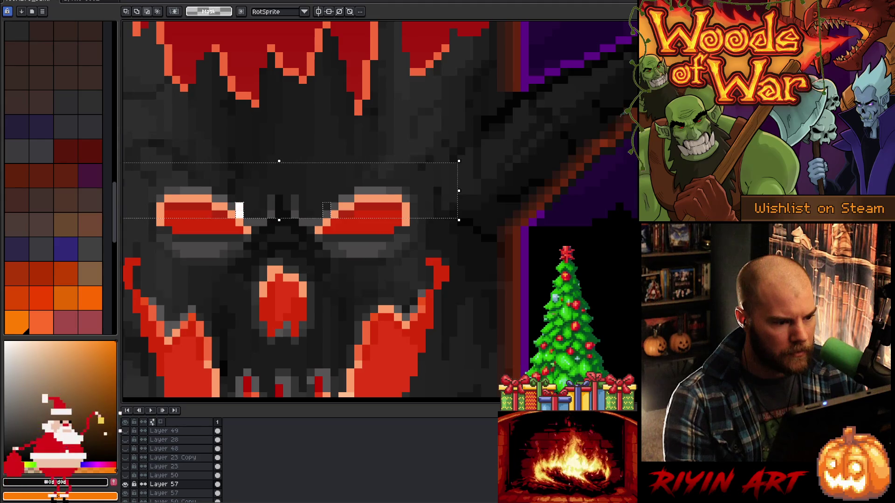
pyautogui.press('Down')
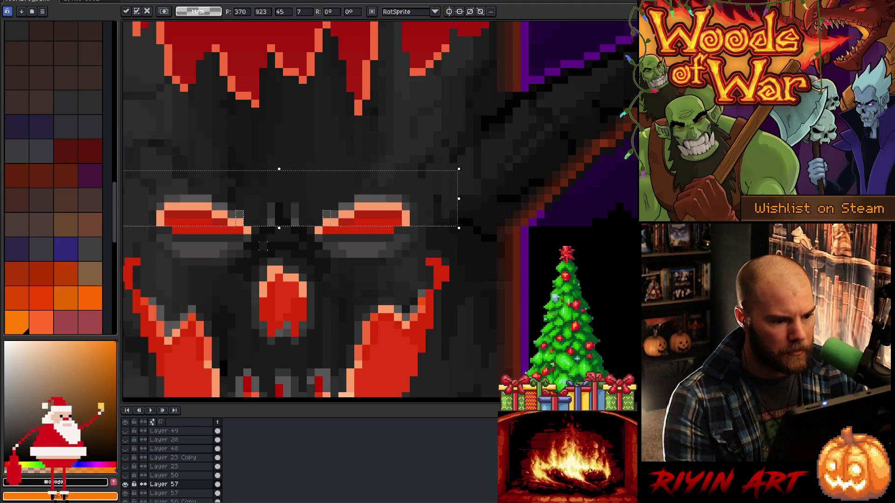
pyautogui.hotkey('ctrl', 'd')
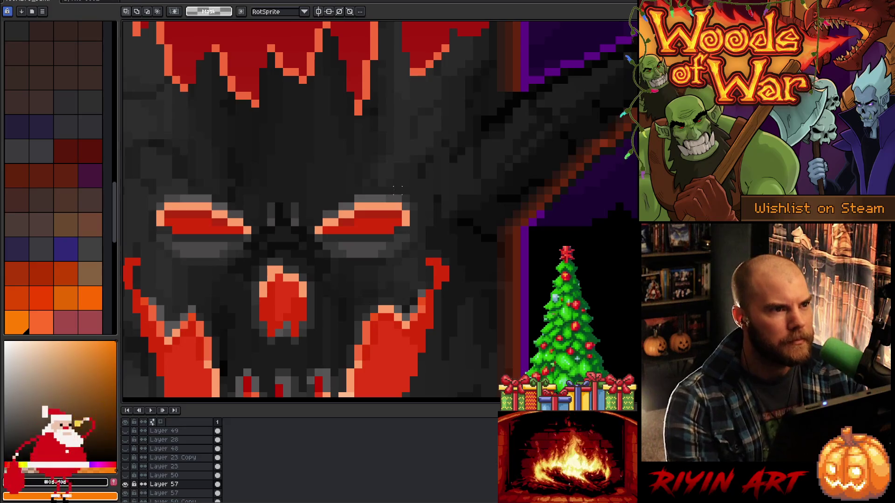
pyautogui.scroll(-4, 396, 189)
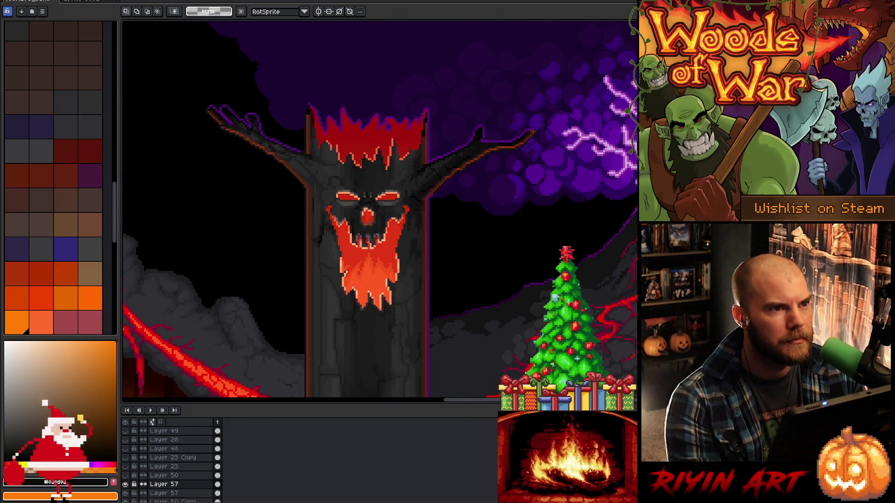
pyautogui.moveTo(401, 300); pyautogui.dragTo(418, 266)
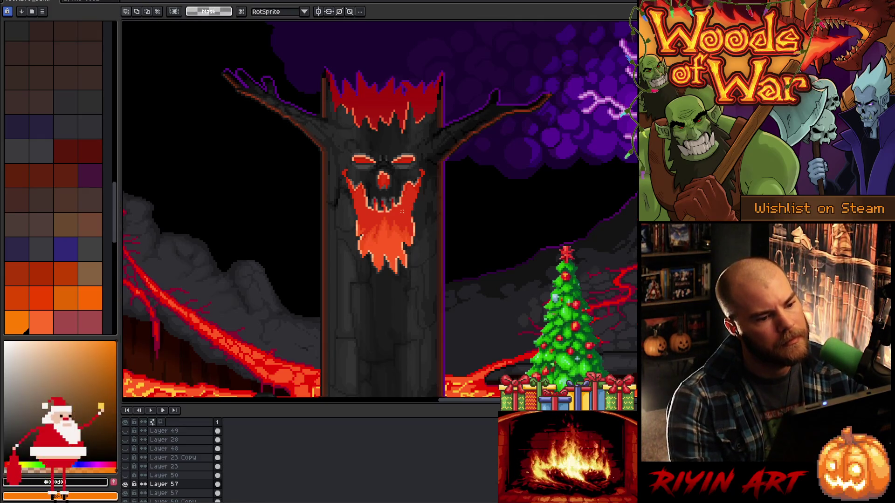
pyautogui.scroll(4, 402, 211)
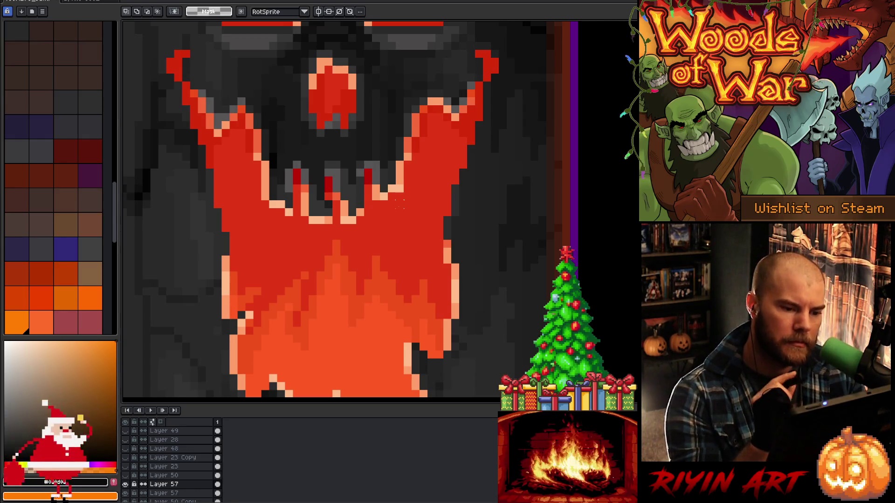
pyautogui.press('b')
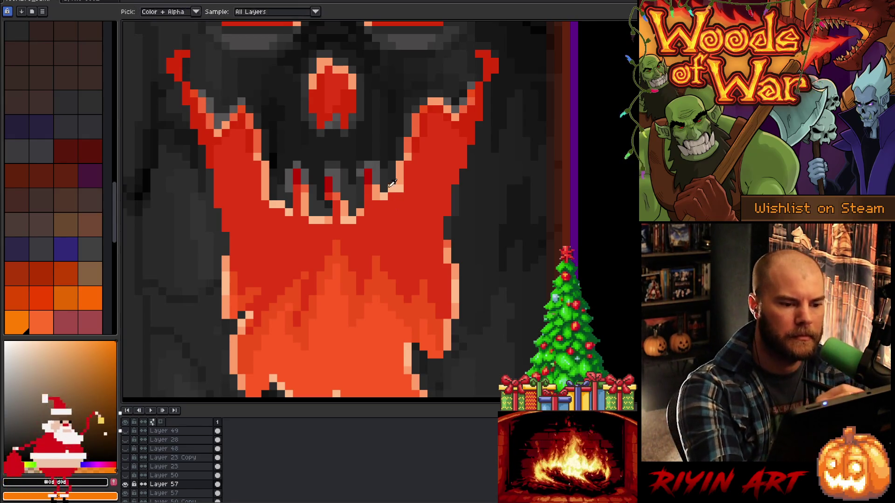
pyautogui.keyDown('alt'); pyautogui.click(438, 346); pyautogui.keyUp('alt')
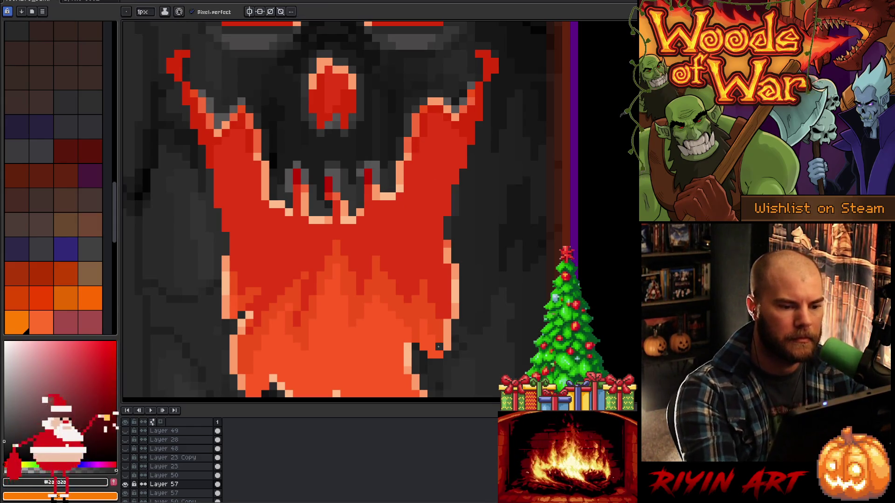
pyautogui.scroll(-5, 334, 260)
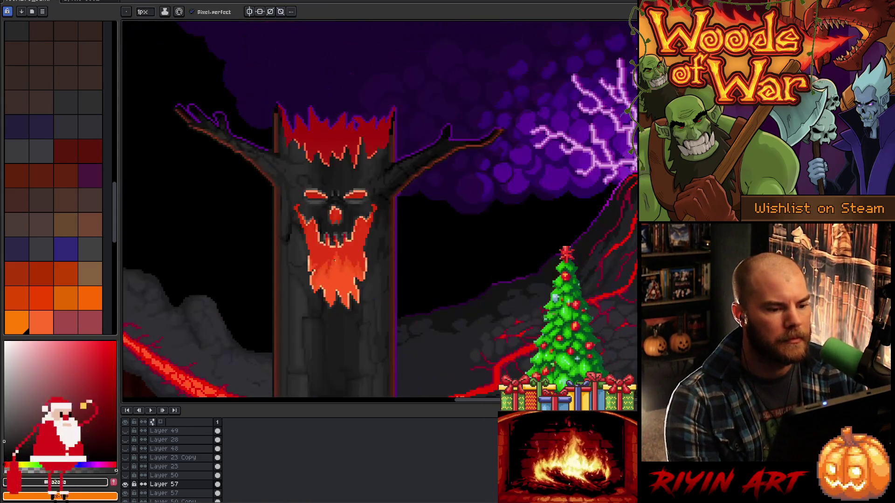
pyautogui.scroll(4, 322, 195)
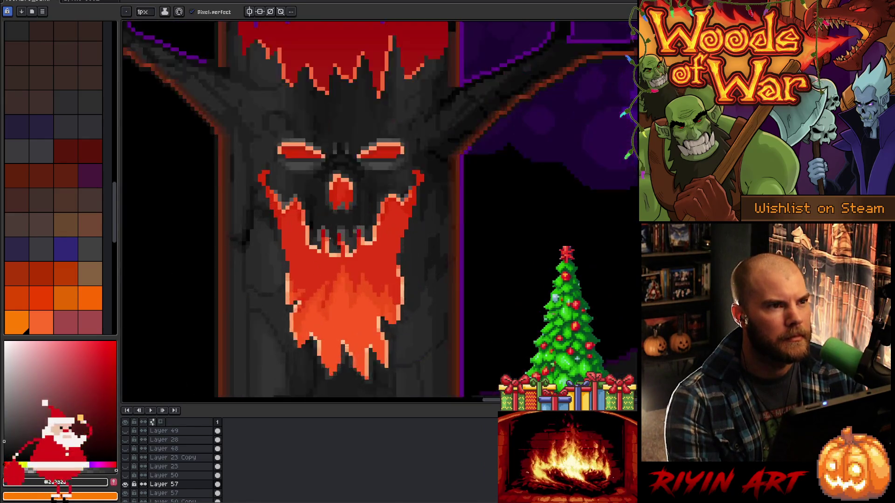
pyautogui.scroll(-2, 322, 195)
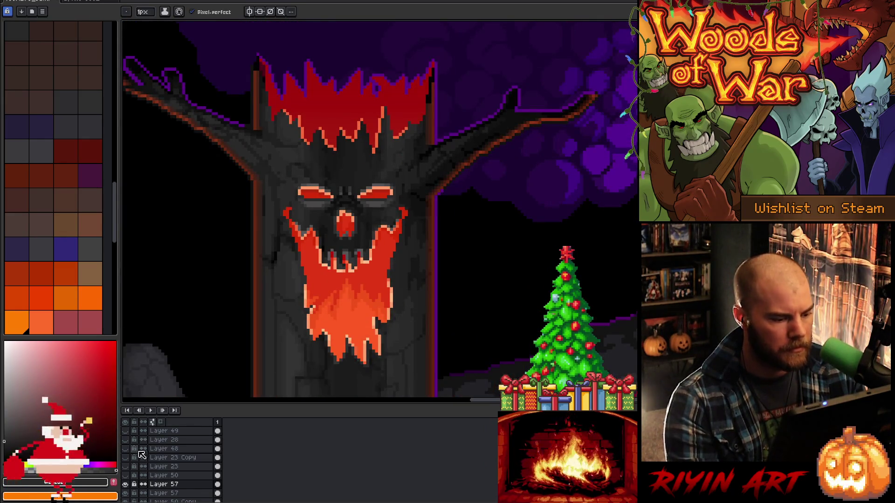
pyautogui.click(125, 431)
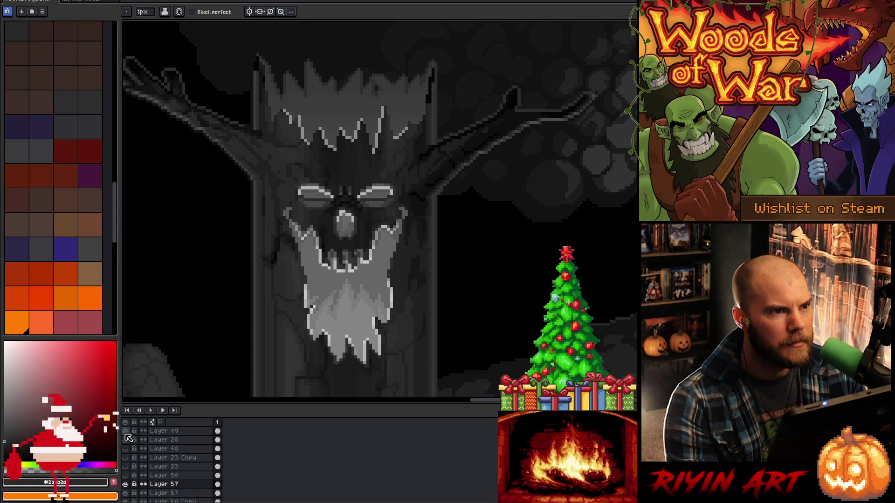
pyautogui.click(125, 434)
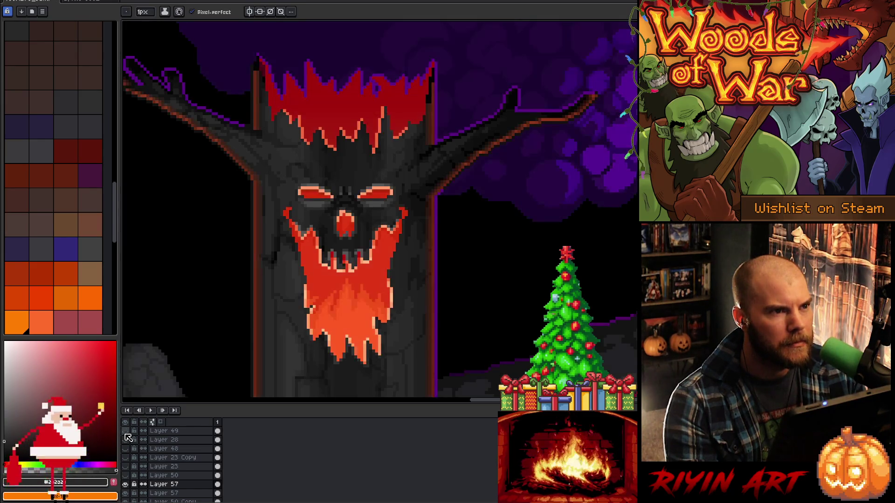
pyautogui.press('v')
pyautogui.press('b')
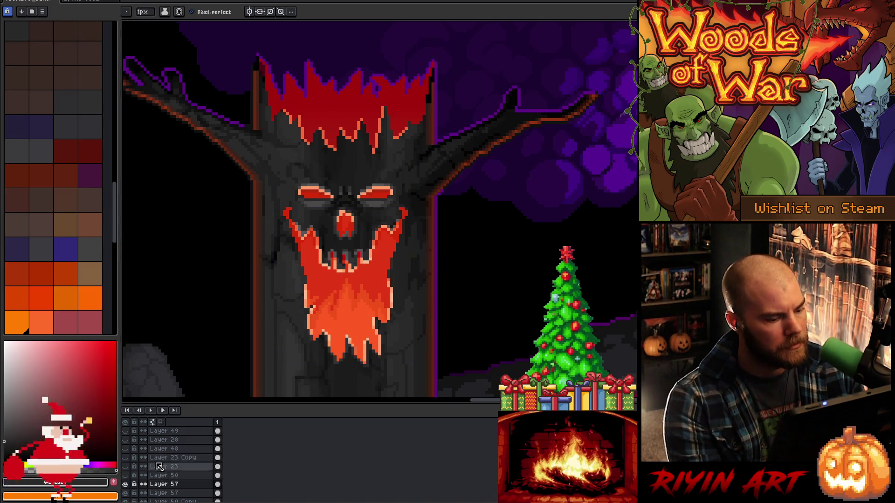
pyautogui.click(126, 475)
pyautogui.click(126, 476)
pyautogui.scroll(-4, 326, 210)
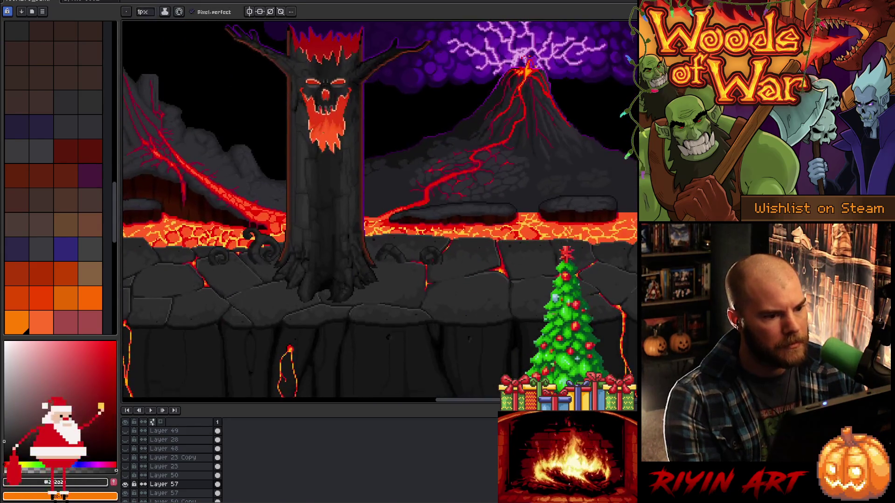
# Centre the tree trunk in view and hide the Layer 57 rows and Layer 50 Copy
pyautogui.scroll(5, 407, 155)
pyautogui.moveTo(408, 155)
pyautogui.mouseDown()
pyautogui.moveTo(426, 157)
pyautogui.moveTo(389, 153)
pyautogui.moveTo(428, 152)
pyautogui.mouseUp()
pyautogui.scroll(-1, 189, 463)
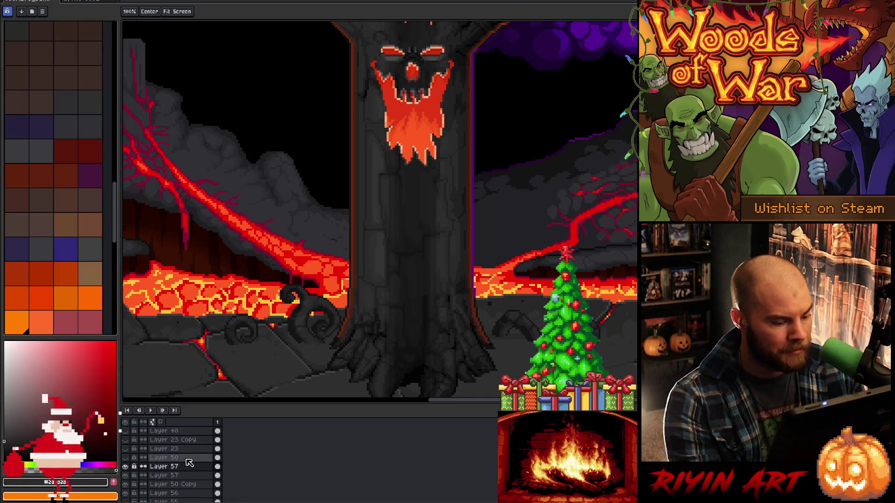
pyautogui.scroll(-2, 167, 458)
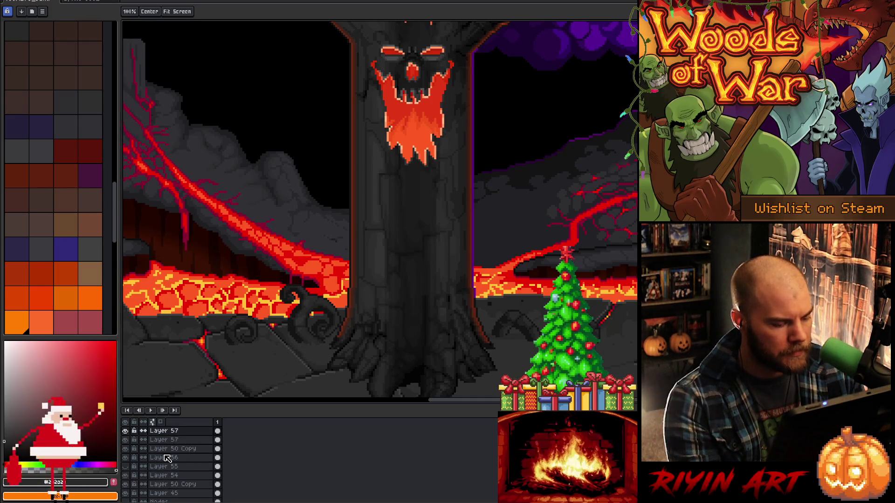
pyautogui.moveTo(125, 433)
pyautogui.mouseDown()
pyautogui.moveTo(126, 460)
pyautogui.moveTo(129, 437)
pyautogui.mouseUp()
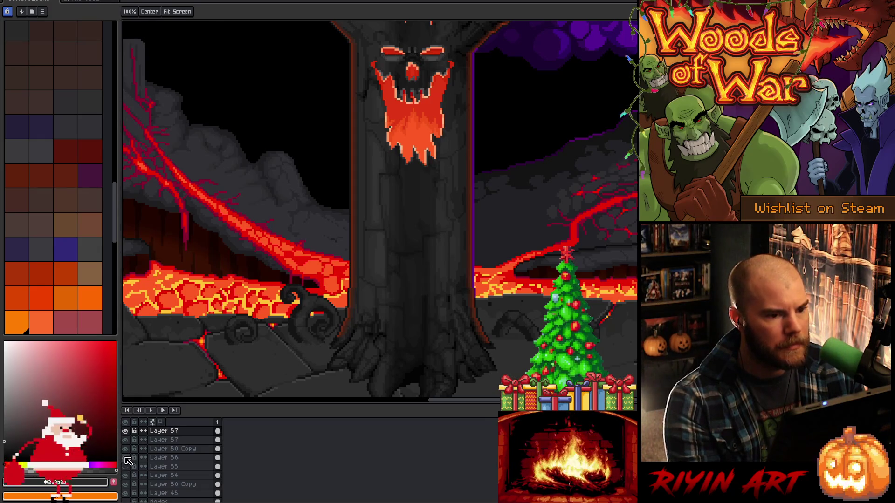
# Make Layer 56 active and compare Layer 50 Copy on and off, leaving it hidden
pyautogui.keyDown('alt'); pyautogui.click(126, 459); pyautogui.keyUp('alt')
pyautogui.keyDown('alt'); pyautogui.click(126, 459); pyautogui.keyUp('alt')
pyautogui.click(160, 459)
pyautogui.scroll(3, 158, 459)
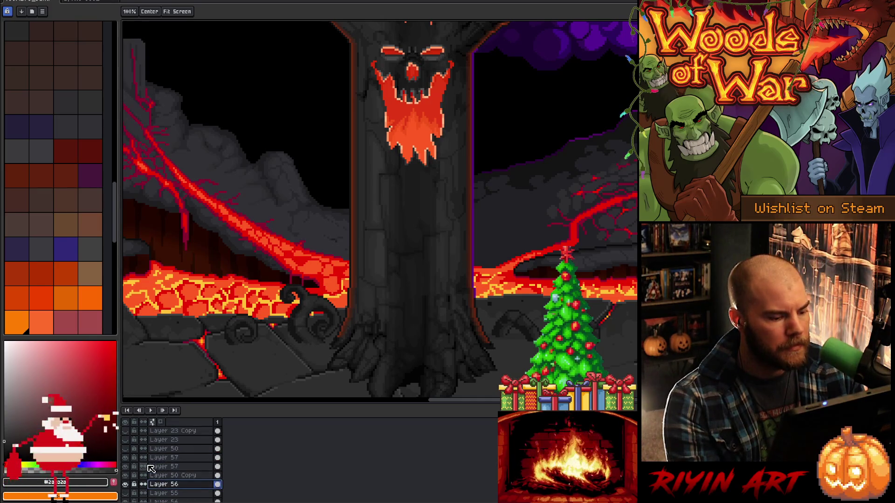
pyautogui.click(126, 475)
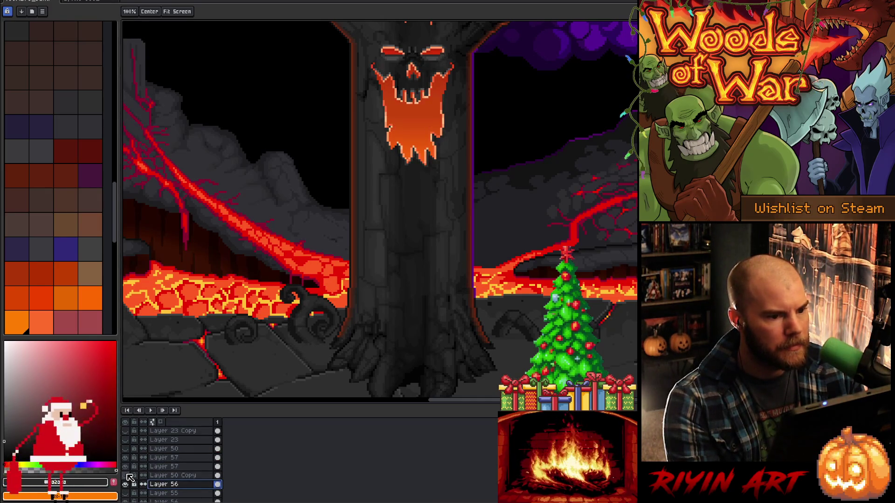
pyautogui.click(127, 475)
pyautogui.click(127, 475)
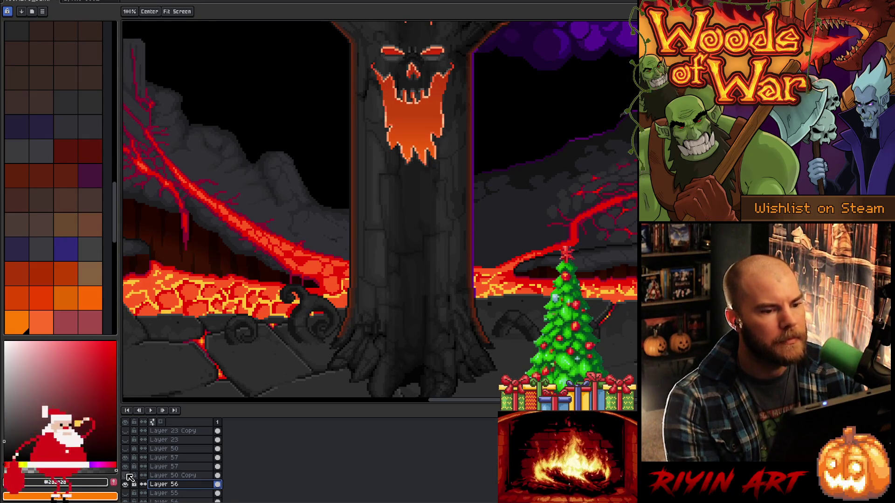